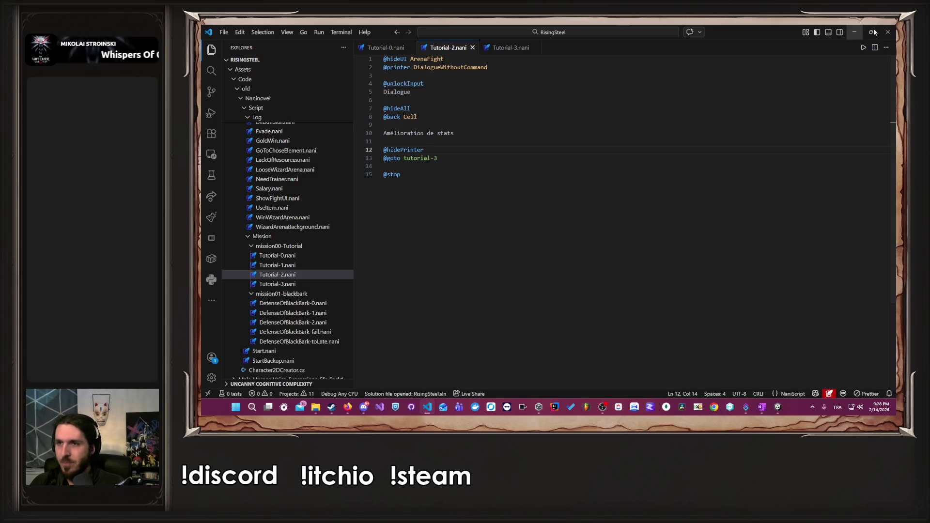
Minimize Visual Studio Code to bring the Unity ArenaFight scene to the front.
left_click(855, 31)
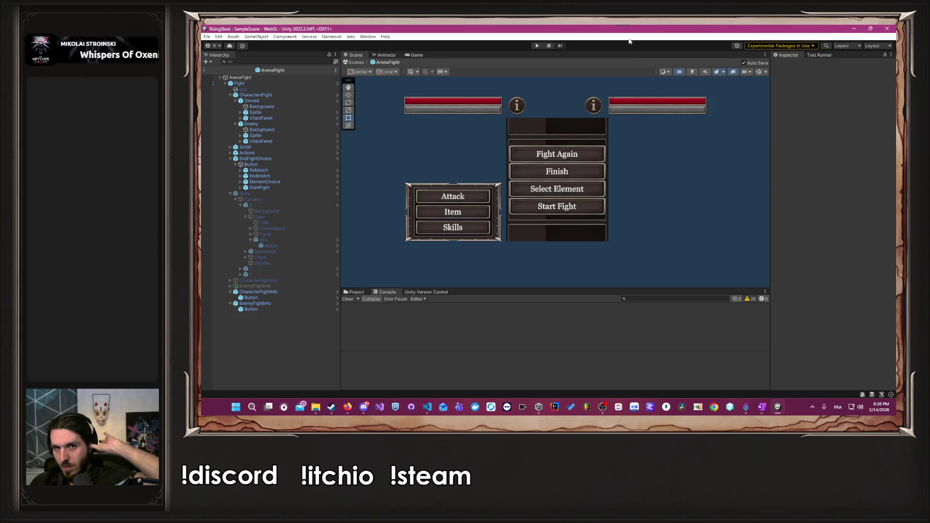
Start play mode and begin a new game with a submitted name and the male character.
left_click(537, 46)
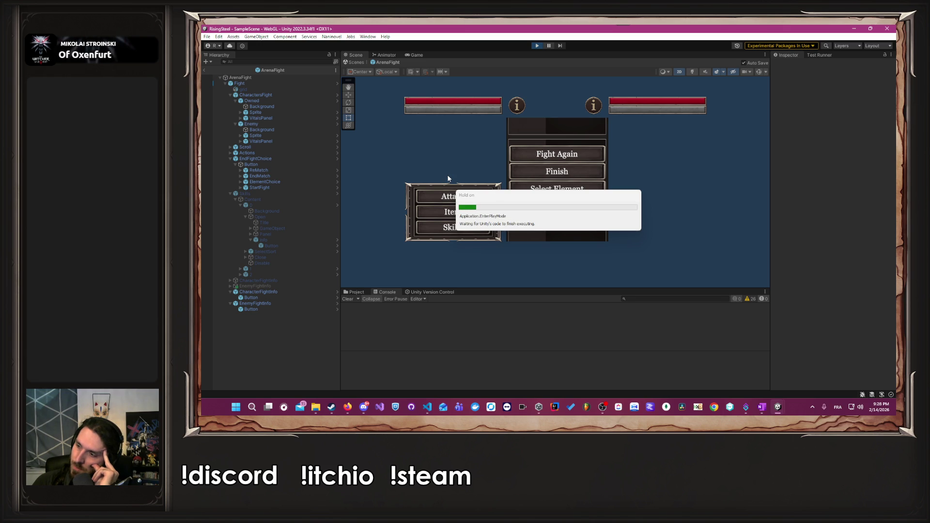
left_click(533, 121)
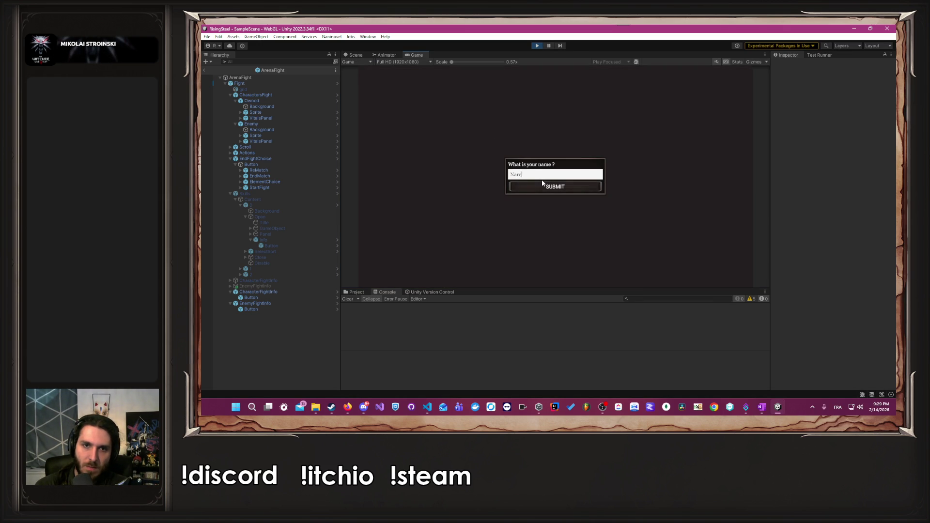
left_click(542, 184)
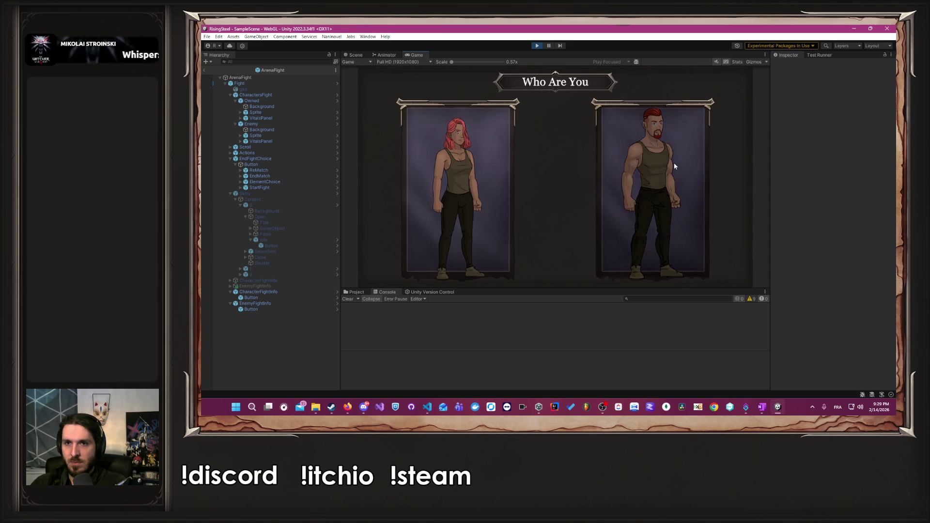
left_click(675, 166)
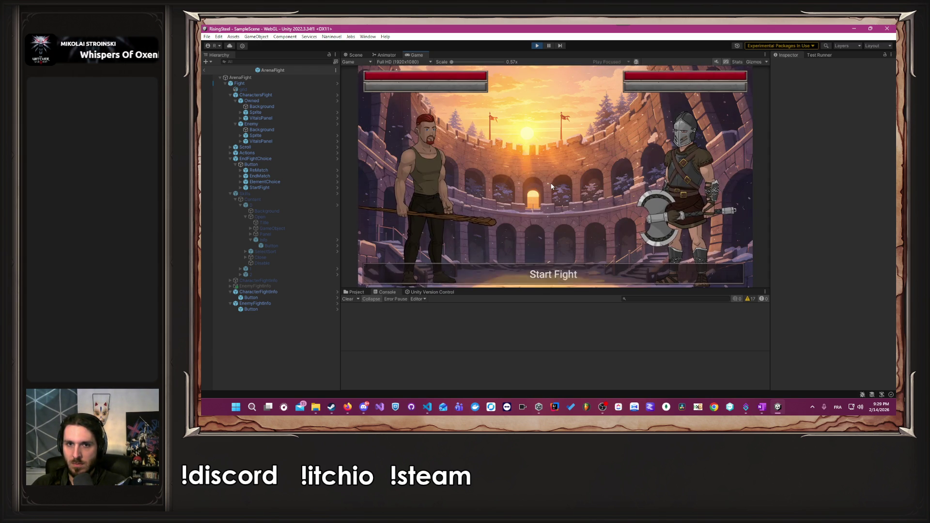
Start the arena fight and attack repeatedly until the enemy falls.
left_click(465, 195)
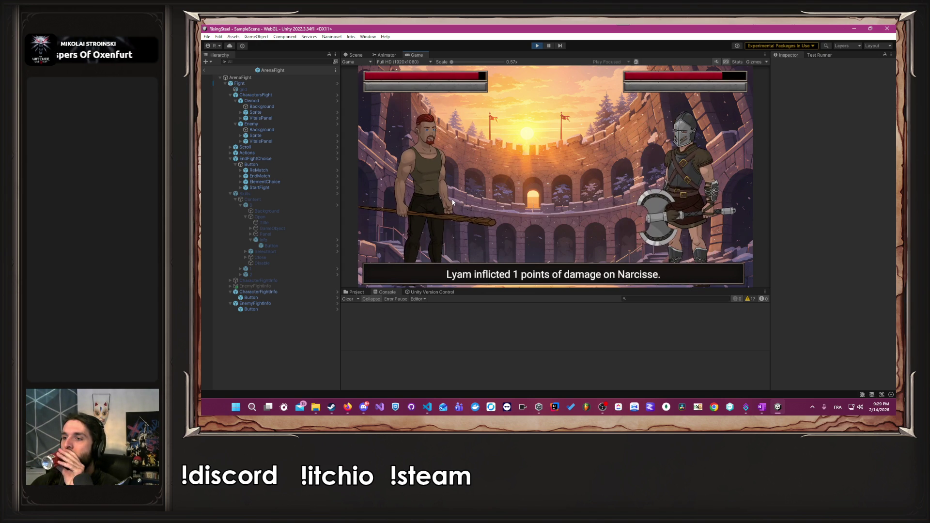
left_click(453, 203)
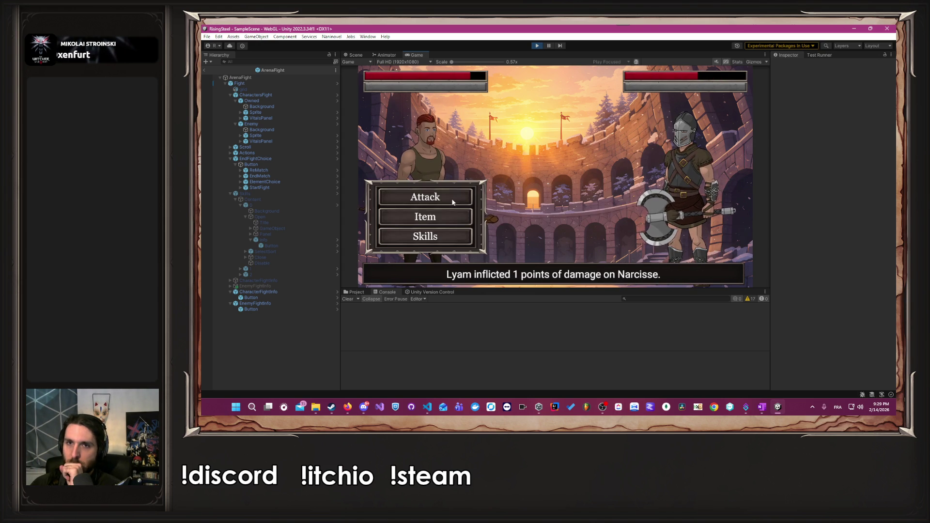
left_click(453, 202)
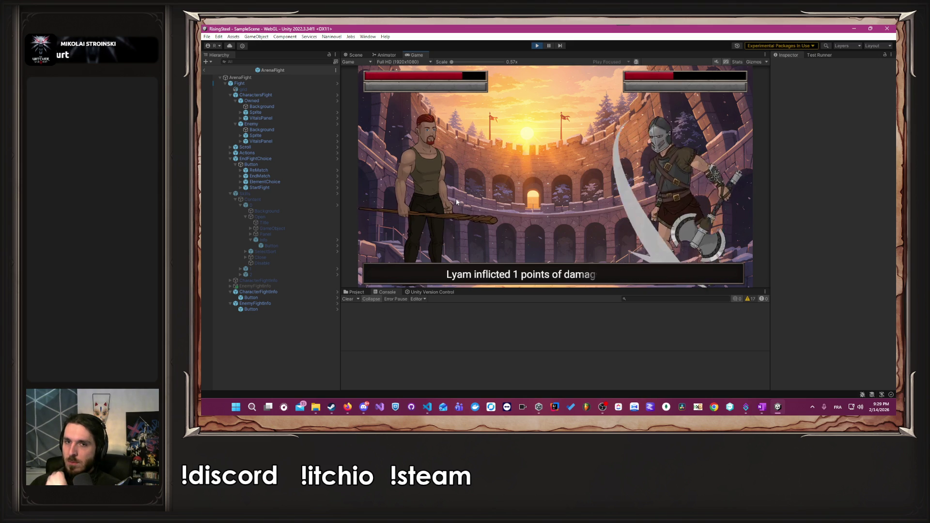
left_click(456, 203)
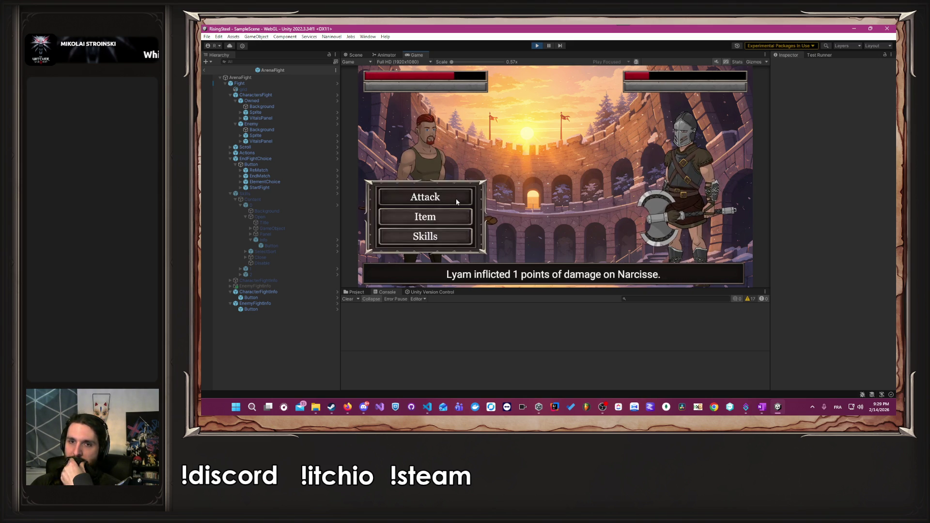
left_click(457, 203)
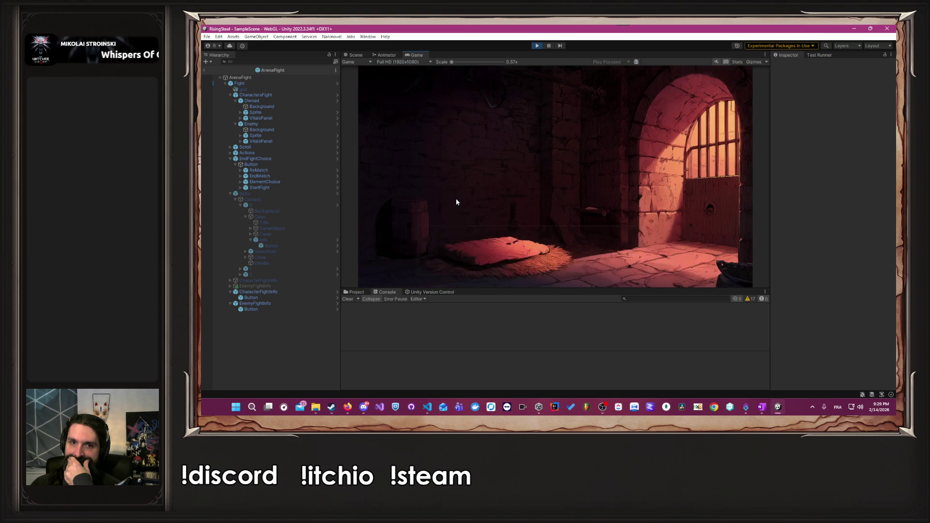
Advance past the dungeon dialogue and choose and confirm Fire as the element.
left_click(456, 202)
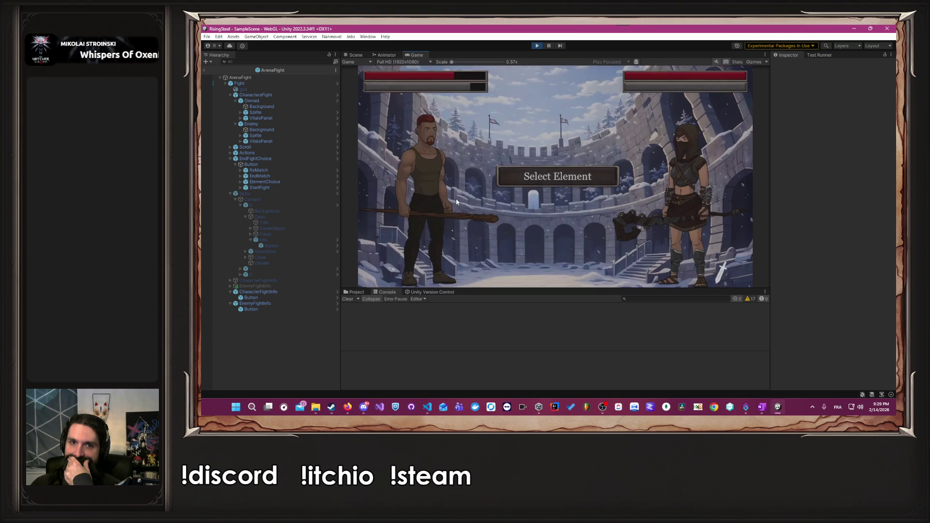
left_click(540, 182)
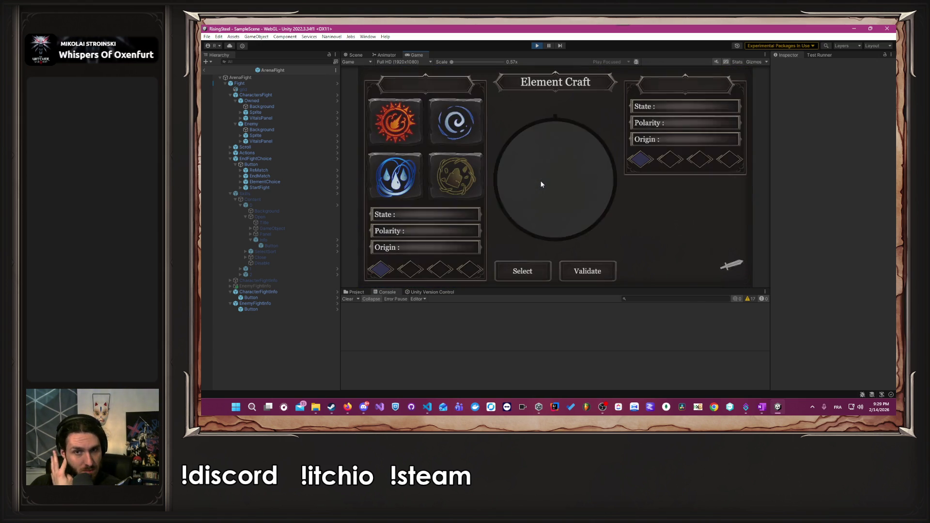
left_click(420, 120)
left_click(521, 271)
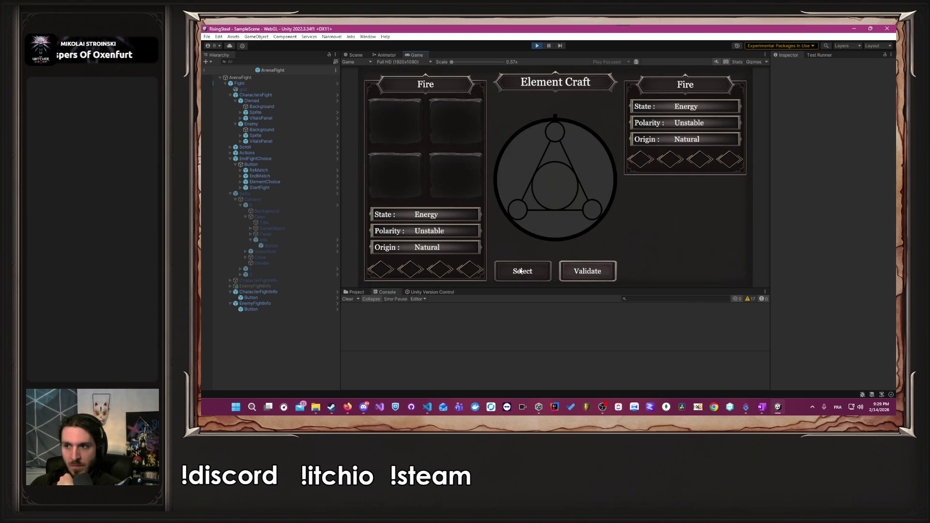
left_click(606, 271)
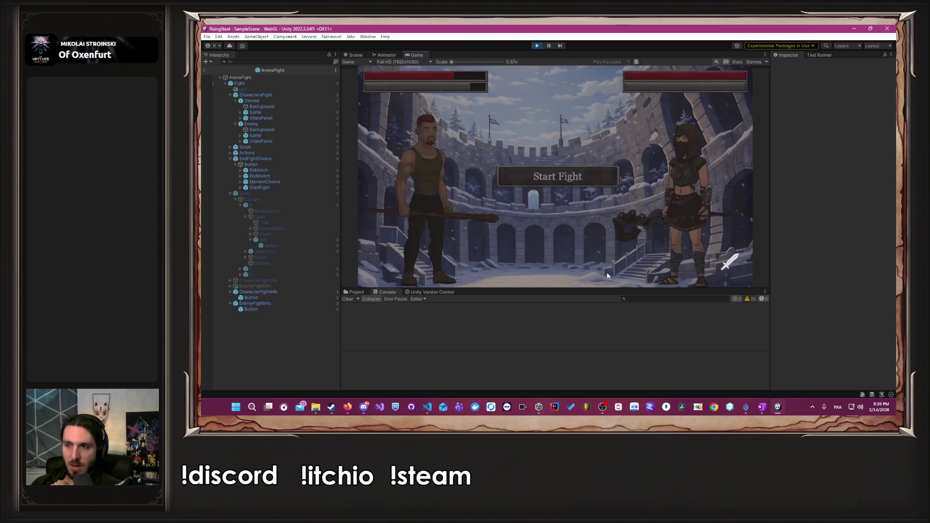
Start the fight against Lira and attack five times until she is defeated.
left_click(536, 181)
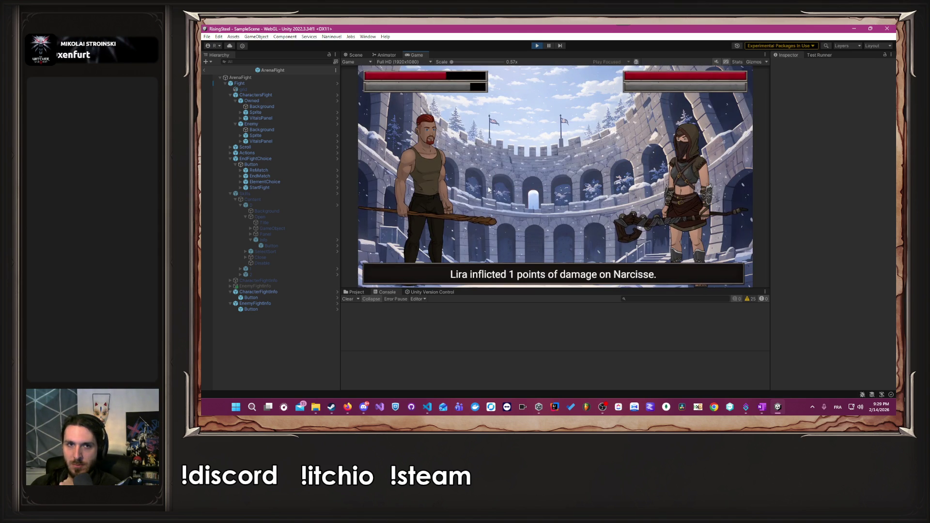
left_click(452, 198)
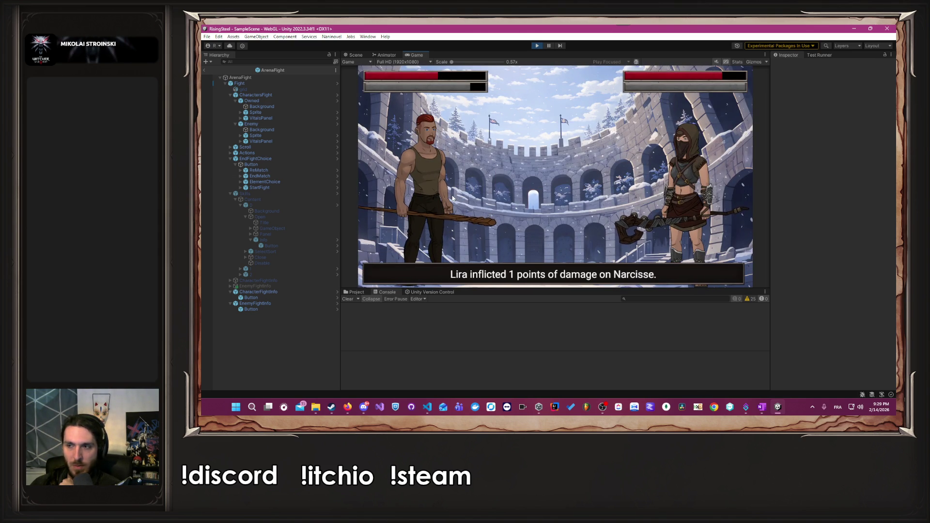
left_click(453, 197)
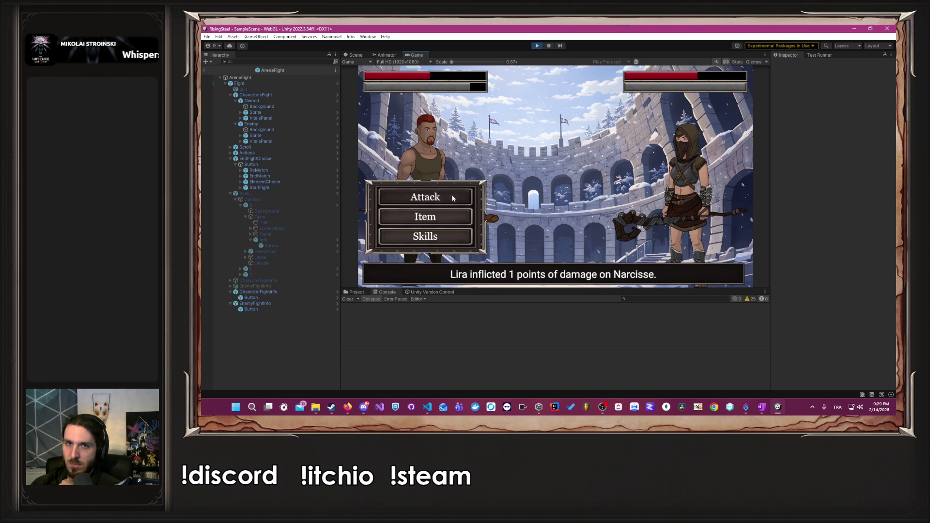
left_click(452, 197)
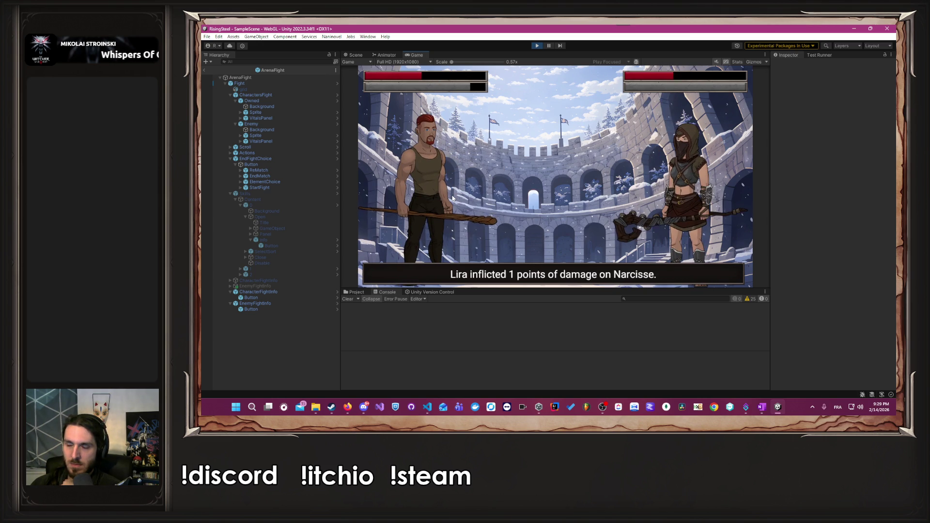
left_click(452, 197)
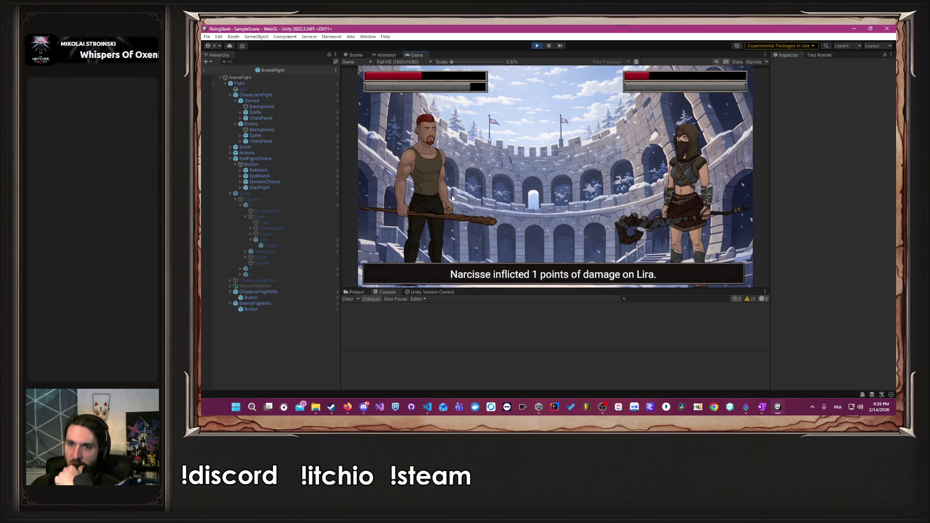
left_click(452, 197)
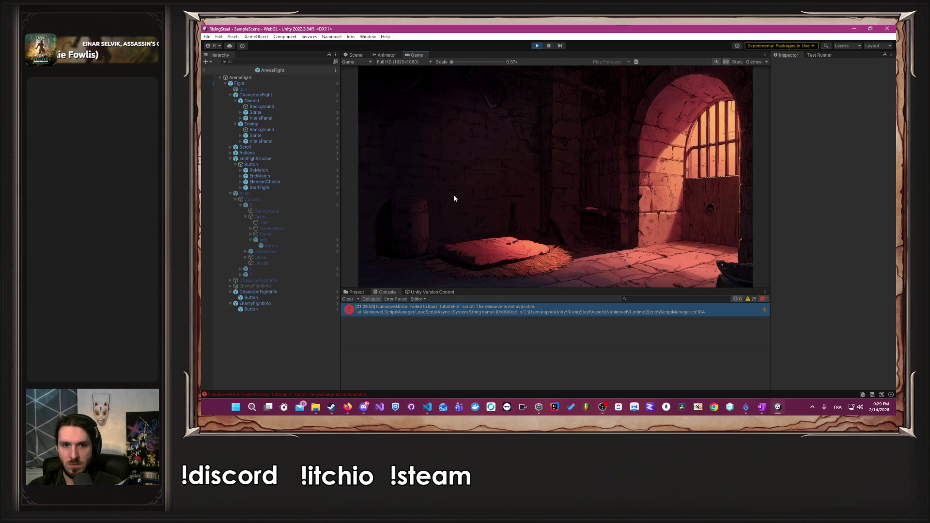
Stop play mode after the failed tutorial-3 load and return to Visual Studio Code.
left_click(534, 47)
left_click(332, 36)
key("alt+Tab")
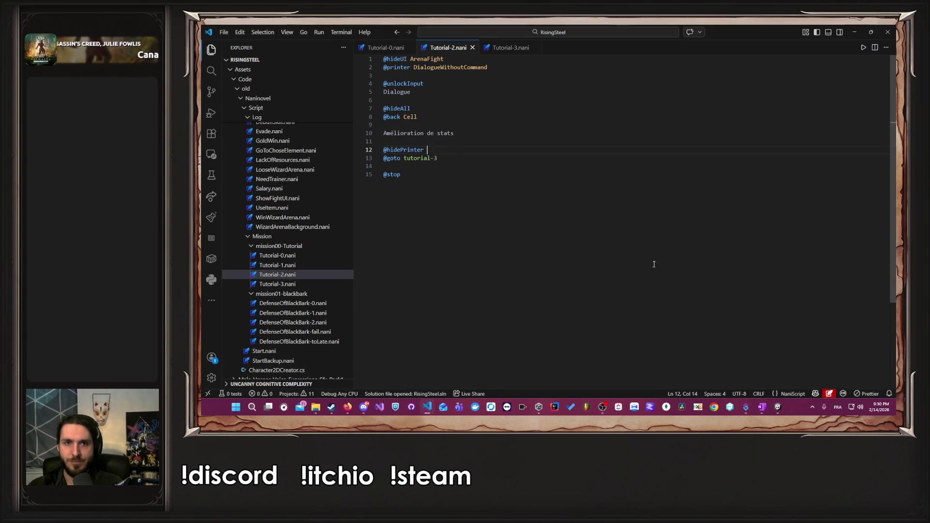
left_click_drag(405, 158, 408, 158)
type("T")
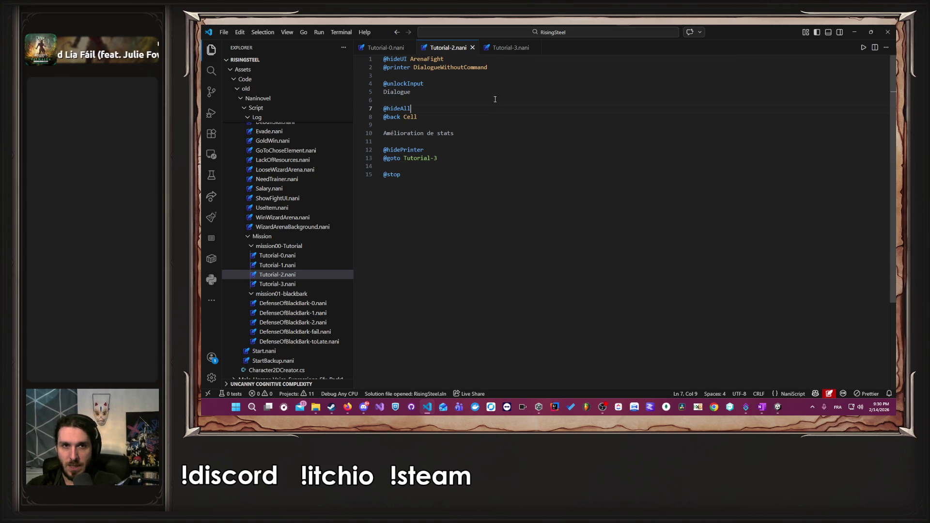
left_click(495, 48)
left_click(498, 124)
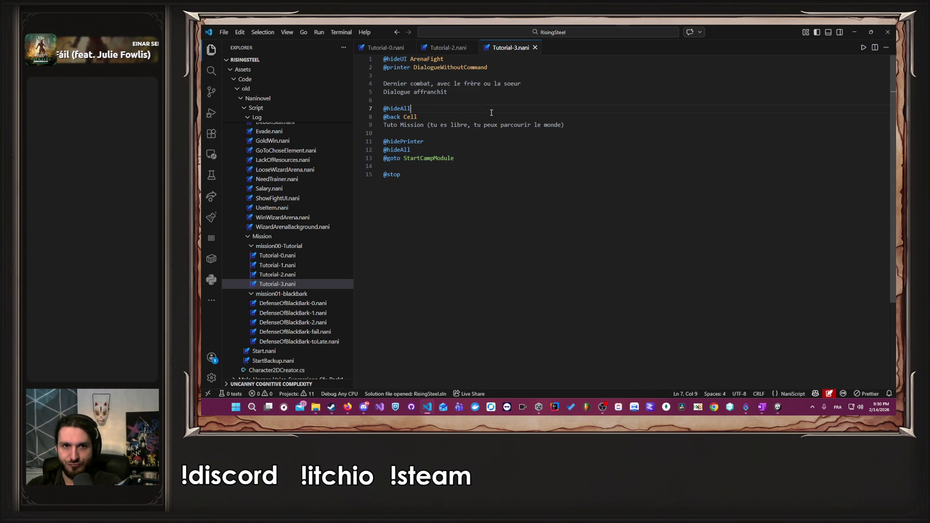
key("alt+Tab")
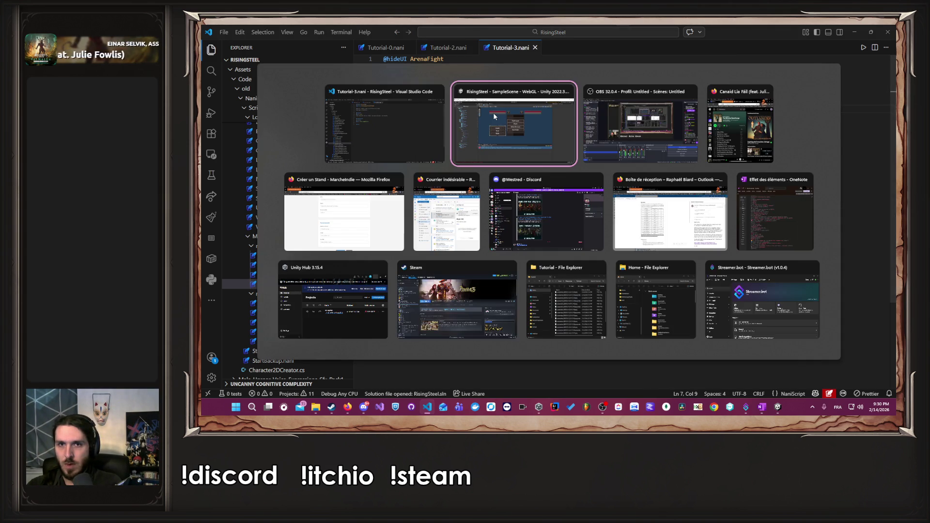
Restart play mode with a new game, a player name and the male character, then start the arena fight.
left_click(535, 46)
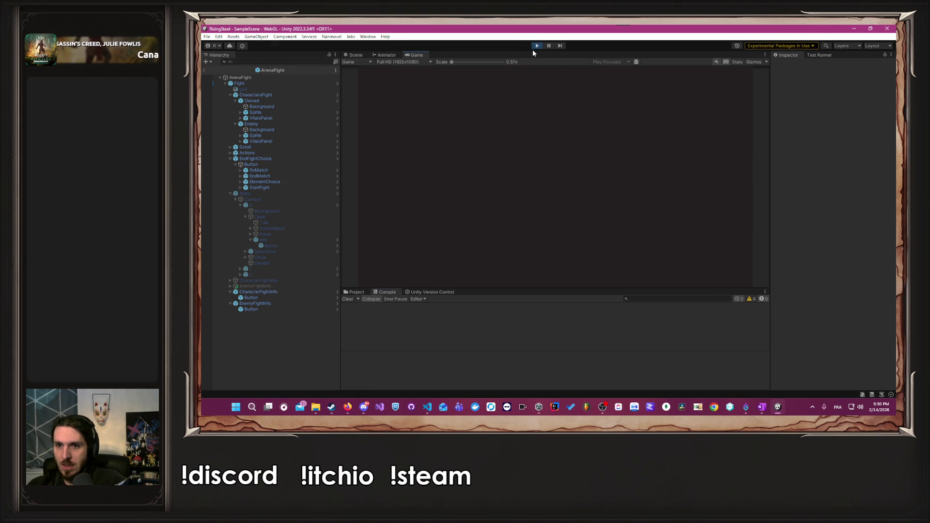
left_click(553, 120)
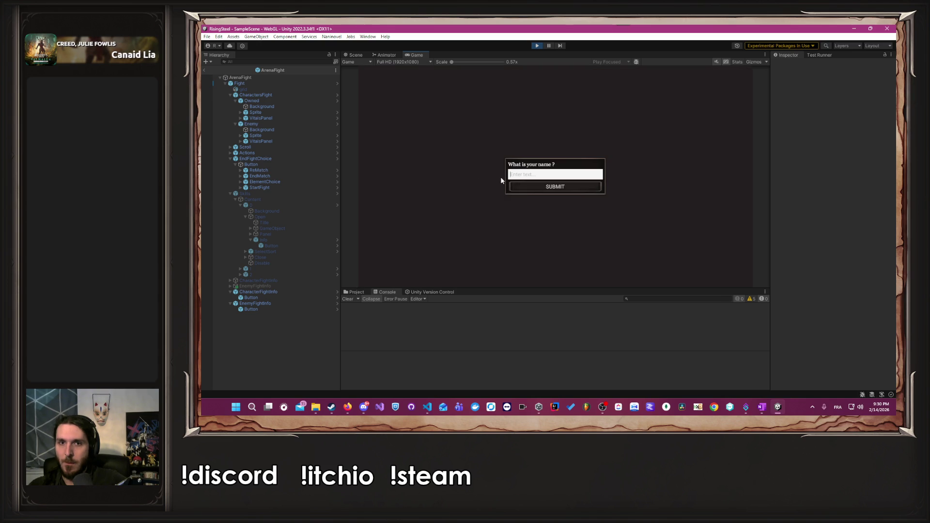
type("Alberto")
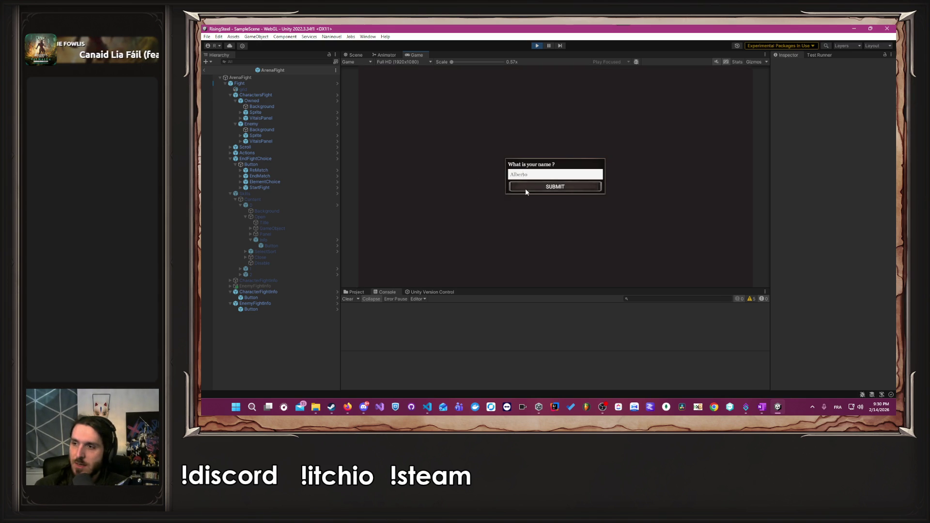
left_click(525, 190)
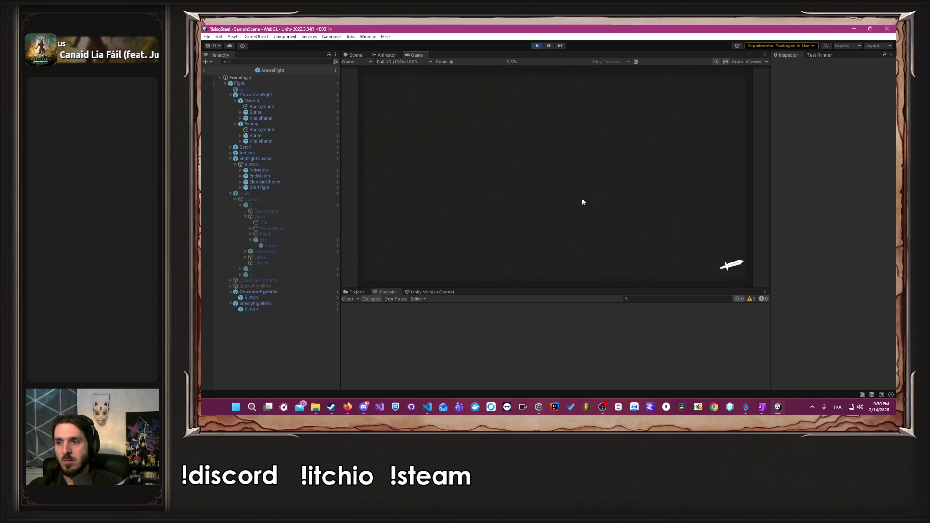
left_click(639, 180)
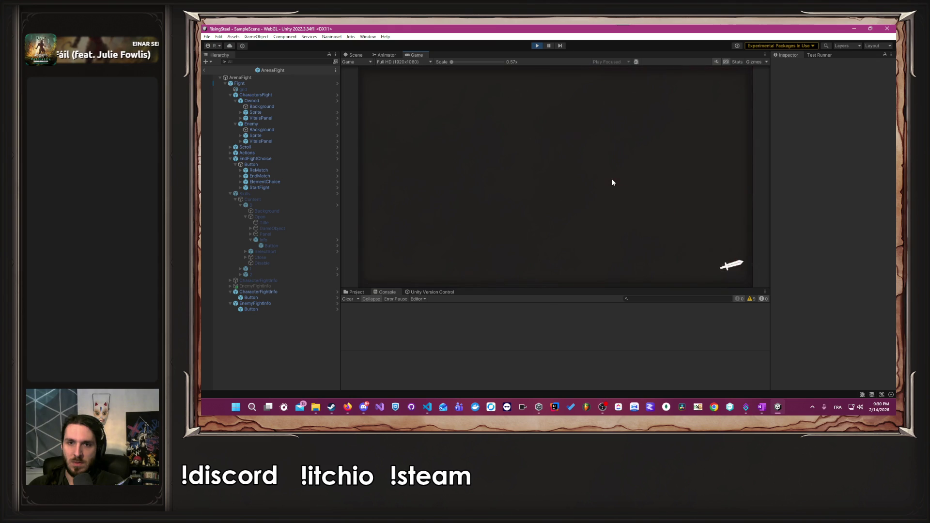
left_click(596, 180)
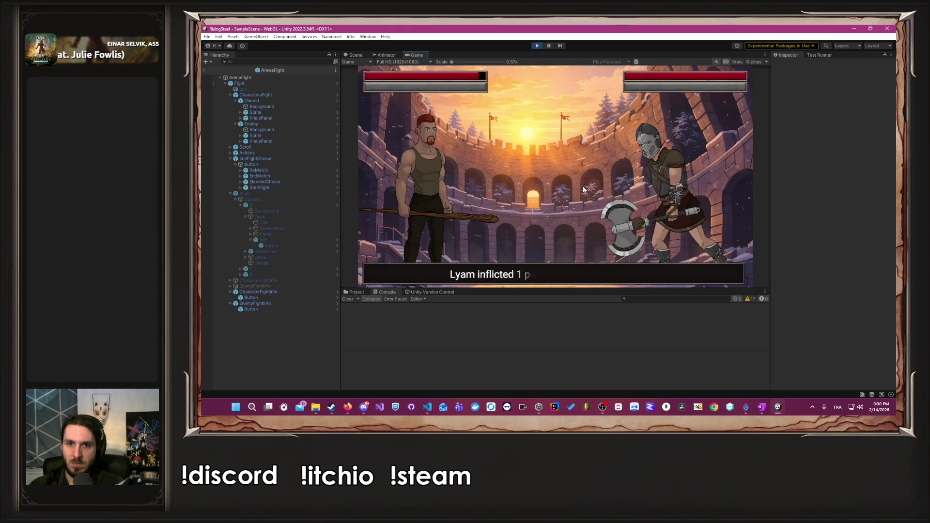
Win the tutorial fight for 38 gold and click through the dialogue and shop explanation.
left_click(419, 199)
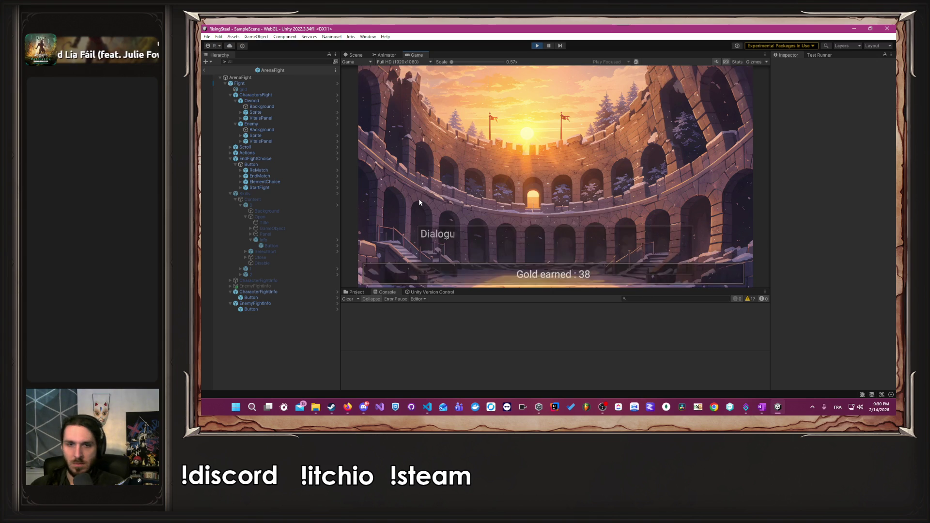
left_click(419, 203)
left_click(420, 202)
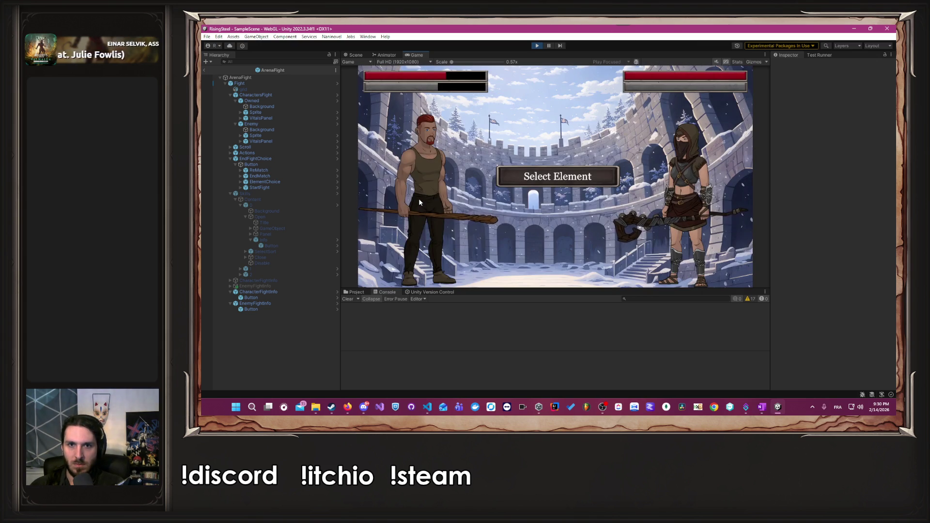
Select and validate Fire as the element.
left_click(560, 183)
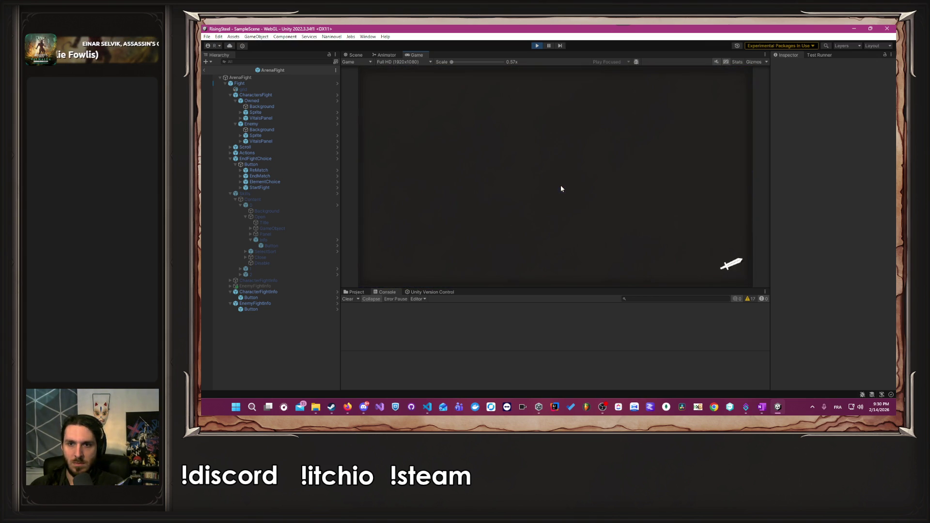
left_click(528, 271)
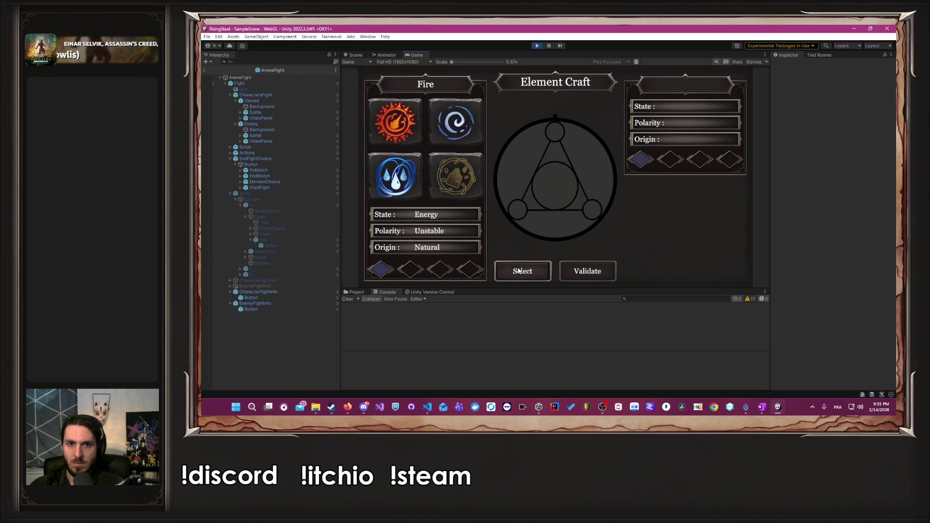
left_click(597, 275)
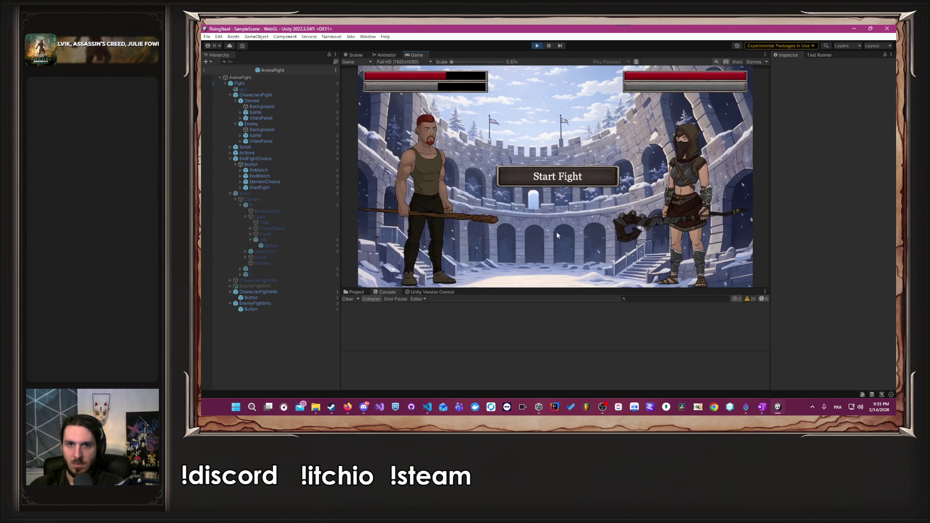
Start the fight and attack Lira five times until her health is empty.
left_click(420, 202)
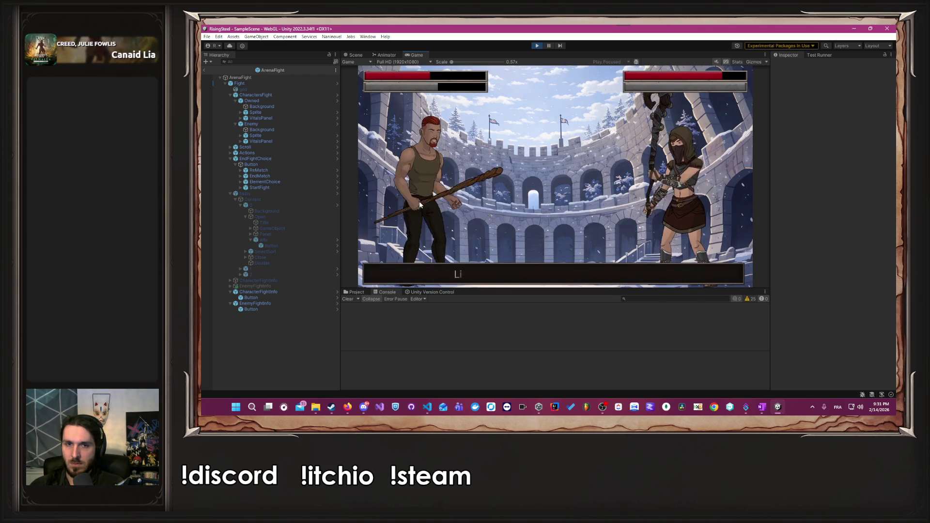
left_click(420, 202)
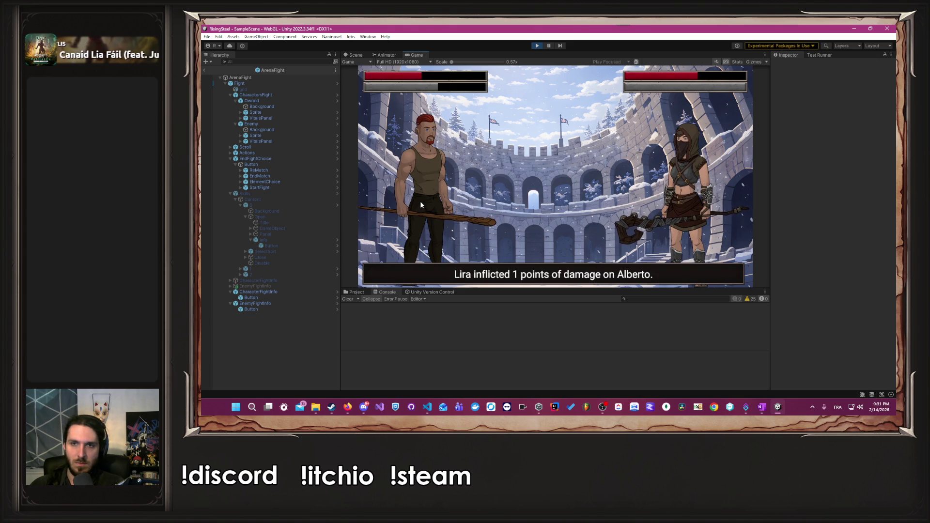
left_click(420, 202)
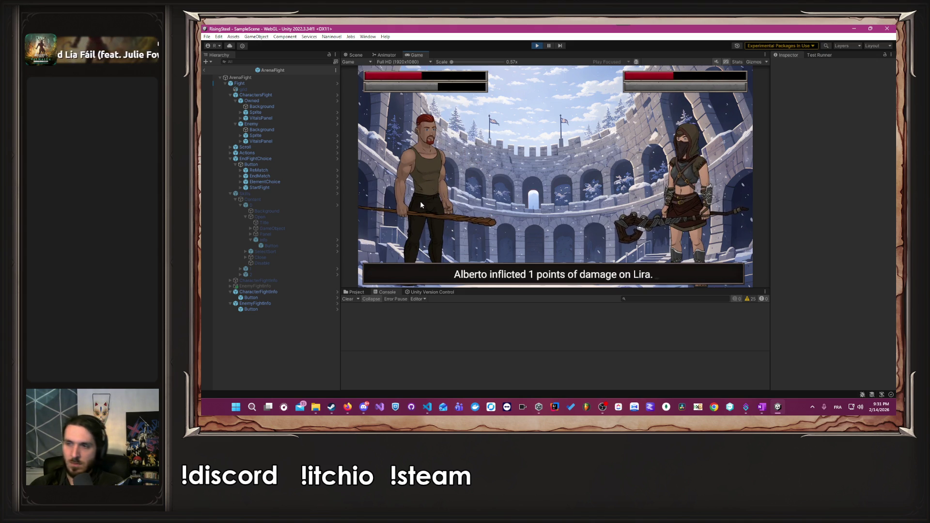
left_click(421, 201)
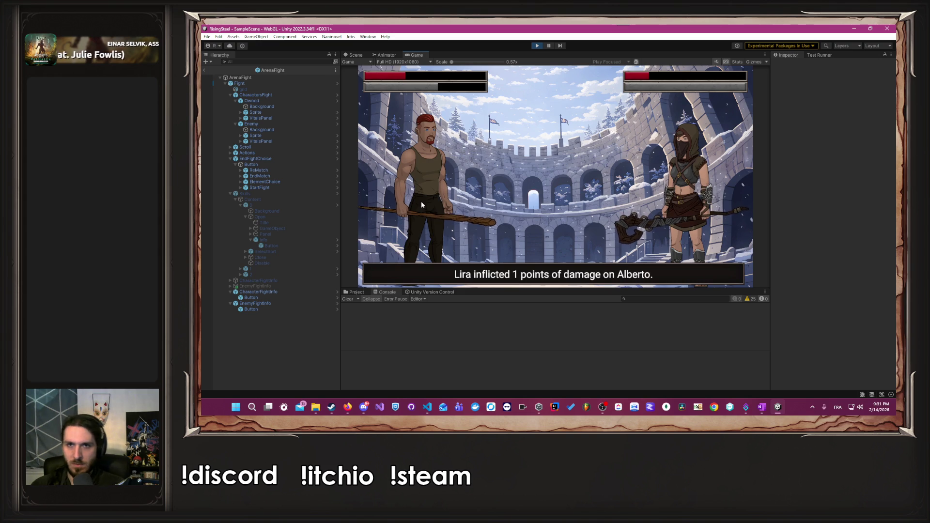
left_click(421, 202)
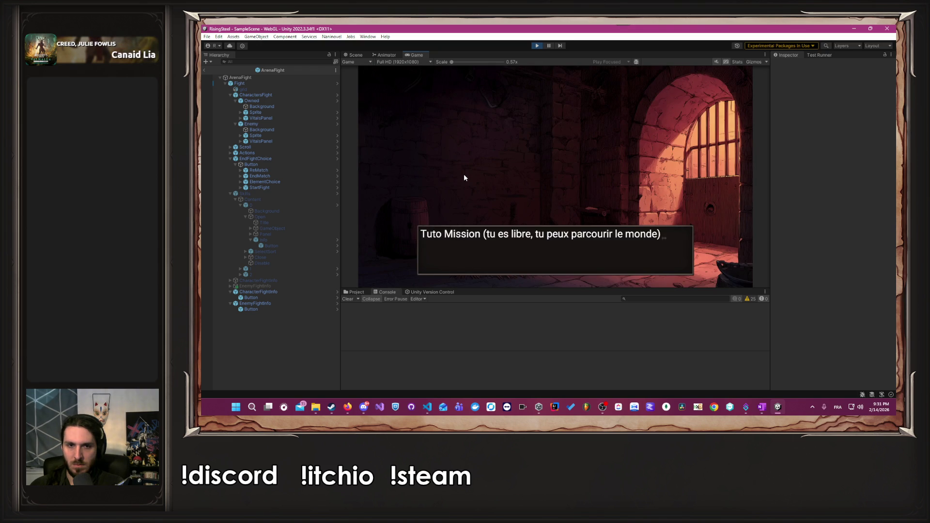
Reach camp and browse the game modes, including the Defense of the Black Bark Village mission.
left_click(463, 178)
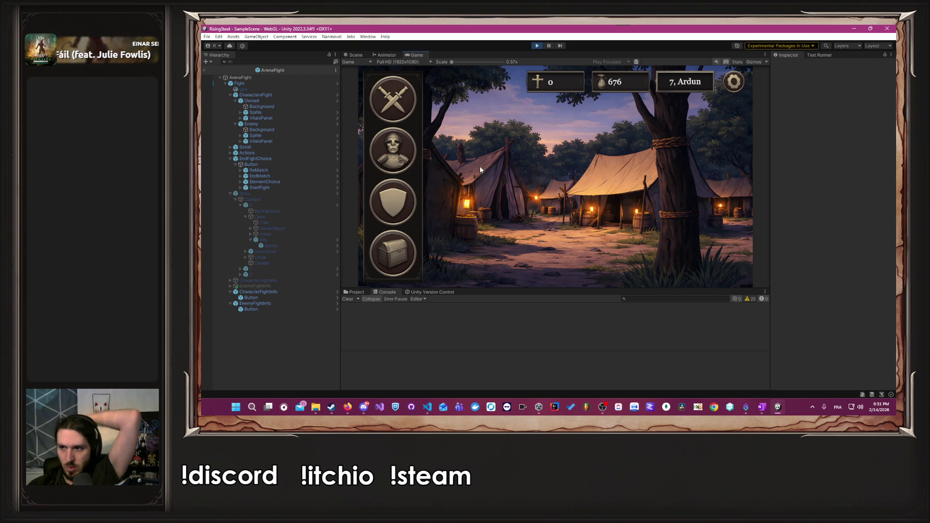
left_click(379, 97)
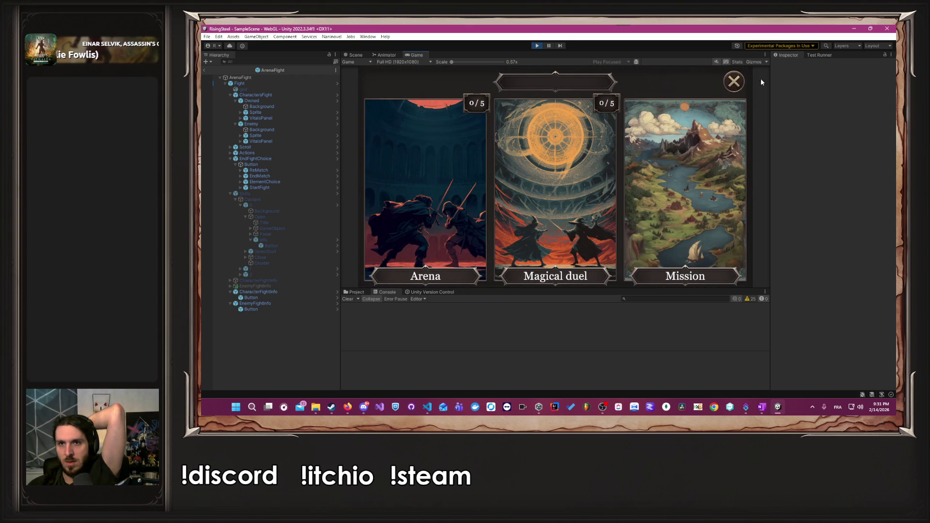
left_click(739, 80)
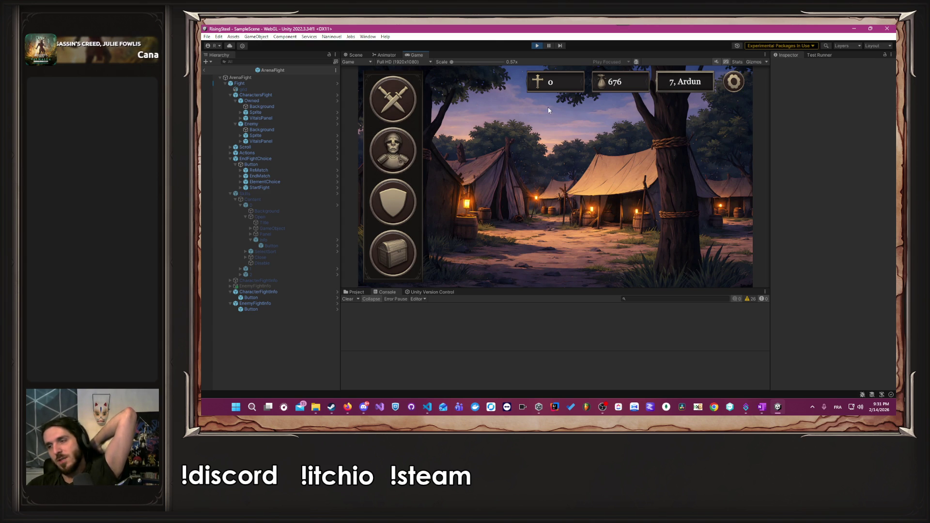
left_click(394, 95)
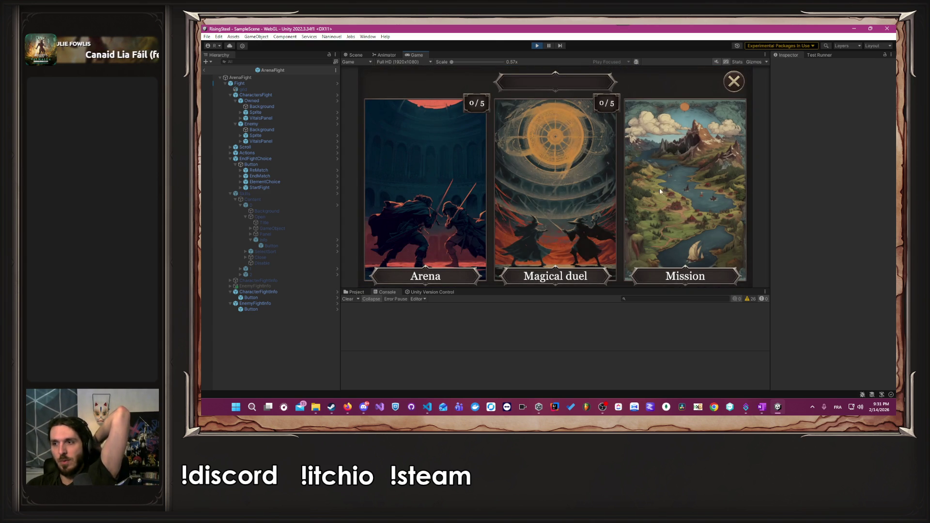
left_click(664, 195)
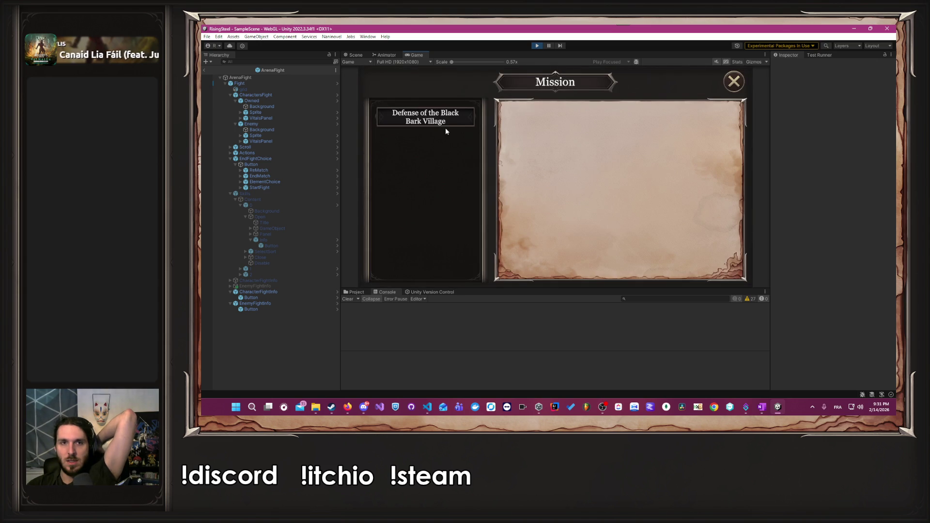
left_click(444, 126)
left_click(729, 79)
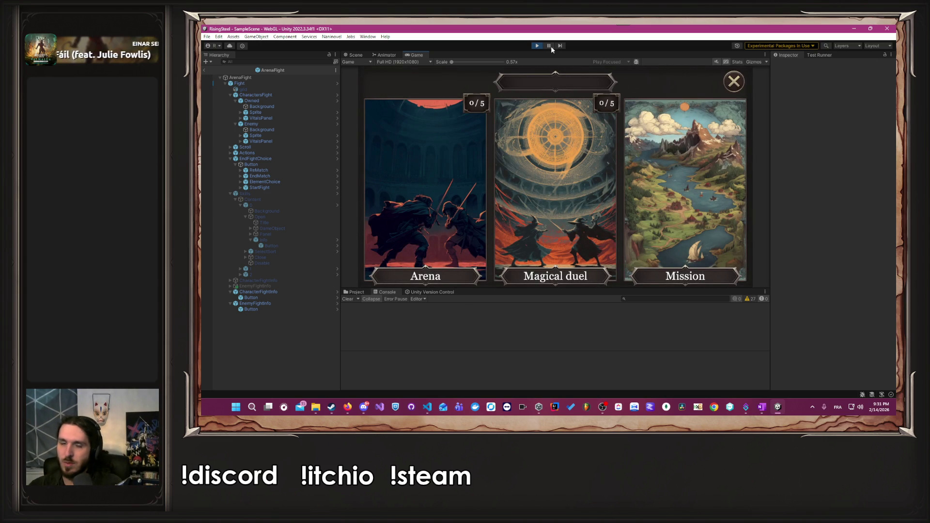
left_click(739, 78)
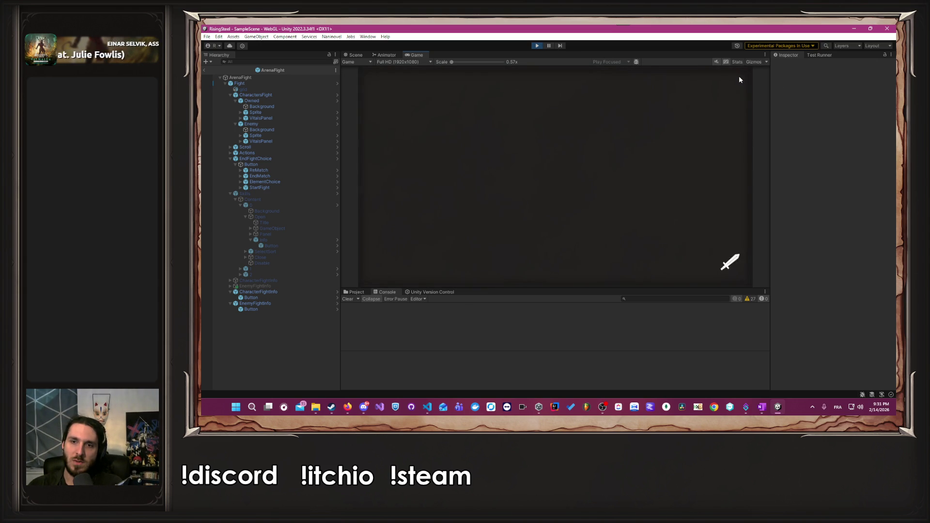
Save the game over the first save slot, then stop play mode.
left_click(736, 81)
left_click(536, 121)
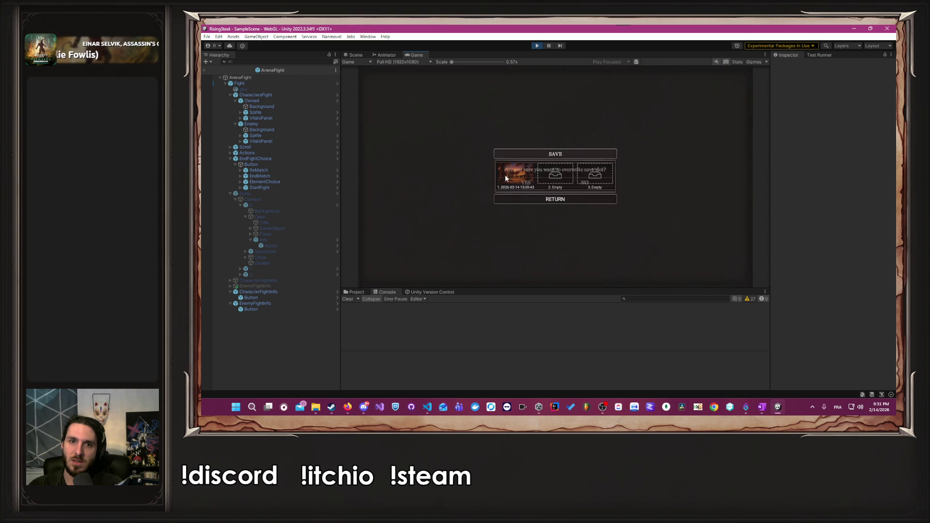
left_click(522, 181)
left_click(530, 201)
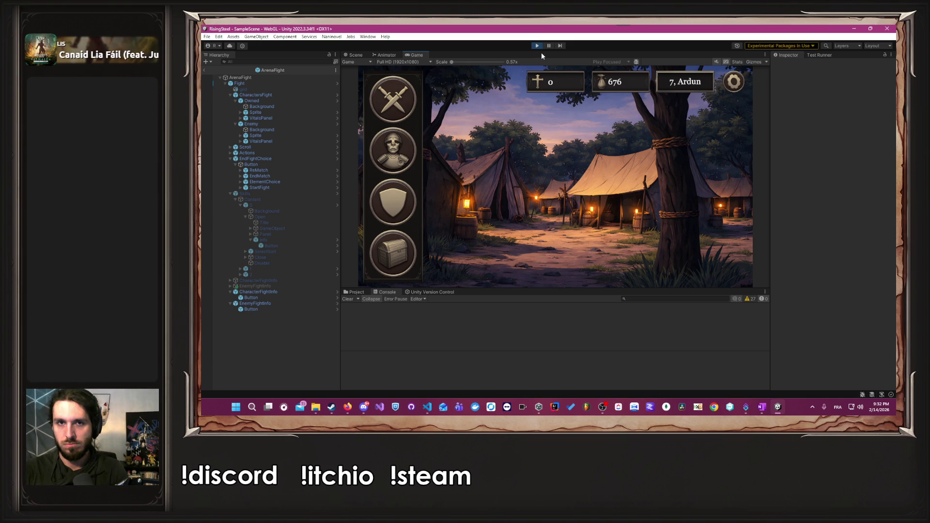
left_click(537, 46)
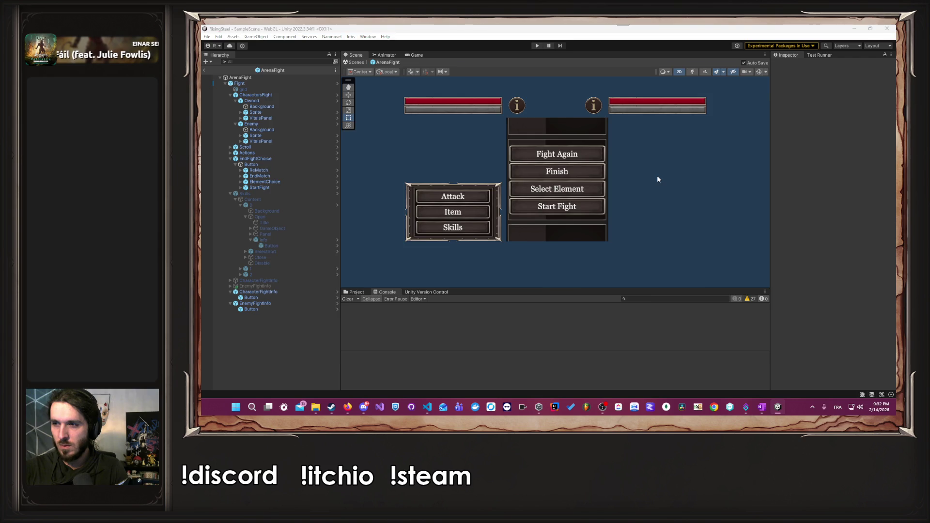
key("alt+Tab")
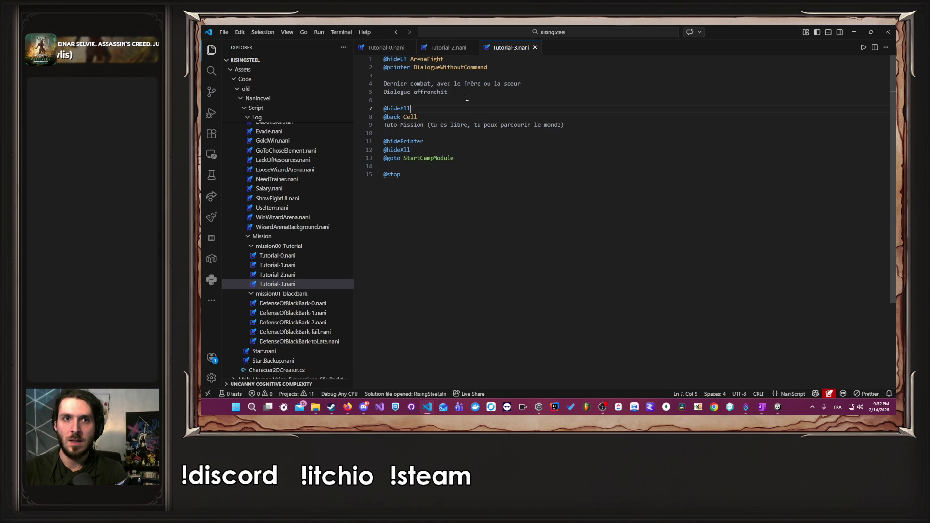
left_click(385, 47)
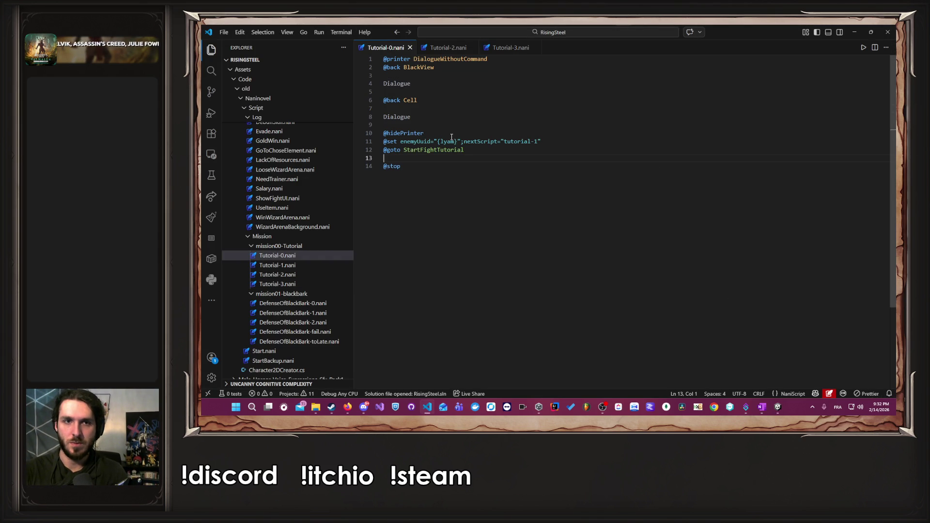
left_click(466, 121)
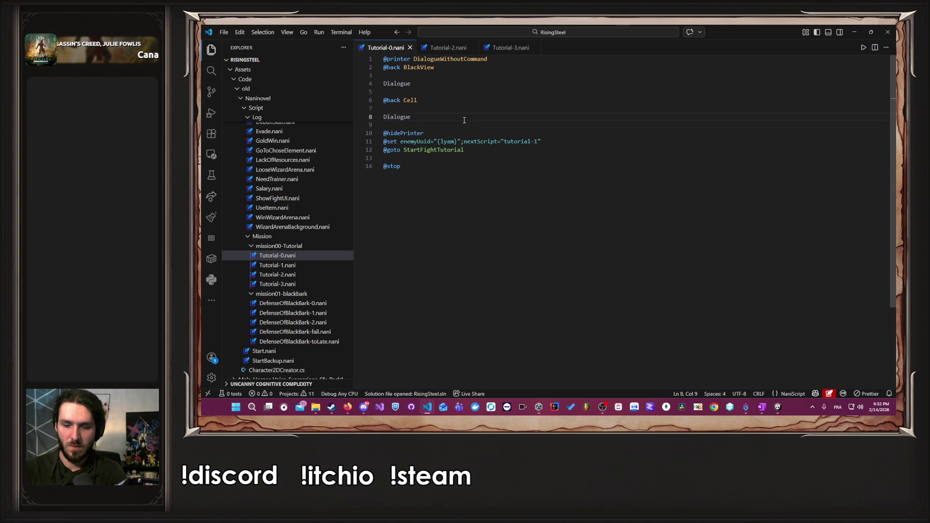
key("Return")
key("Return")
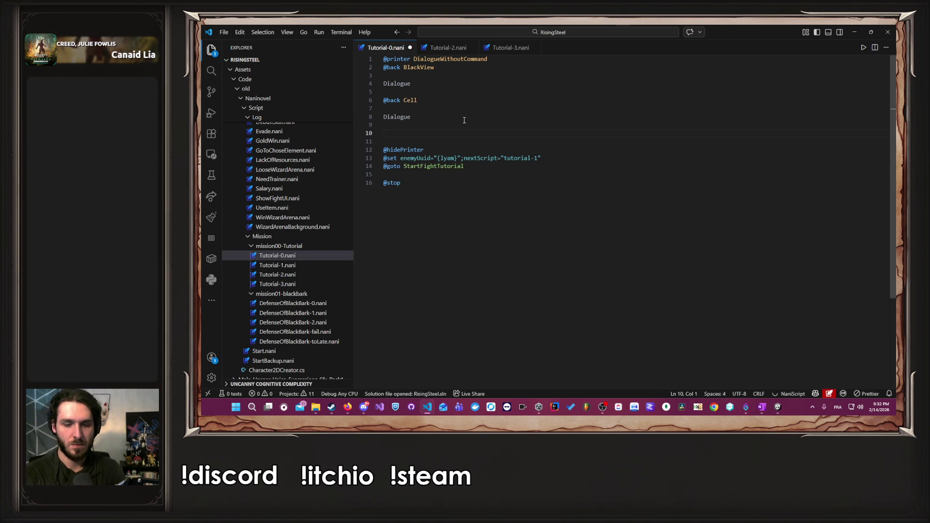
type("@")
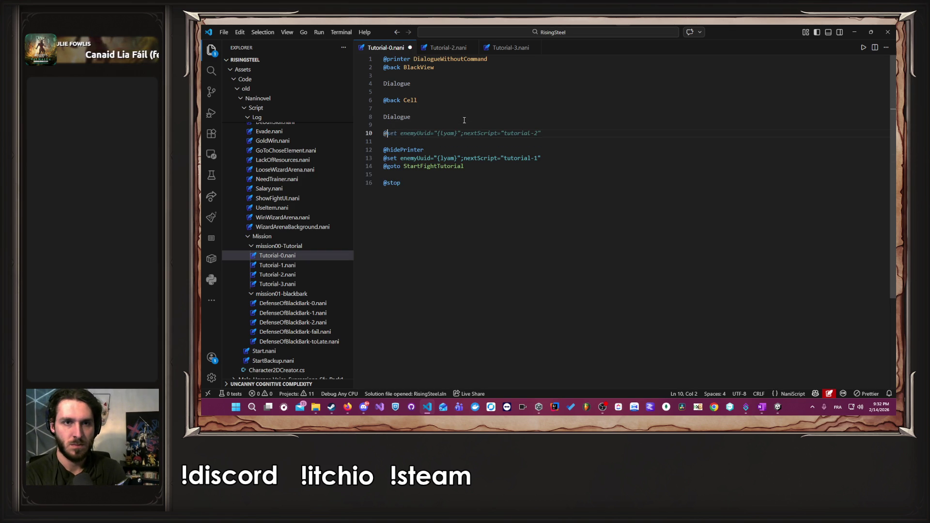
key("BackSpace")
key("BackSpace")
key("alt+Down")
key("alt+Down")
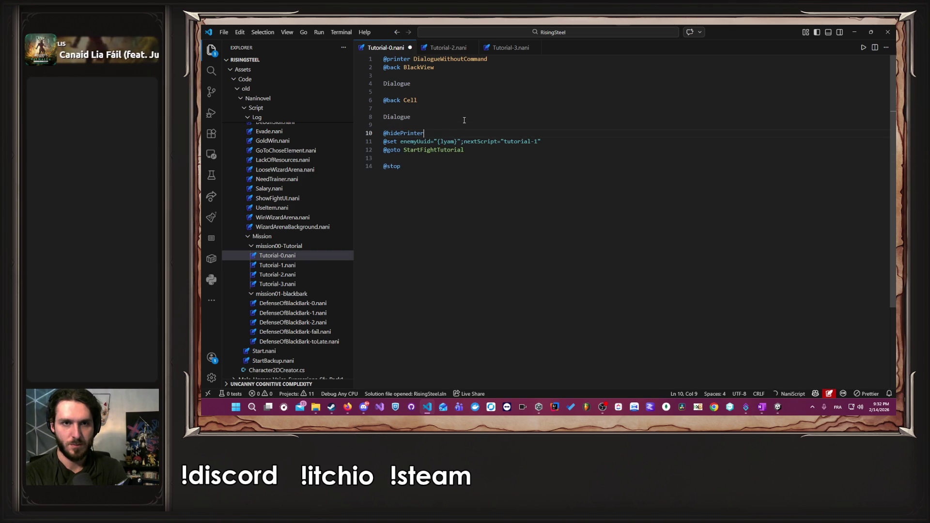
key("Return")
key("Return")
key("Up")
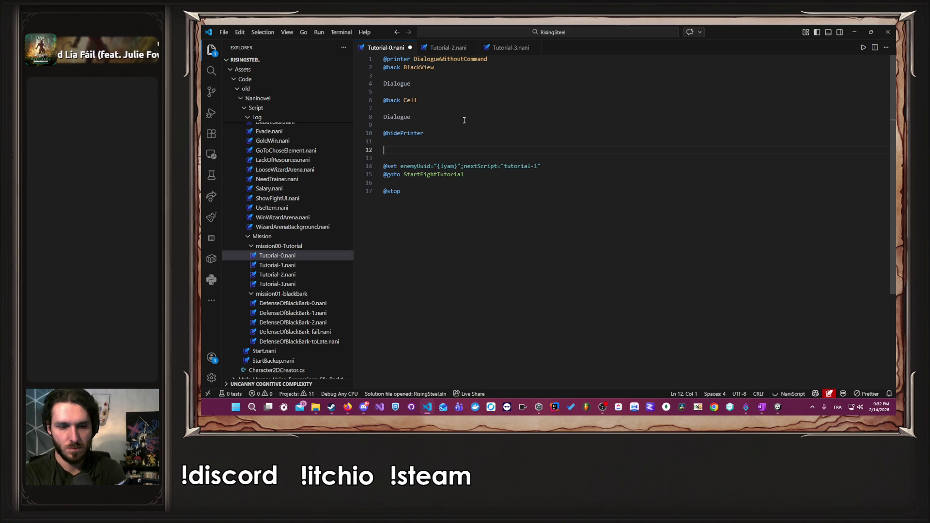
type("@sho")
key("Tab")
key("ctrl+shift+Left")
type("wUI C")
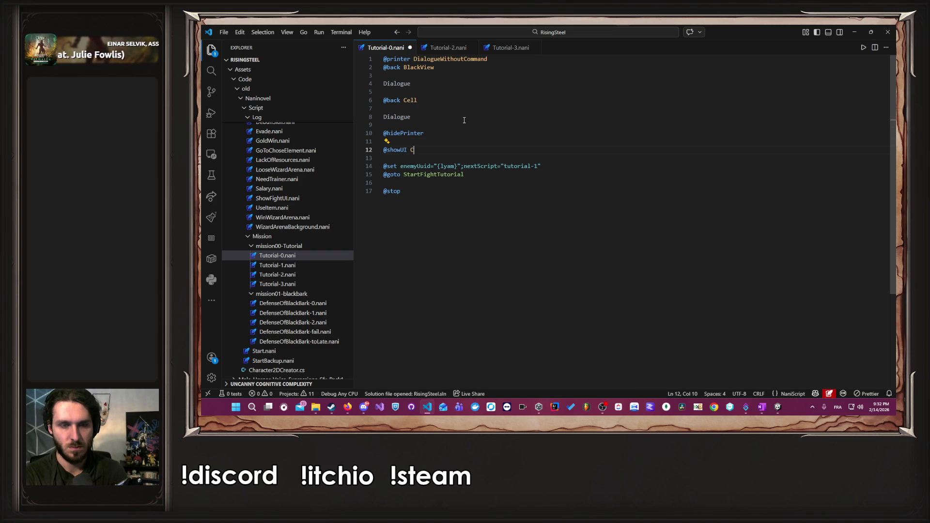
type("ampUI")
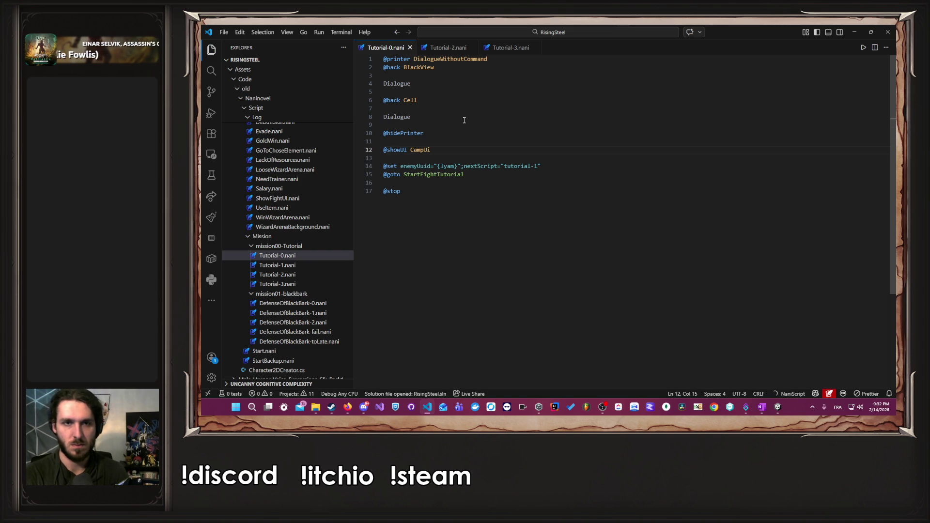
key("ctrl+s")
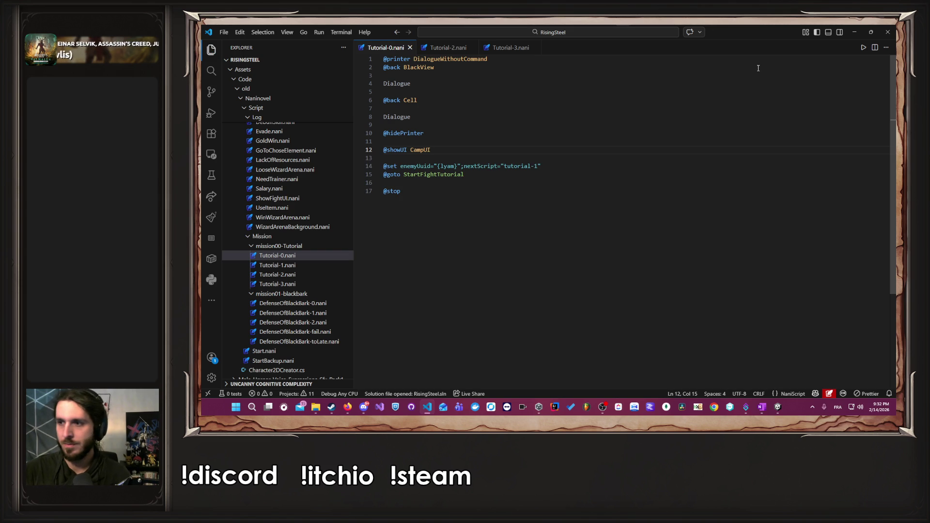
left_click(854, 32)
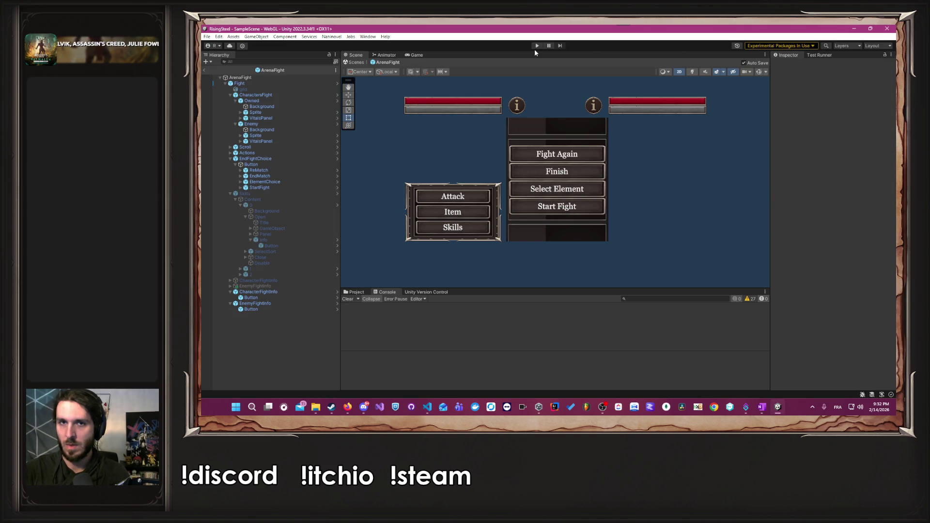
left_click(537, 46)
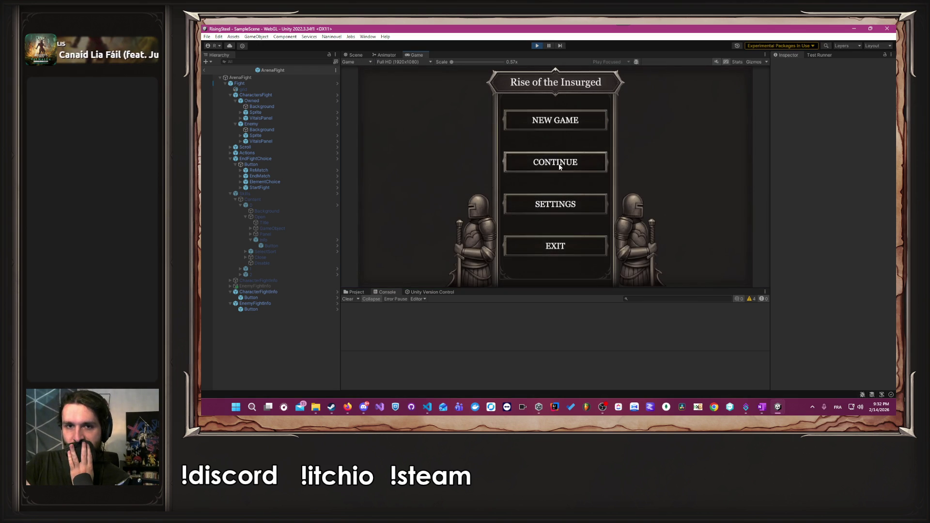
left_click(559, 163)
left_click(557, 204)
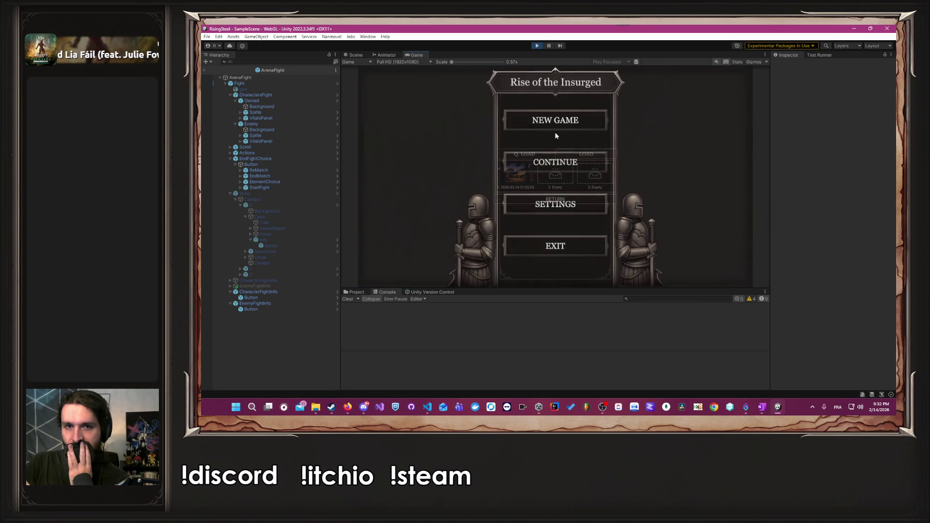
left_click(568, 117)
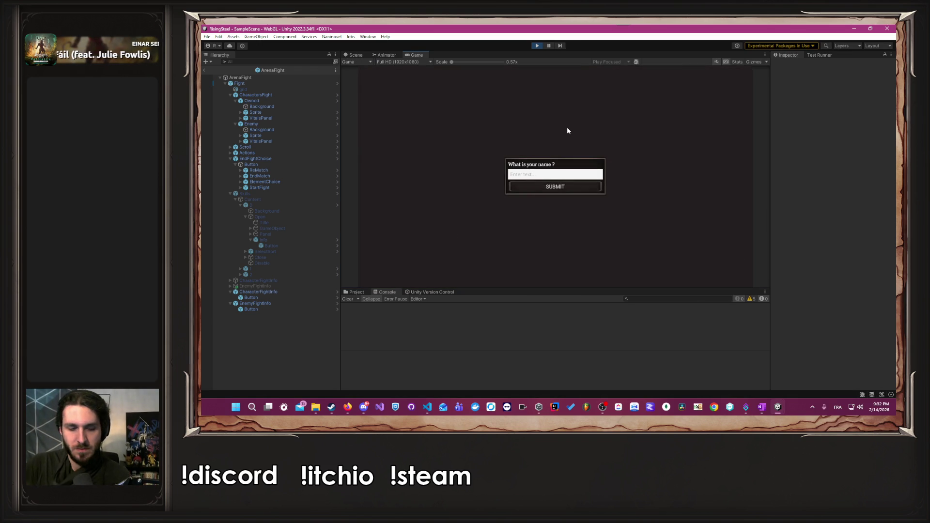
type("Alberto")
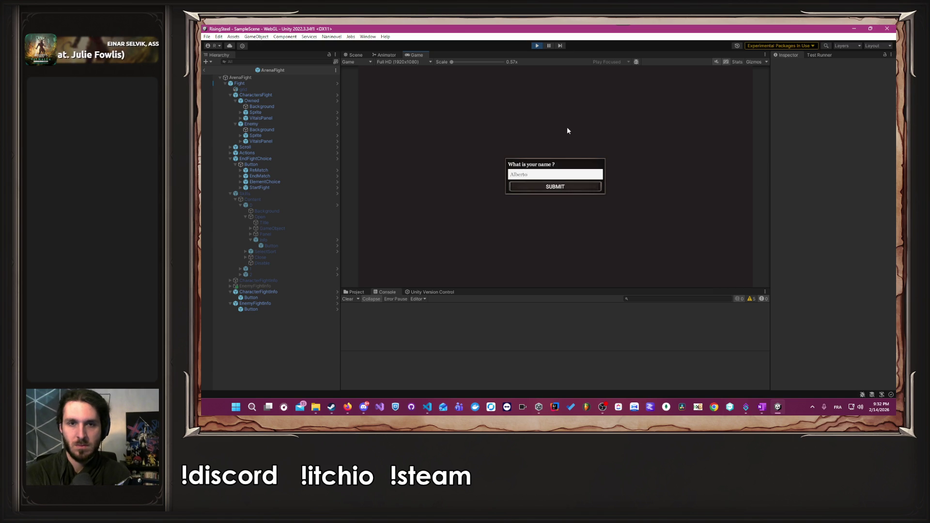
key("Return")
left_click(627, 207)
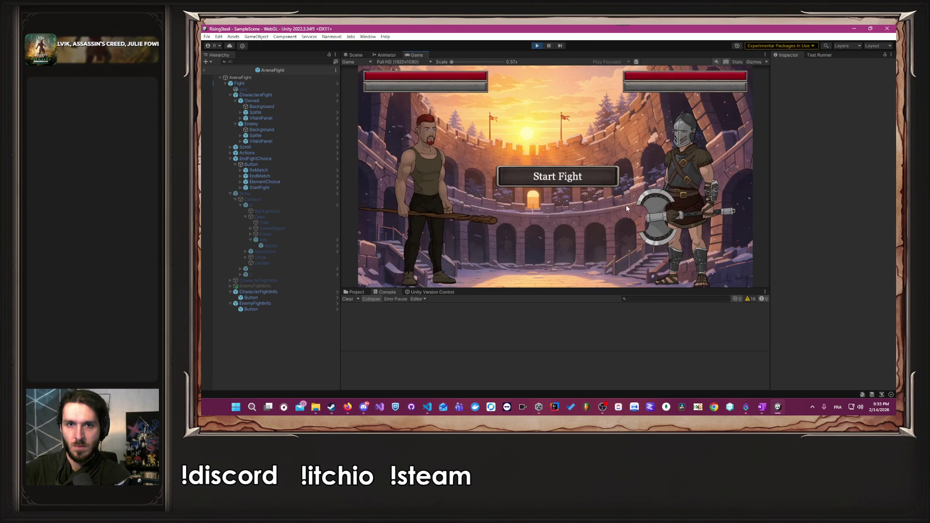
left_click(537, 45)
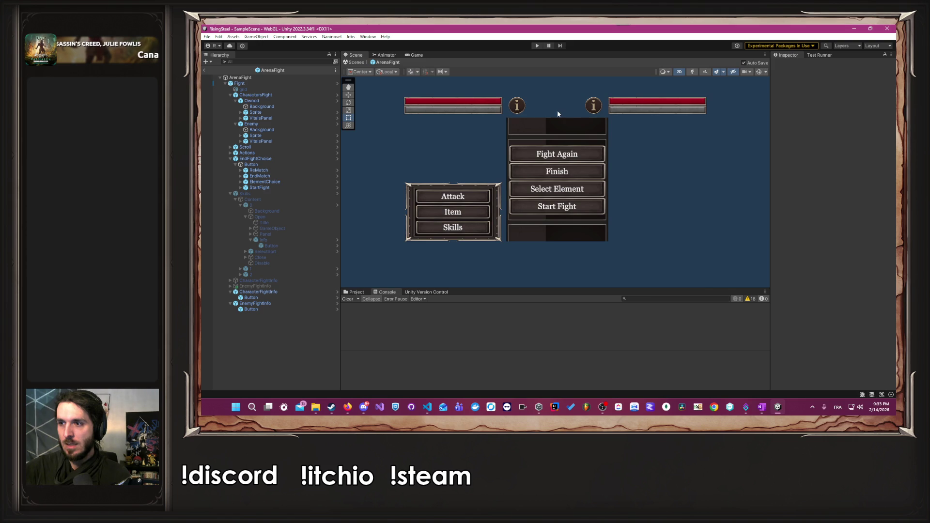
key("alt+Tab")
left_click_drag(401, 192, 379, 169)
key("ctrl+slash")
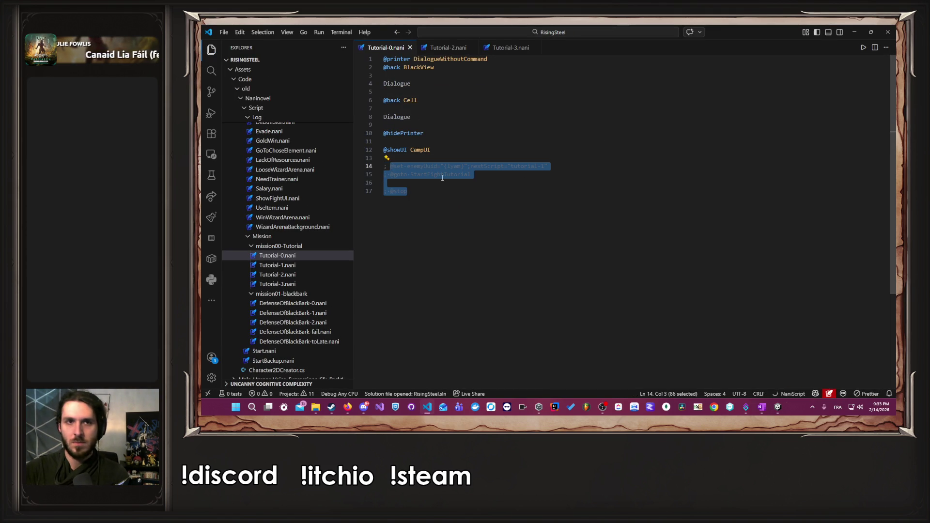
left_click(854, 31)
left_click(538, 46)
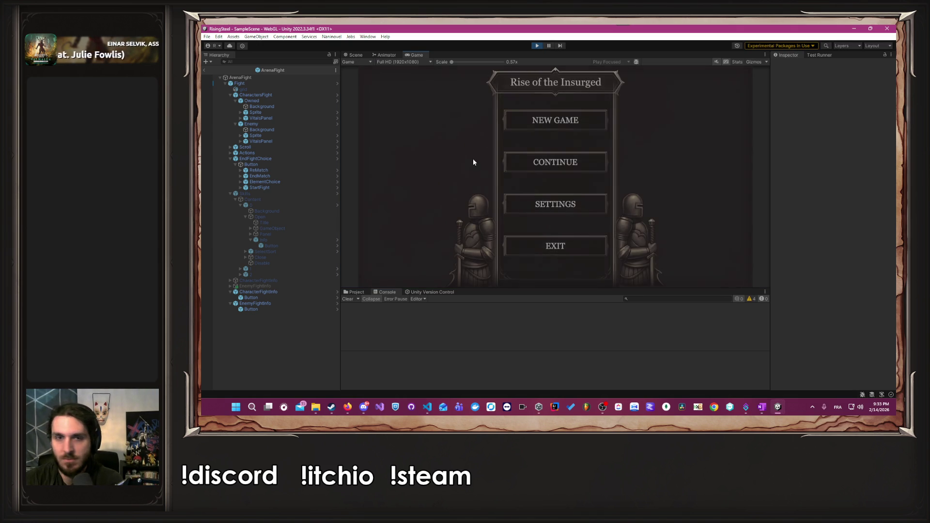
Play a new game through name entry, character choice and dialogue, then stop and return to Tutorial-0.nani.
left_click(541, 130)
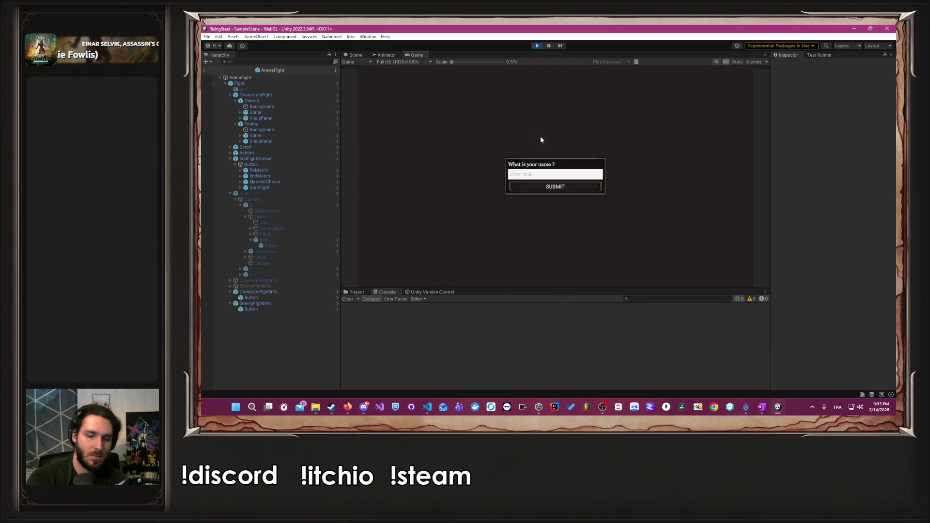
type("Alberto")
key("Return")
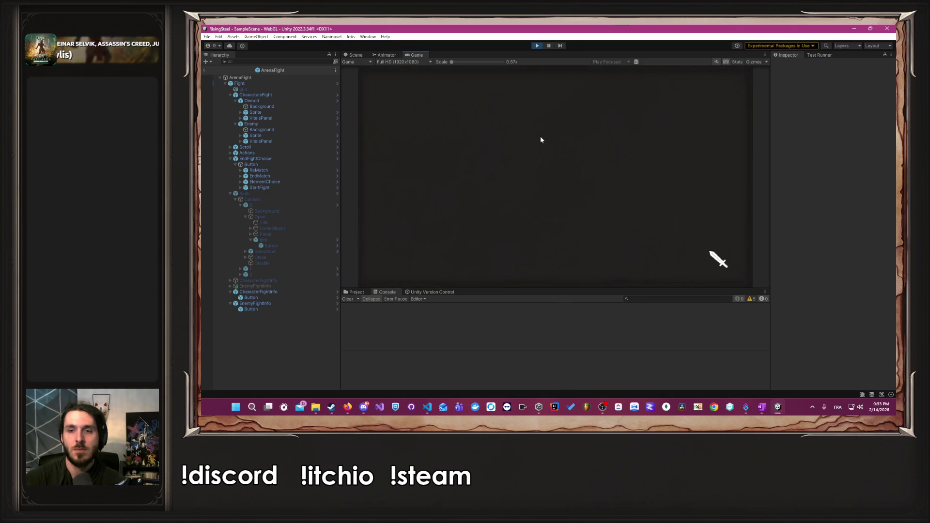
left_click(652, 158)
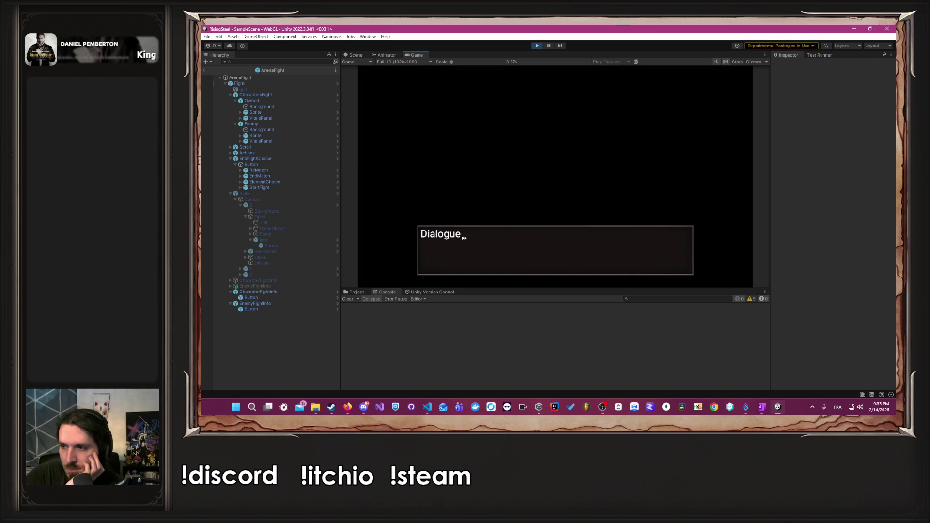
key("alt+Tab")
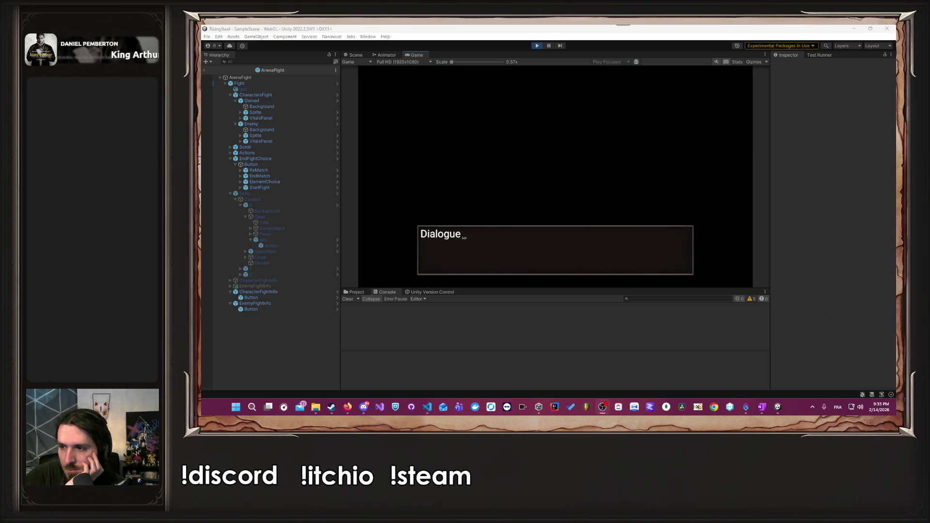
left_click(600, 245)
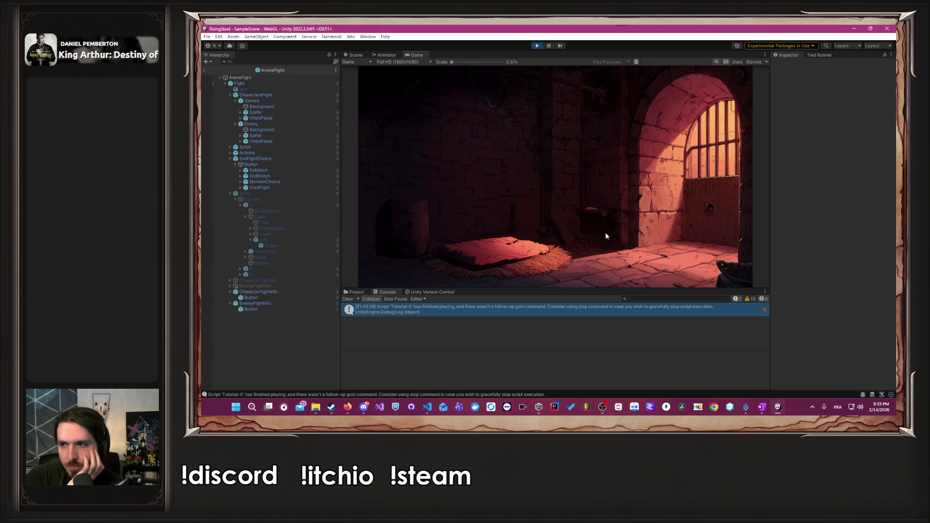
left_click(537, 46)
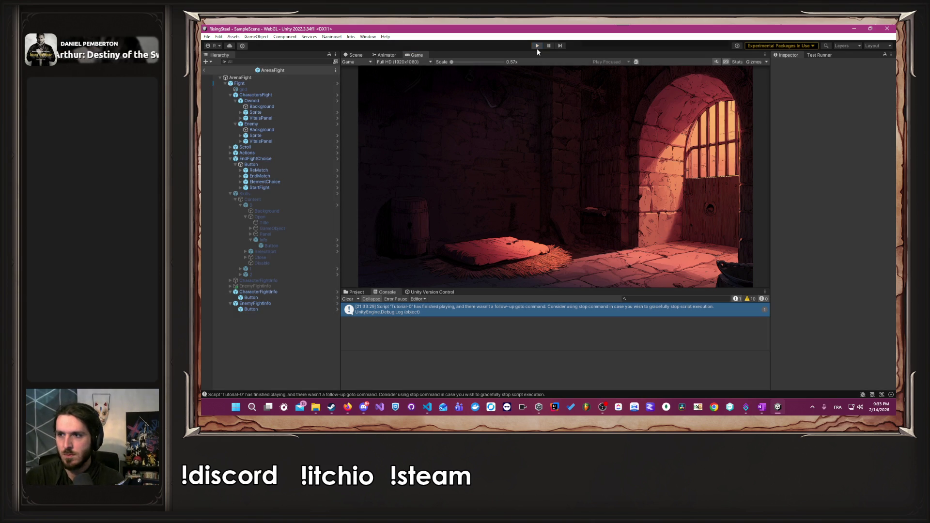
key("alt+Tab")
key("alt+Tab")
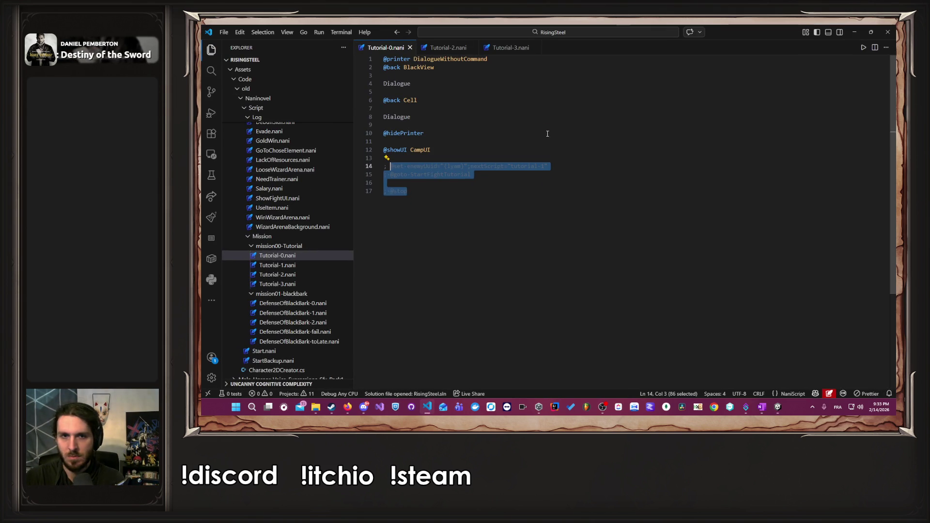
Verify in Naninovel's UI resources that the camp UI entry is named Camp.
left_click(547, 152)
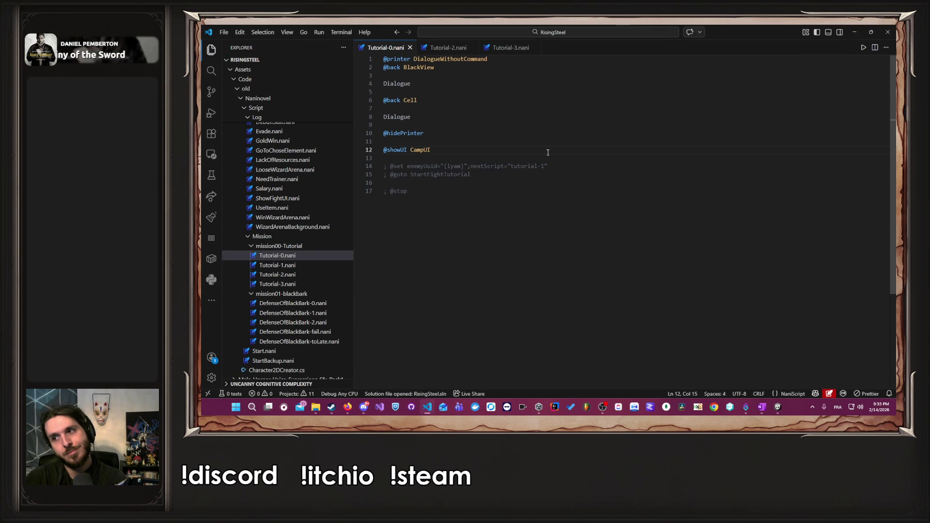
key("alt+Tab")
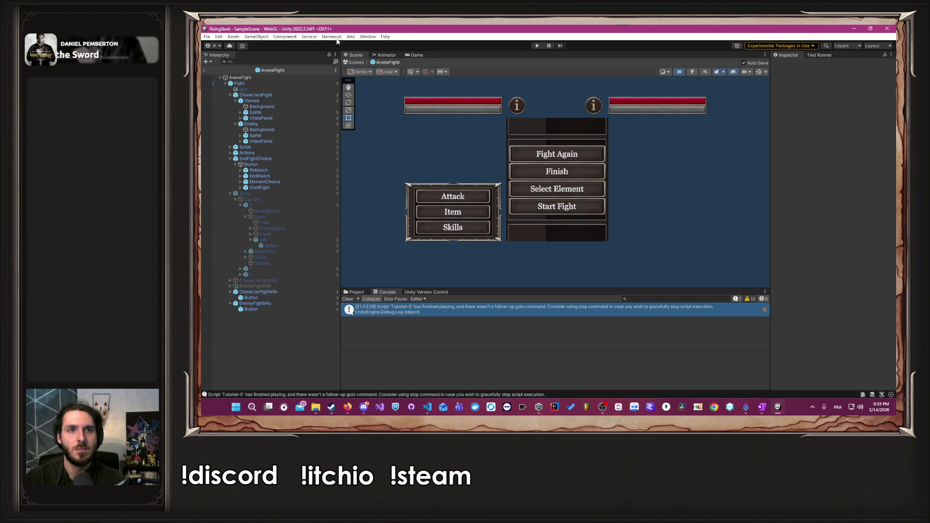
left_click(331, 37)
mouse_move(368, 80)
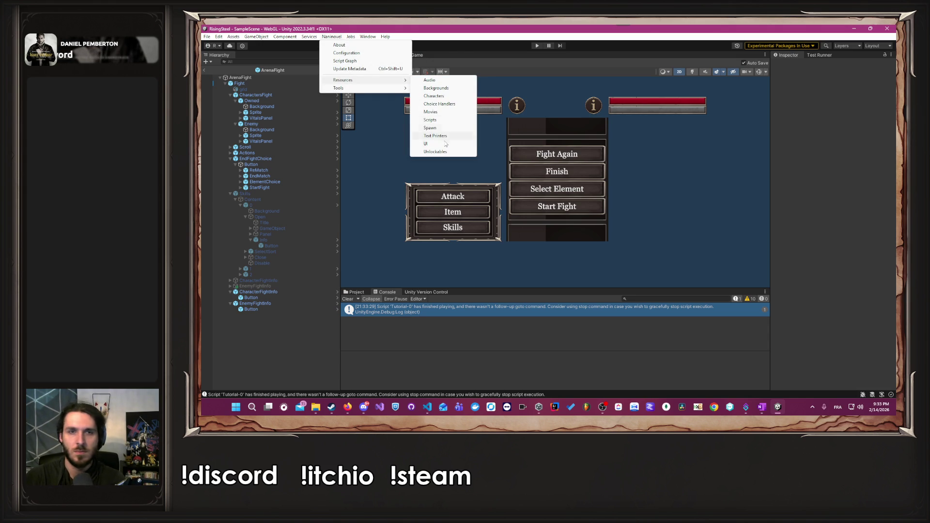
left_click(426, 144)
scroll(706, 176, "down", 3)
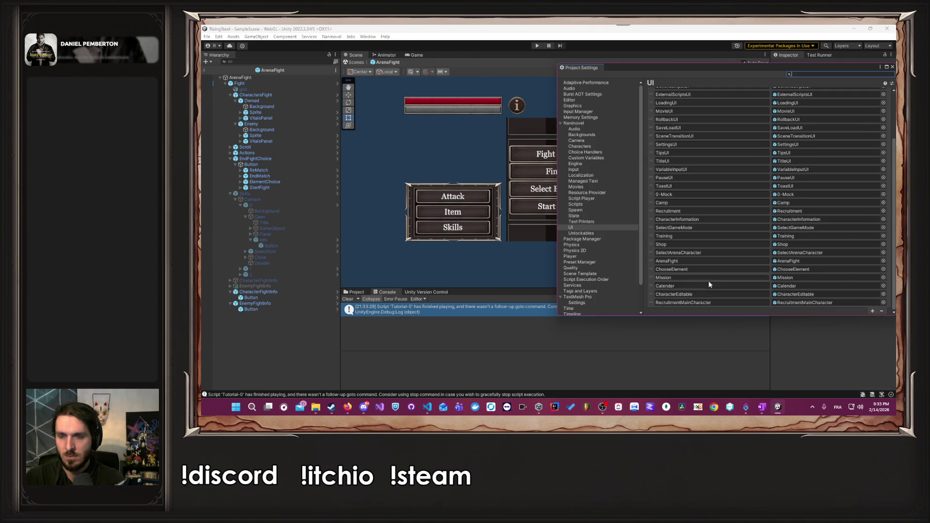
scroll(708, 274, "up", 3)
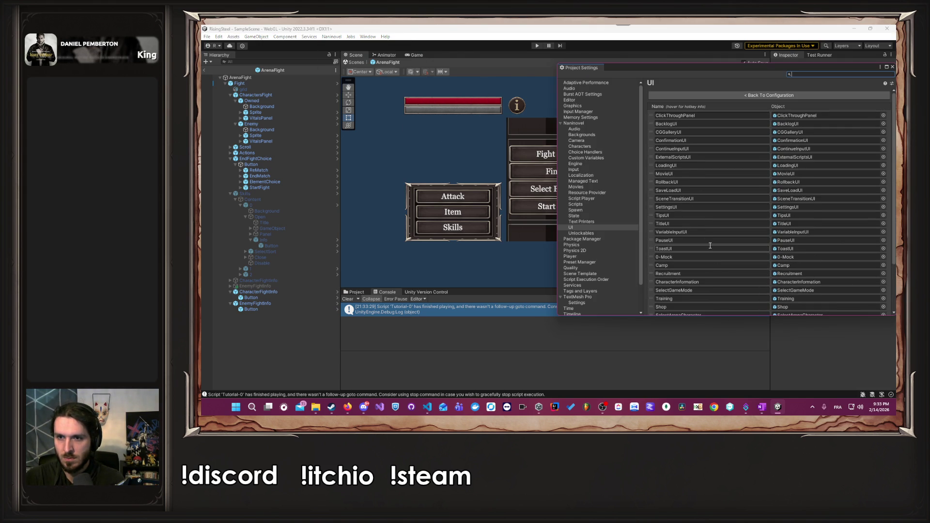
left_click(699, 266)
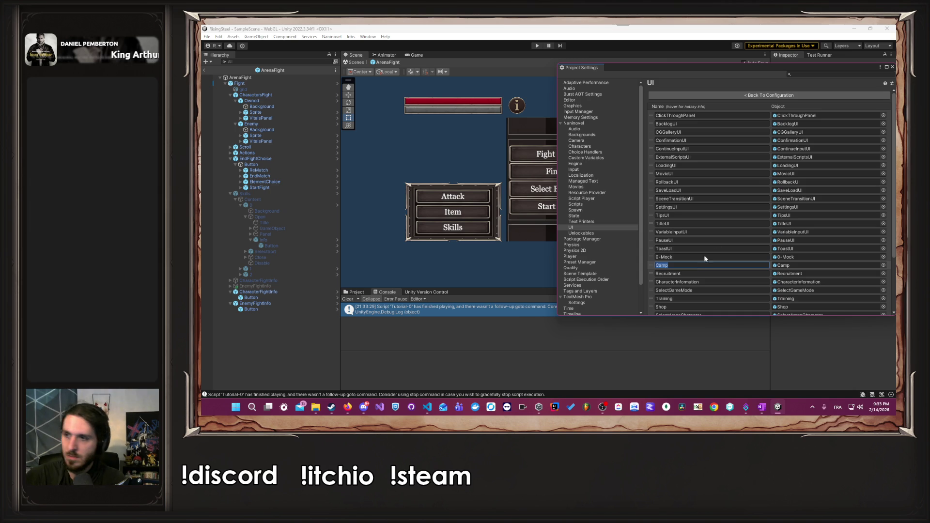
left_click(893, 67)
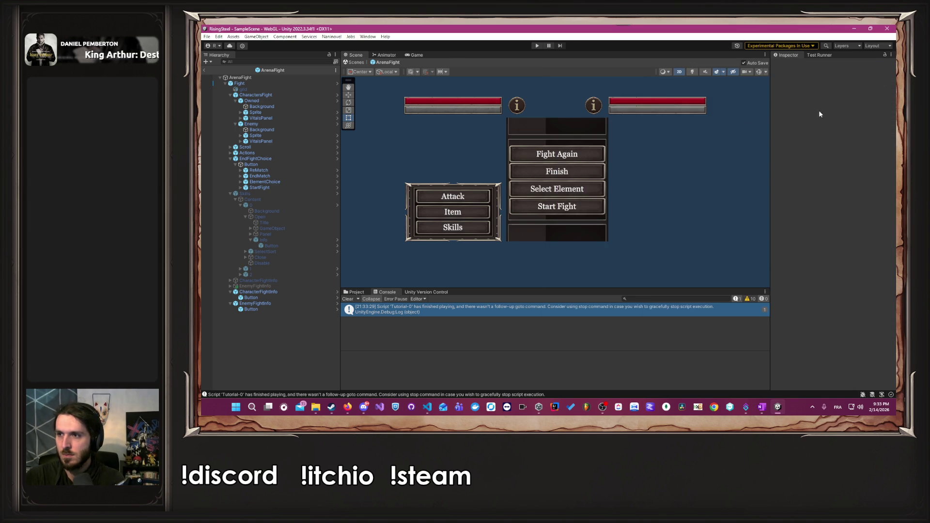
key("alt+Tab")
key("ctrl+v")
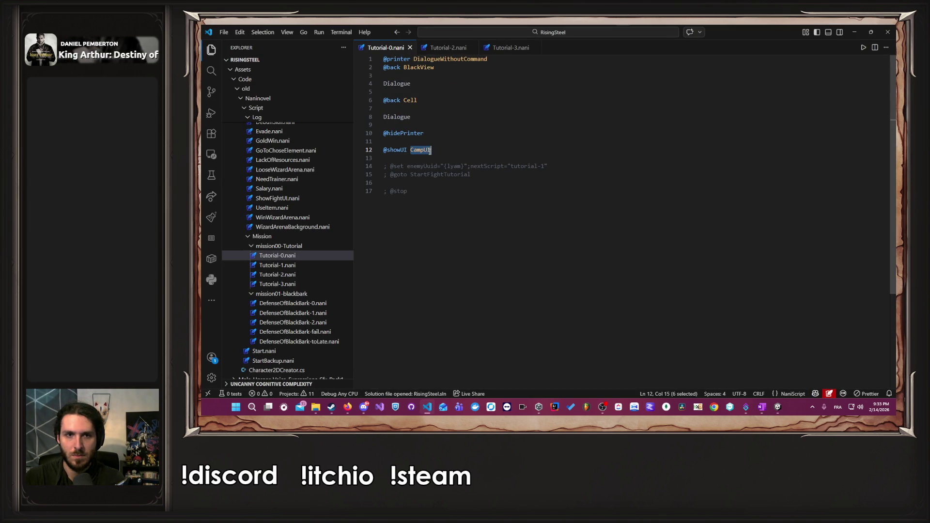
key("ctrl+s")
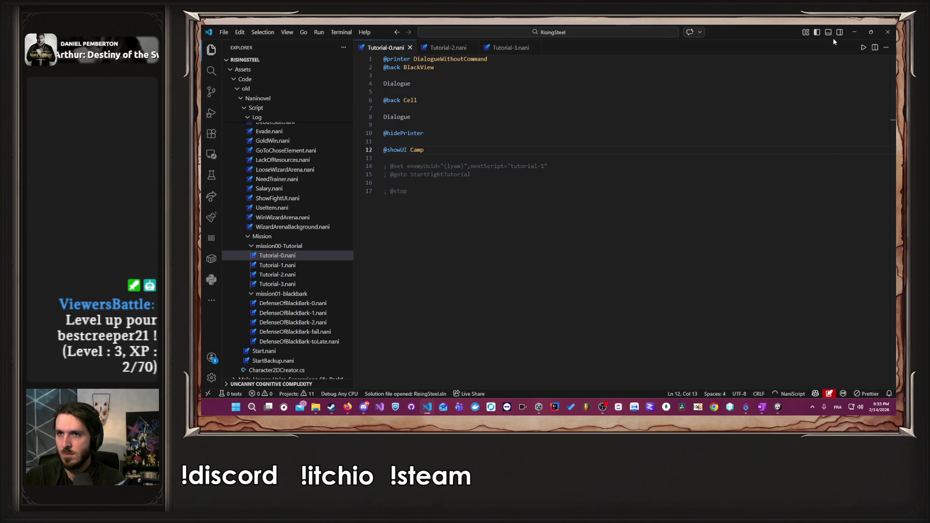
left_click(852, 35)
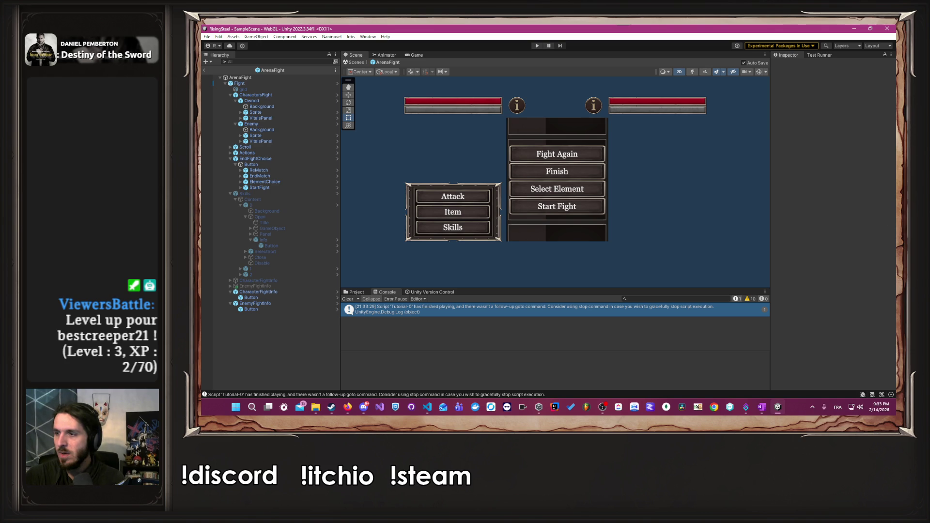
key("alt+Tab")
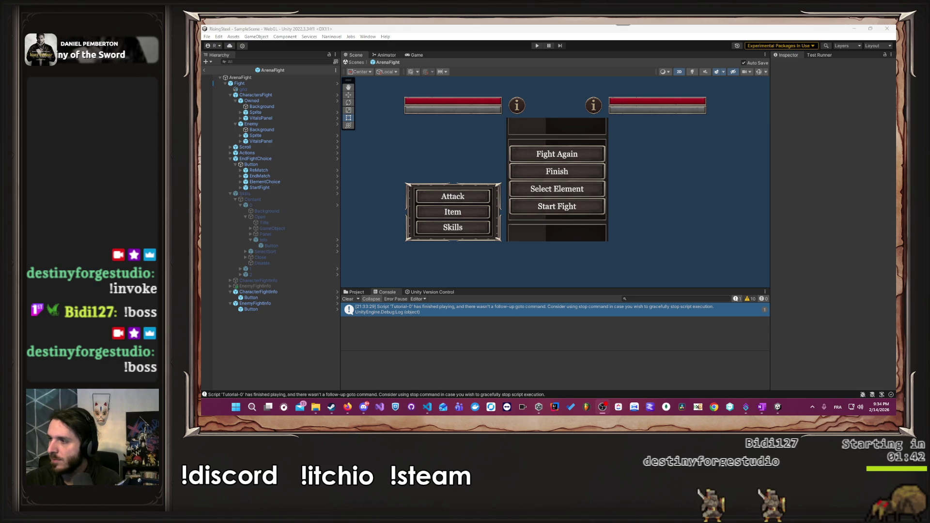
Clear the old Tutorial-0 warning messages from the Unity Console.
left_click(348, 299)
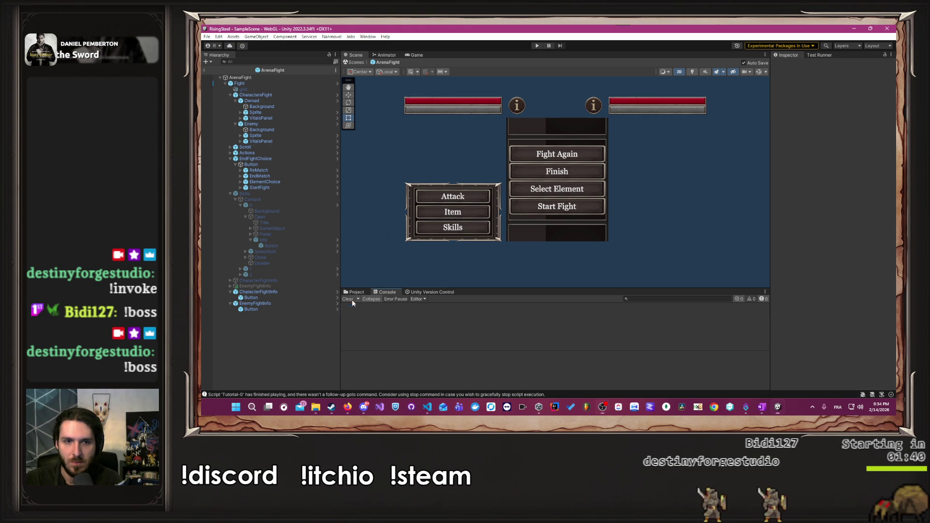
Play a new game with a player name and the right-hand portrait through the dialogue, then return to the script.
left_click(537, 46)
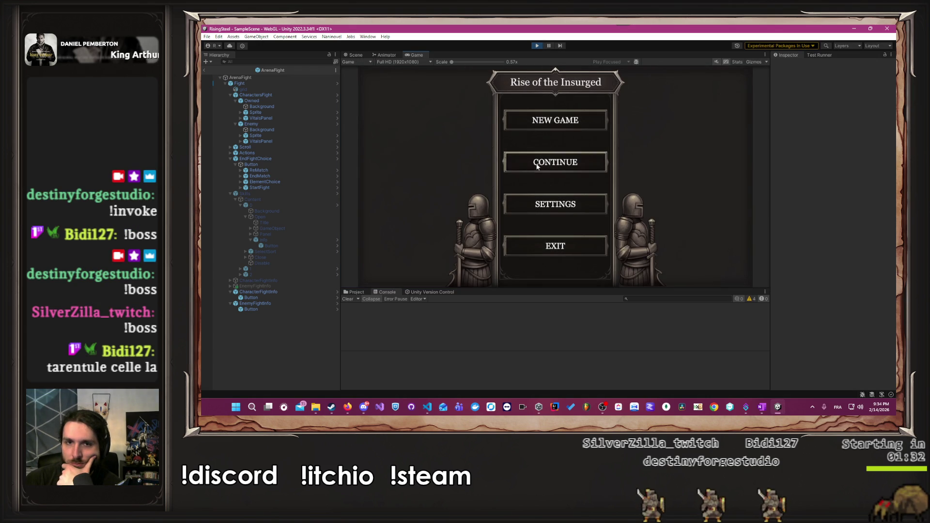
left_click(543, 127)
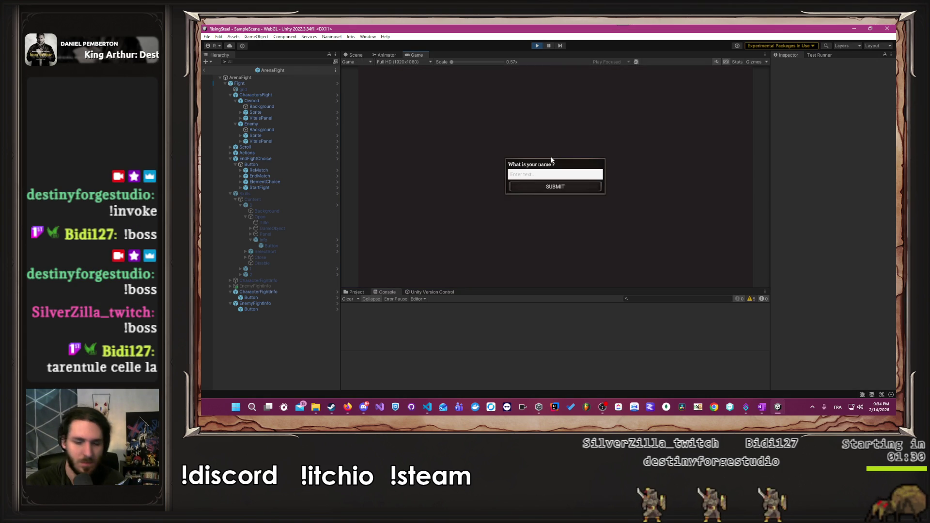
type("Alberto")
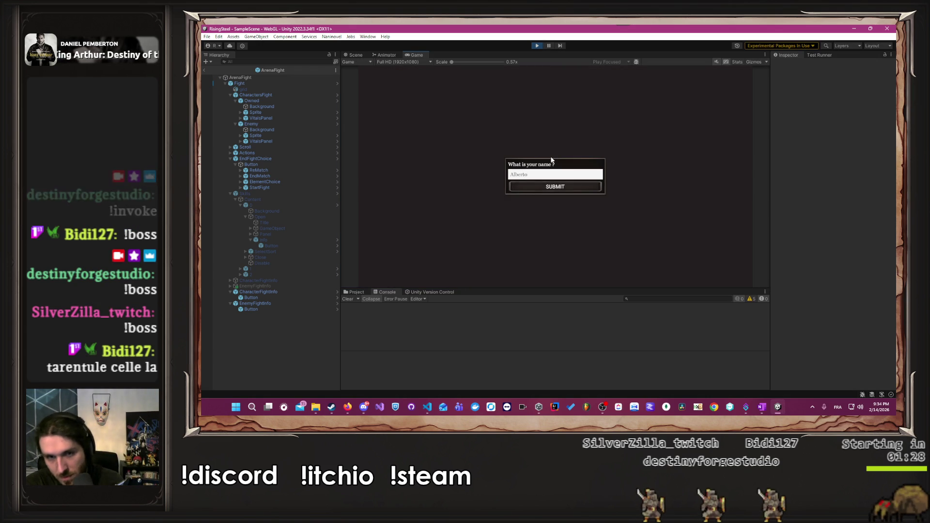
key("Return")
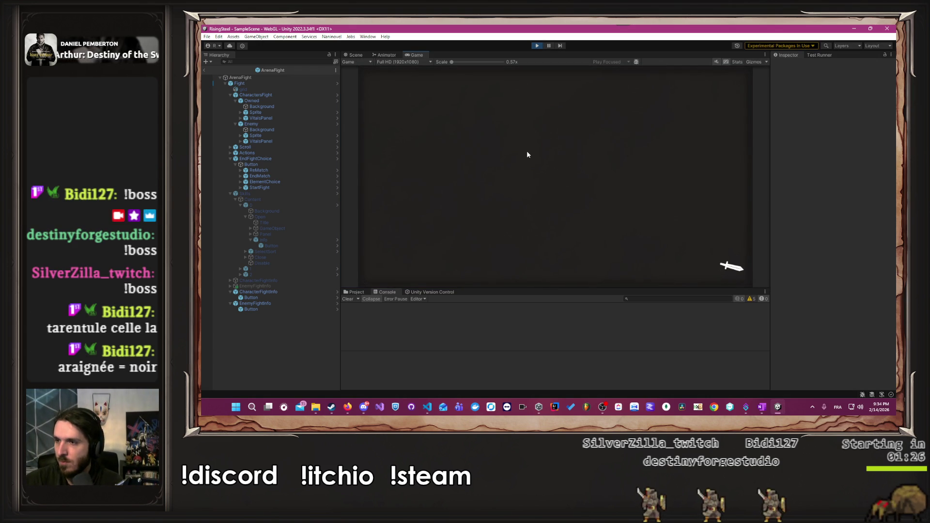
left_click(611, 179)
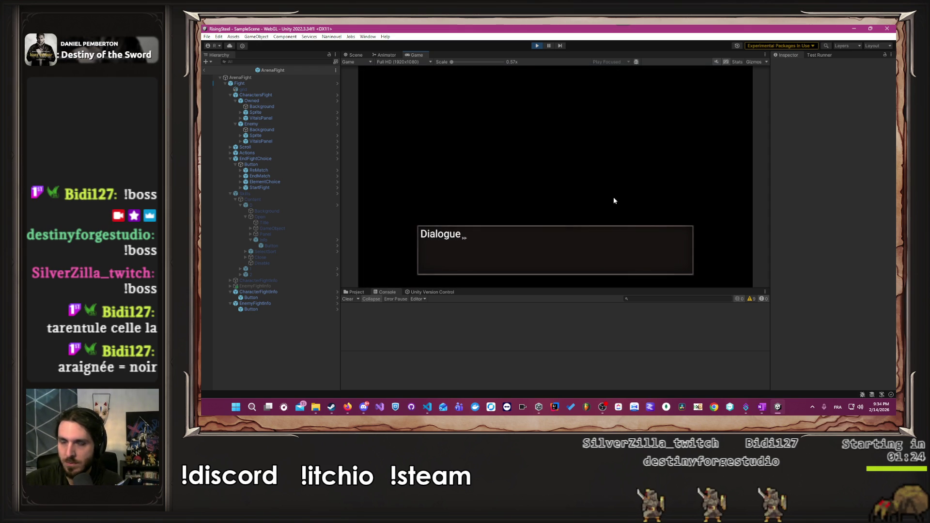
left_click(613, 200)
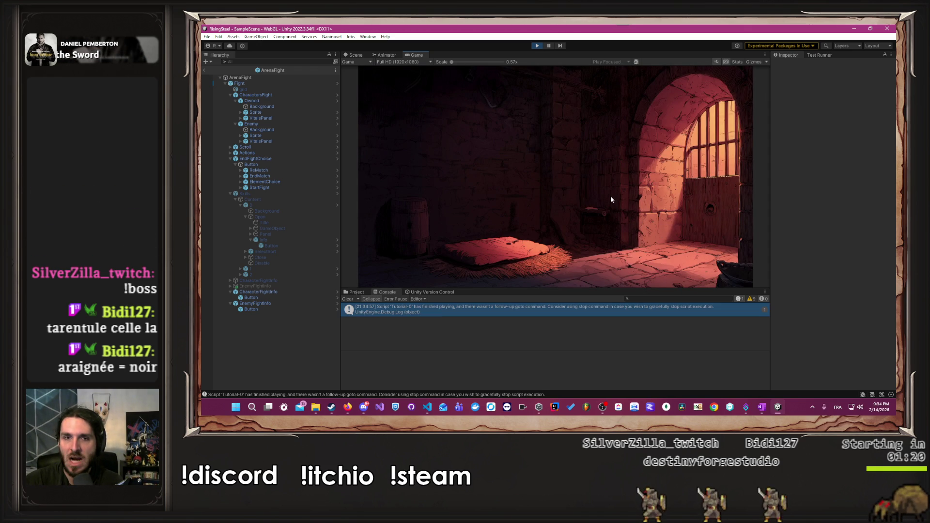
key("alt+Tab")
key("Tab")
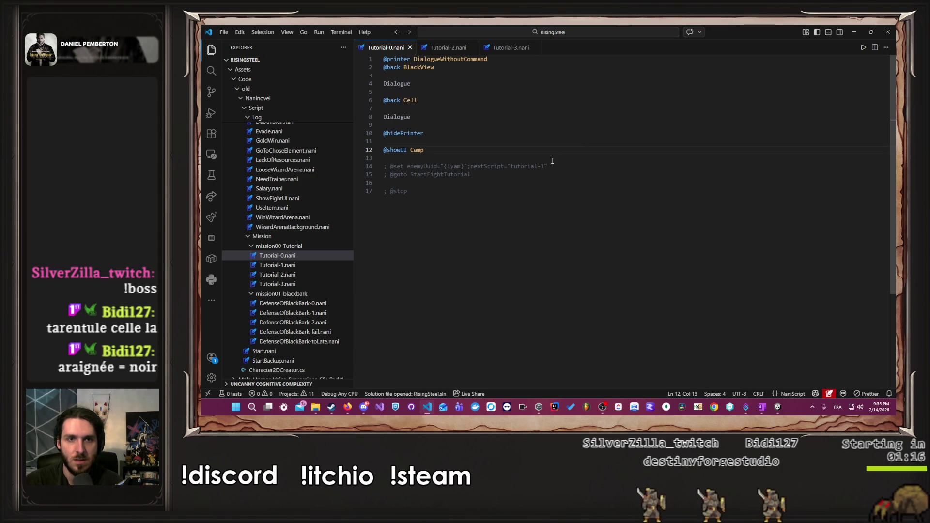
left_click_drag(426, 150, 388, 151)
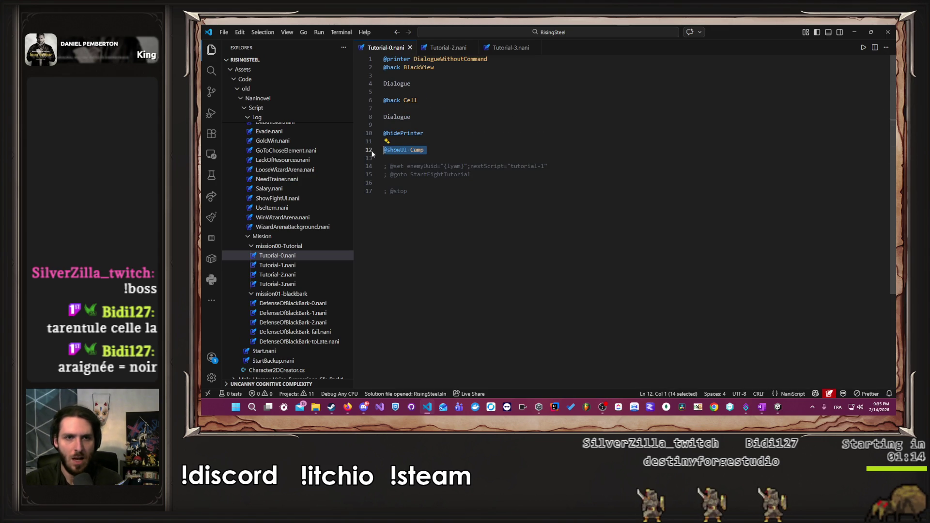
key("alt+Up")
key("alt+Up")
key("End")
key("Return")
key("Return")
key("Up")
key("BackSpace")
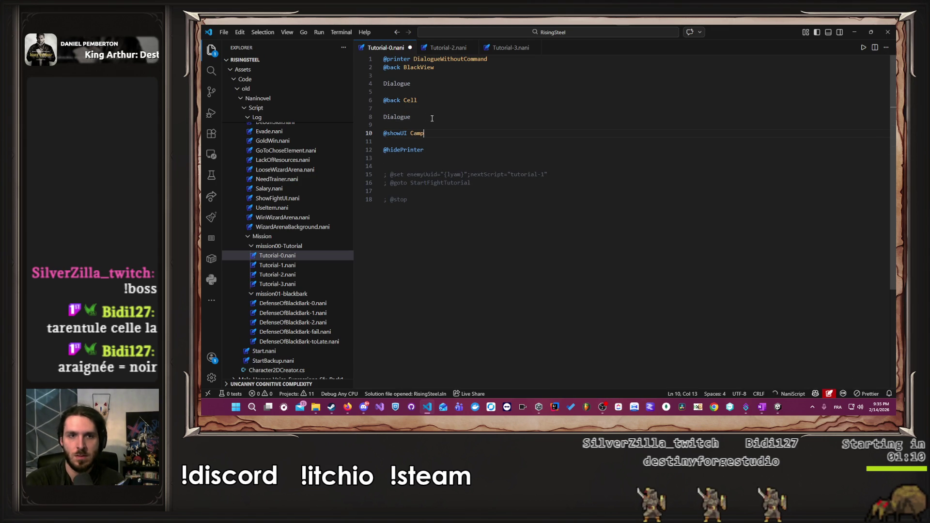
key("alt+Tab")
key("alt+Tab")
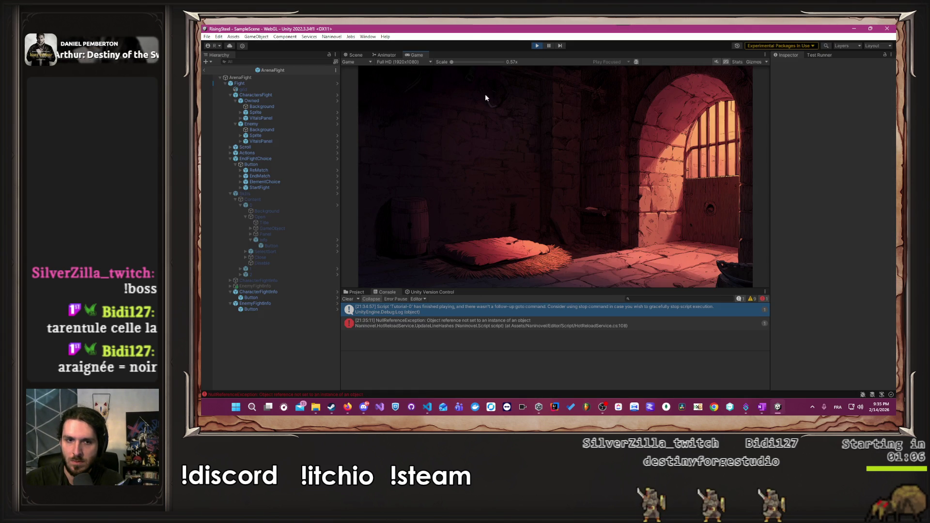
left_click(536, 46)
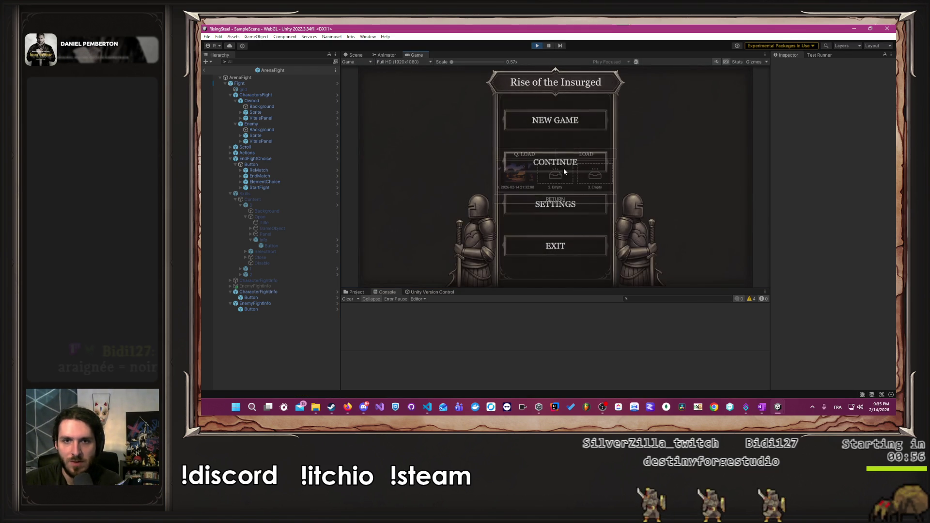
left_click(562, 165)
left_click(526, 199)
left_click(527, 118)
type("Alberto")
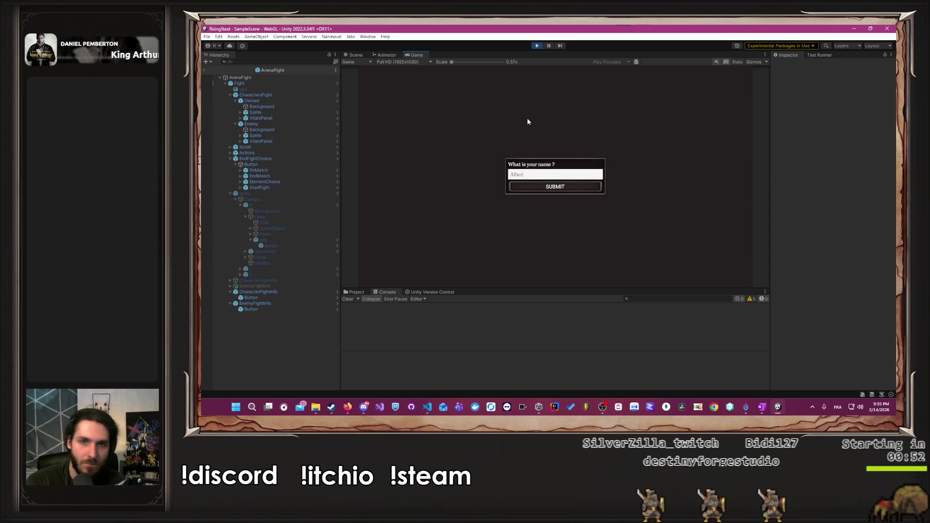
key("Return")
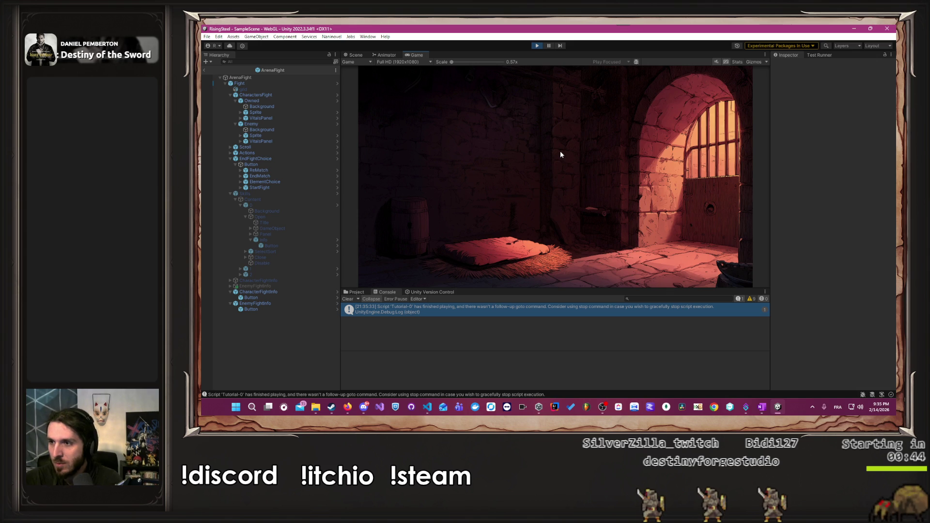
key("alt+Tab")
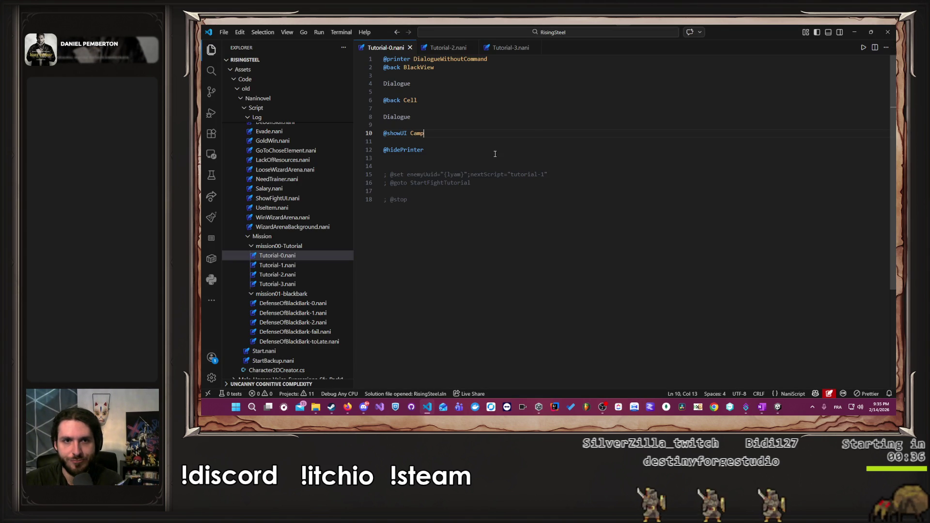
key("alt+Tab")
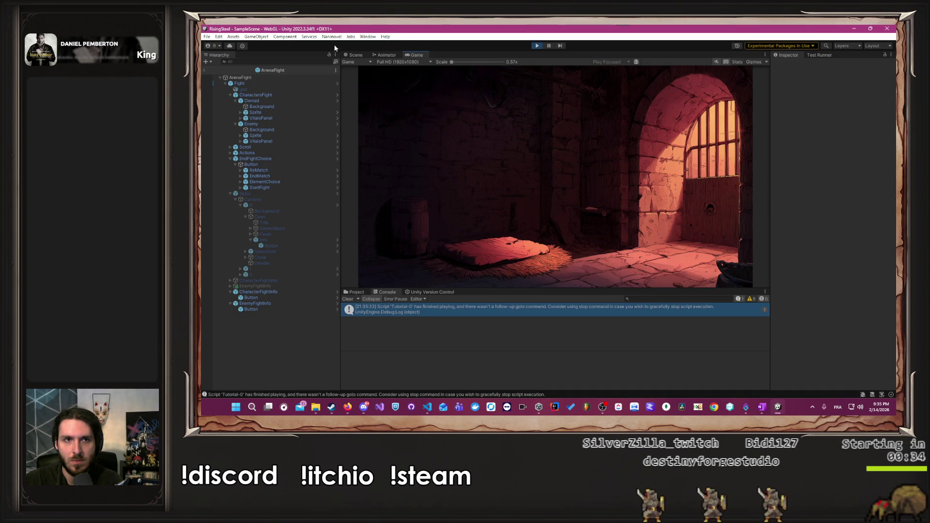
left_click(331, 36)
Inspect the Camp entry in Naninovel's UI resources with Project Settings maximized.
mouse_move(349, 81)
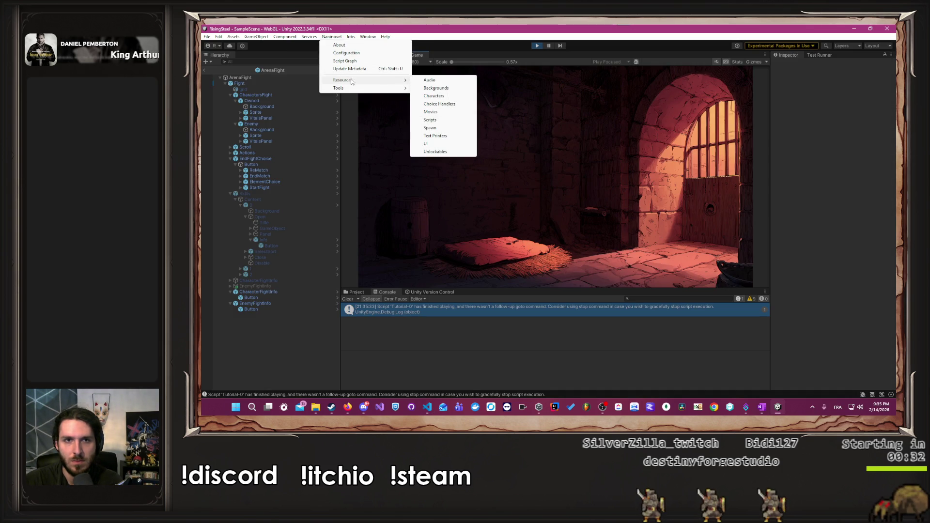
left_click(429, 143)
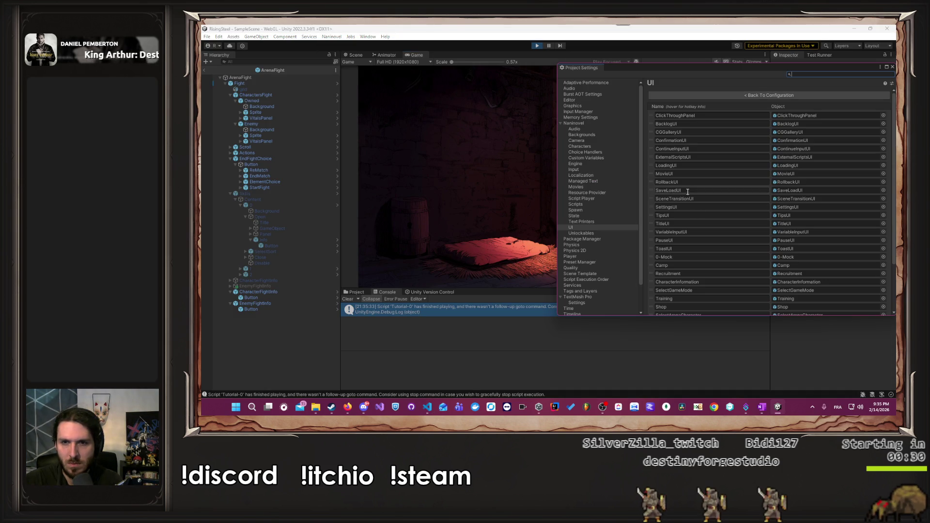
left_click(693, 265)
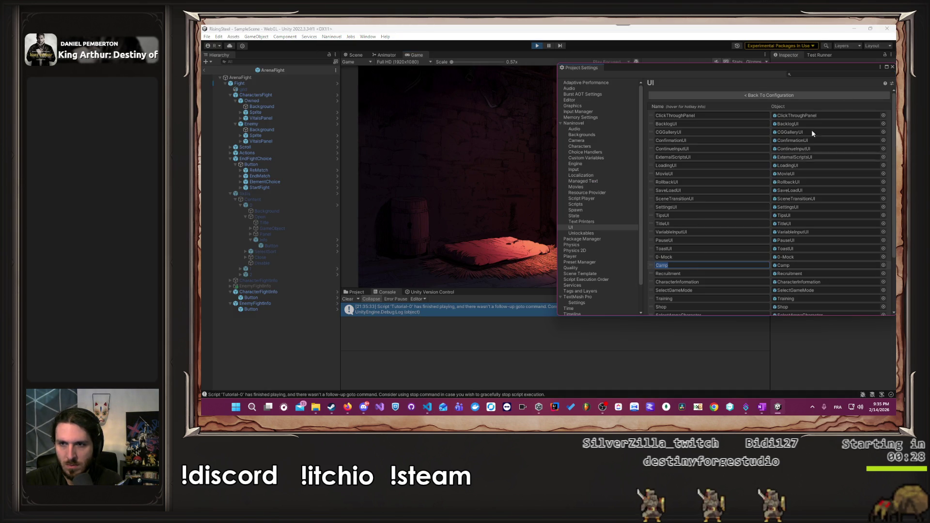
left_click(886, 68)
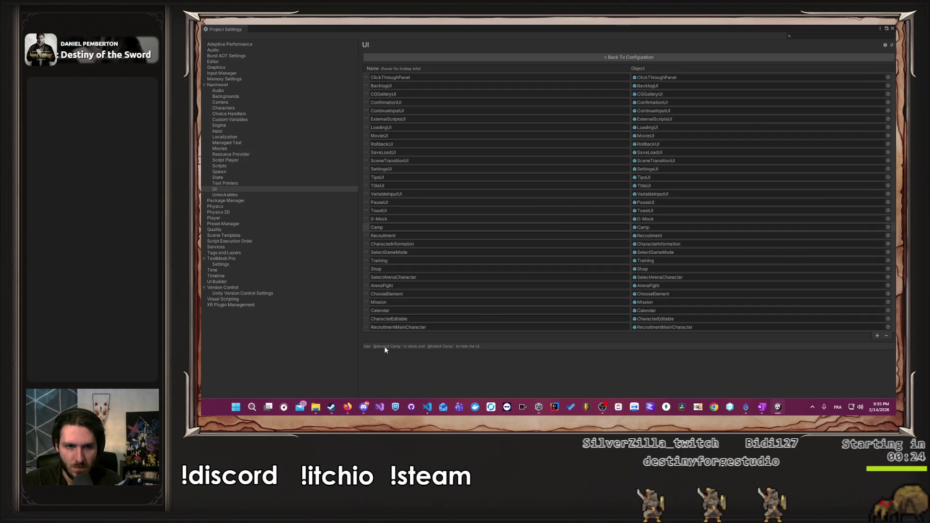
left_click_drag(382, 347, 400, 348)
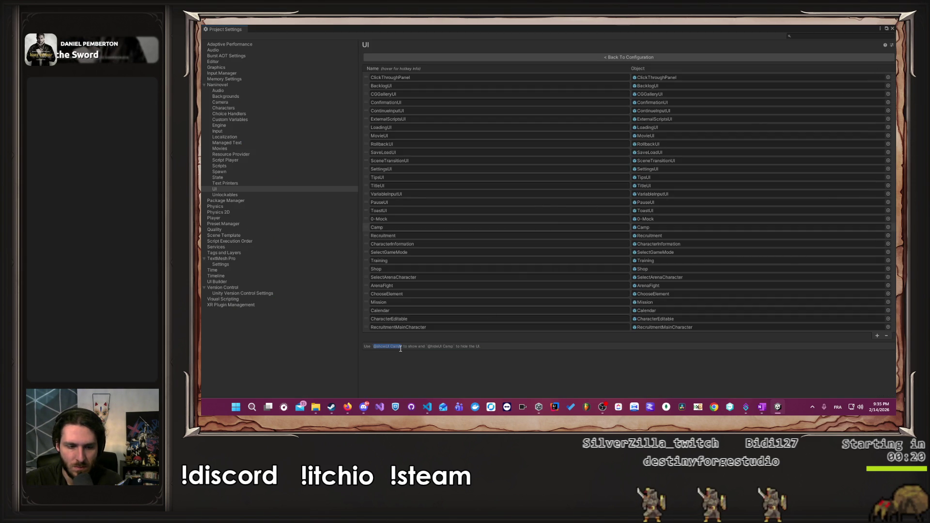
left_click(427, 407)
key("ctrl+v")
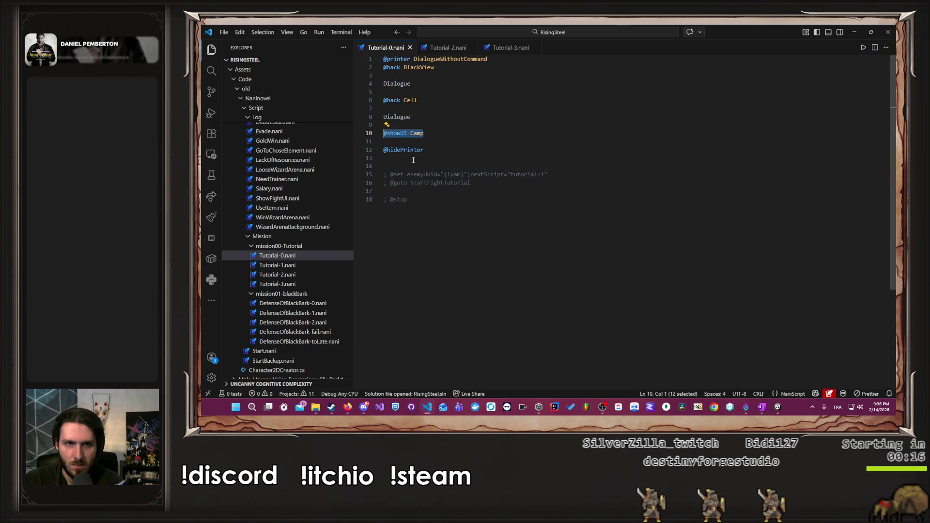
key("ctrl+s")
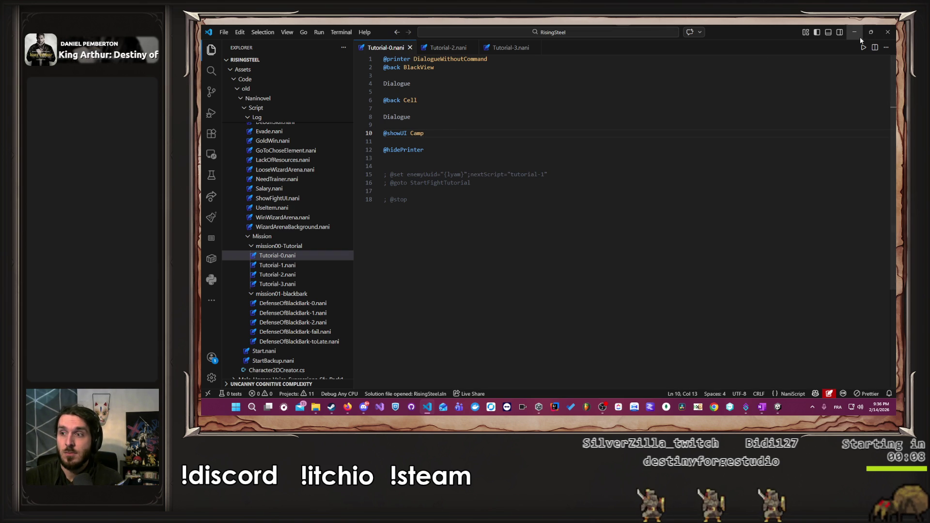
left_click_drag(450, 135, 372, 128)
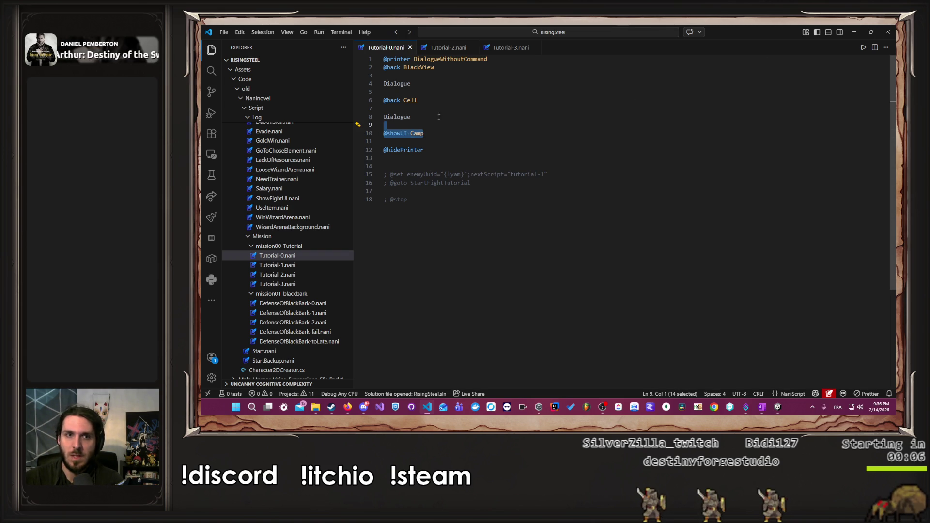
key("ctrl+x")
left_click(436, 75)
key("ctrl+v")
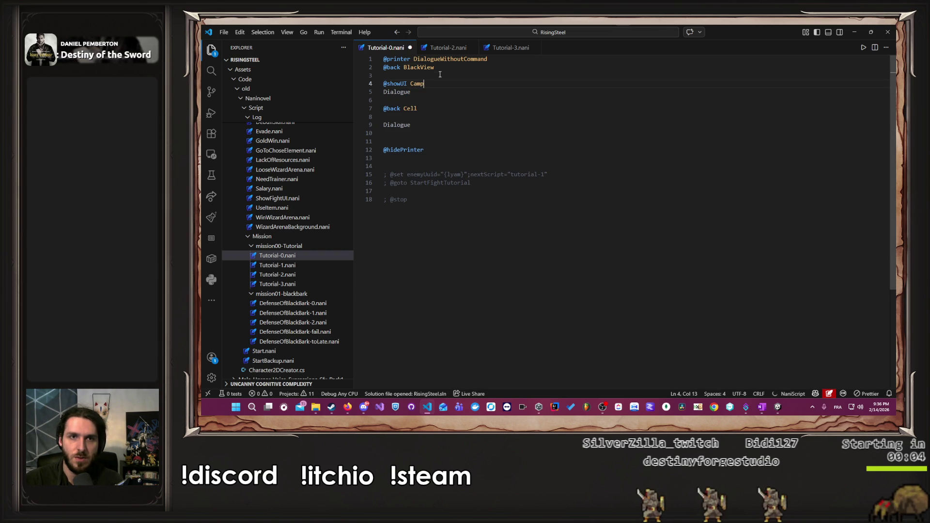
Back in Unity, close Project Settings and stop the running game.
left_click(887, 32)
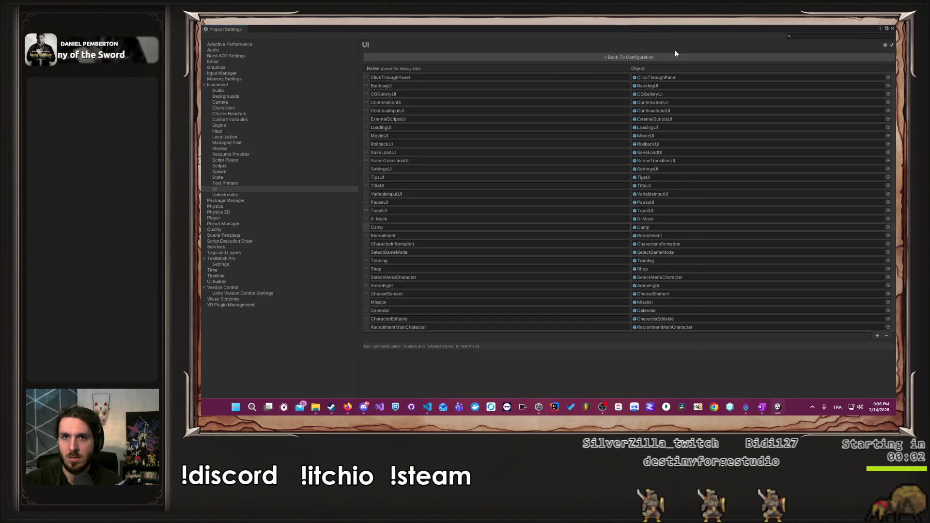
left_click(892, 28)
left_click(537, 46)
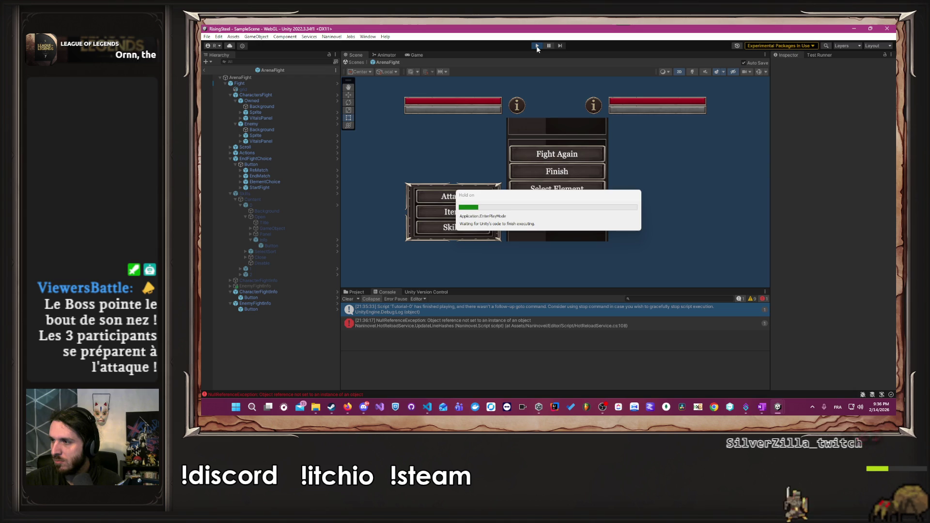
Play a new game with a player name and the right-hand portrait to the dungeon, then switch to Tutorial-0.nani.
left_click(536, 45)
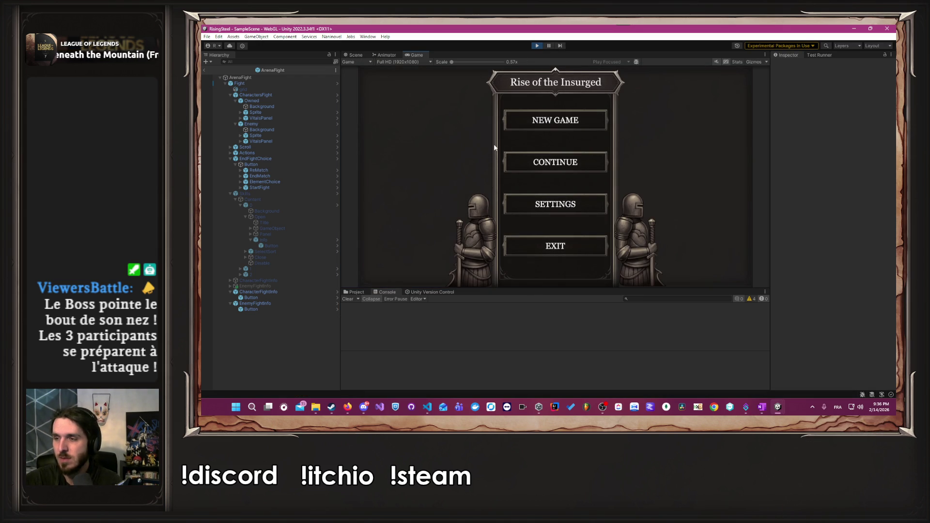
left_click(556, 121)
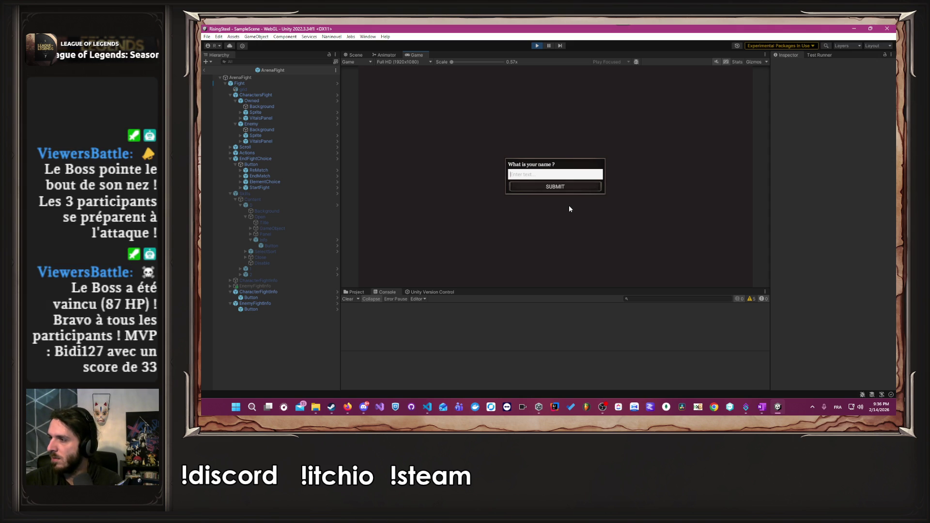
left_click(559, 174)
type("Albert")
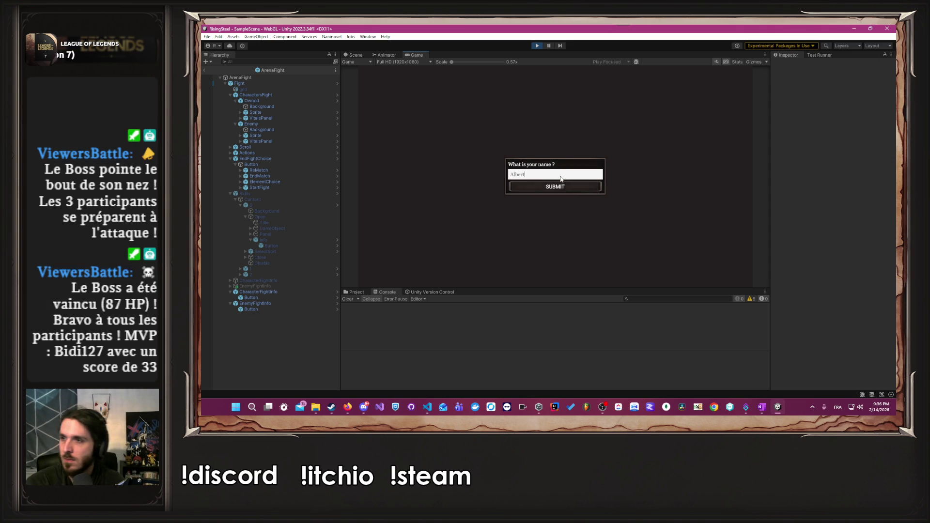
key("Return")
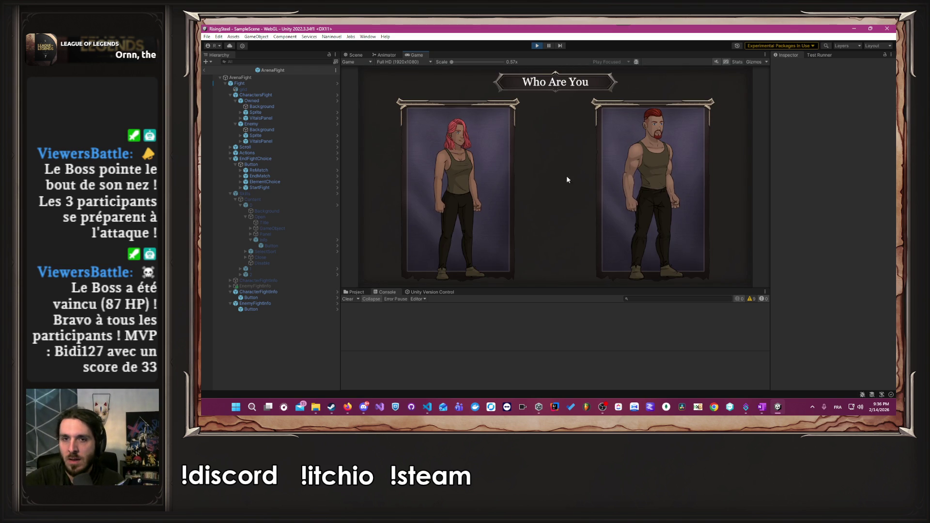
left_click(603, 182)
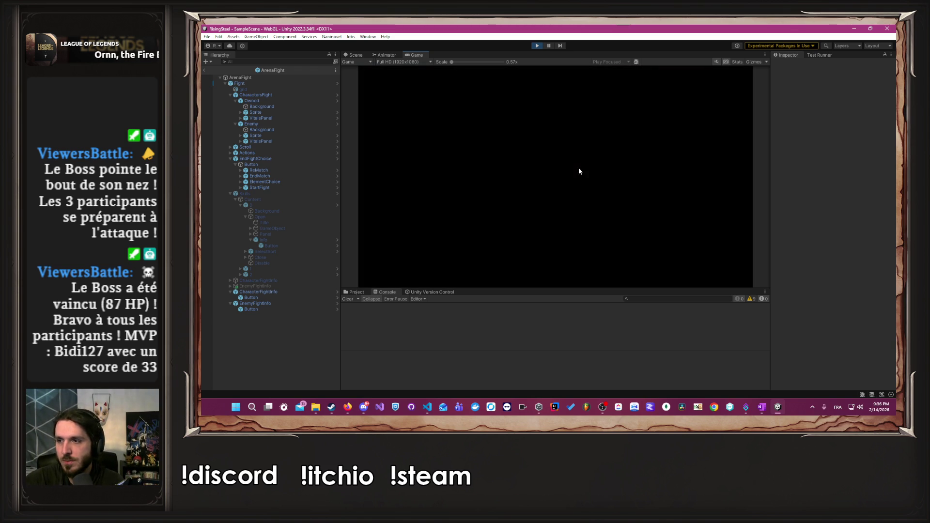
left_click(613, 175)
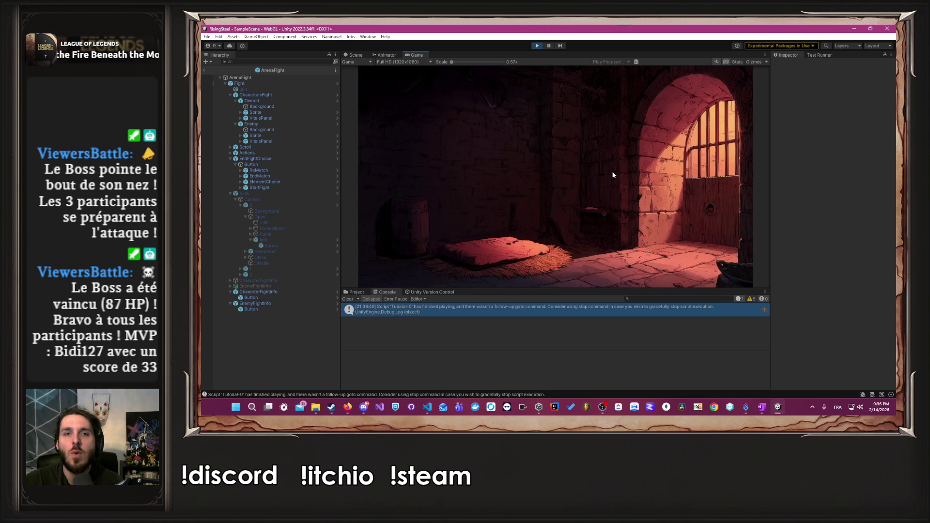
key("alt+Tab")
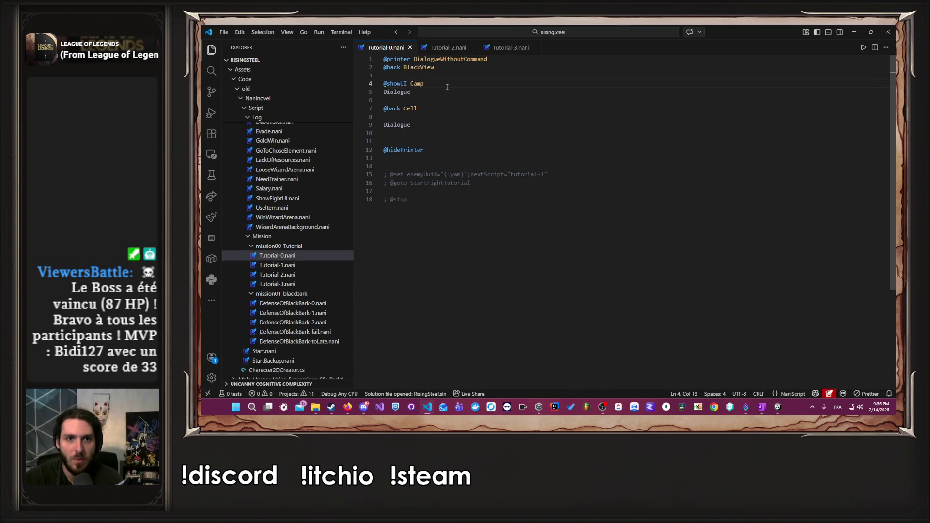
left_click_drag(444, 87, 374, 81)
key("BackSpace")
key("BackSpace")
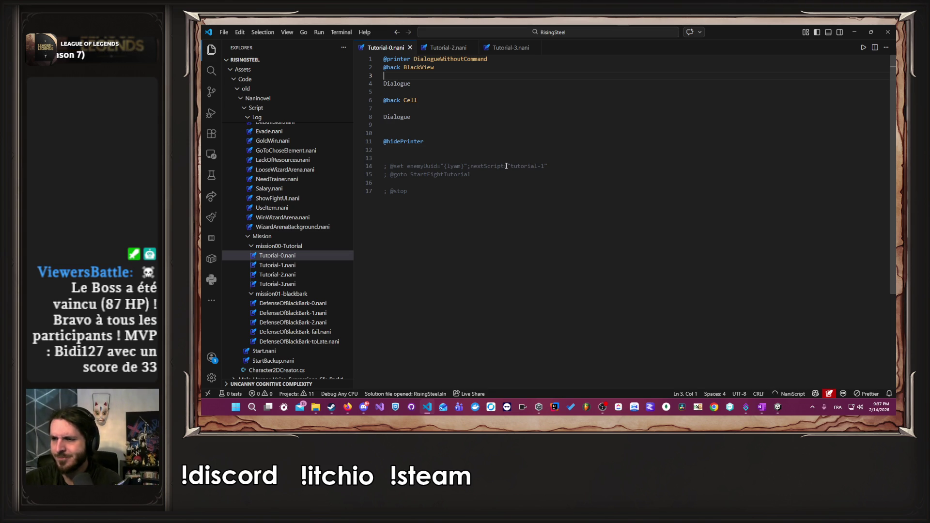
key("alt+Tab")
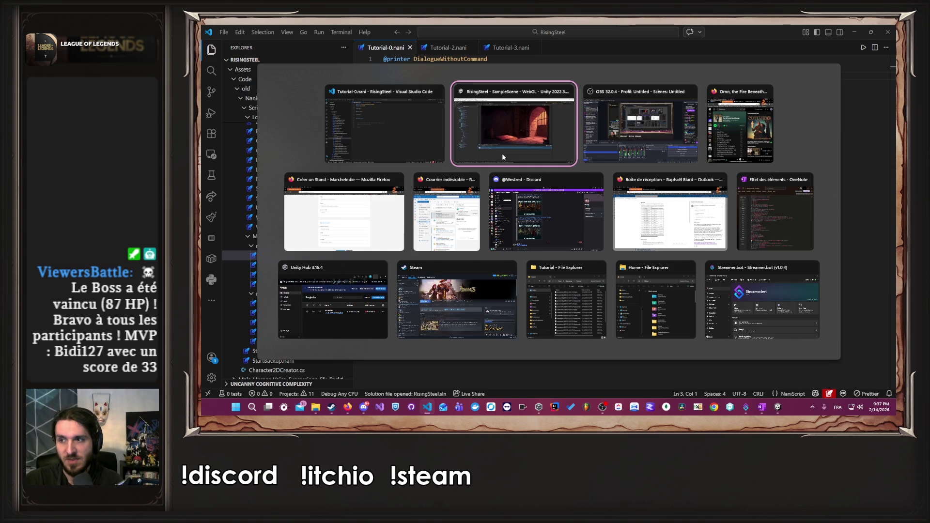
left_click(501, 153)
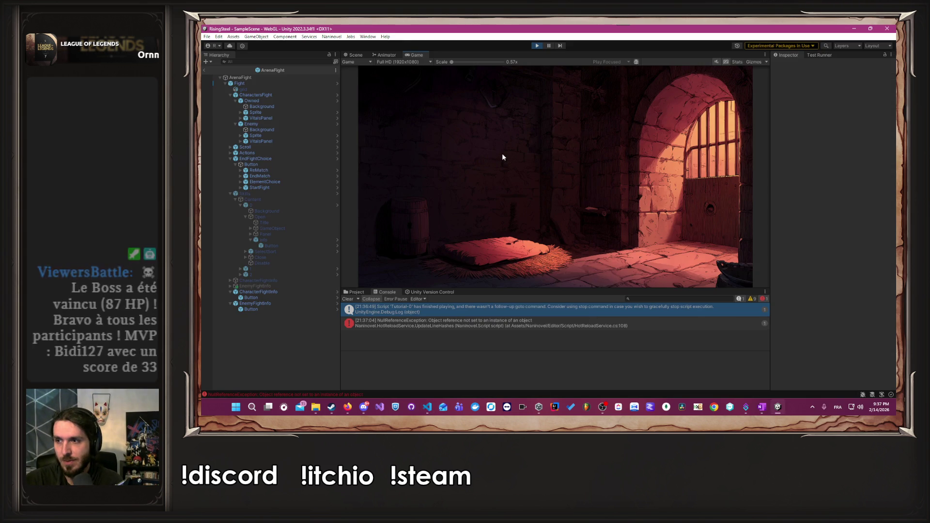
left_click(348, 299)
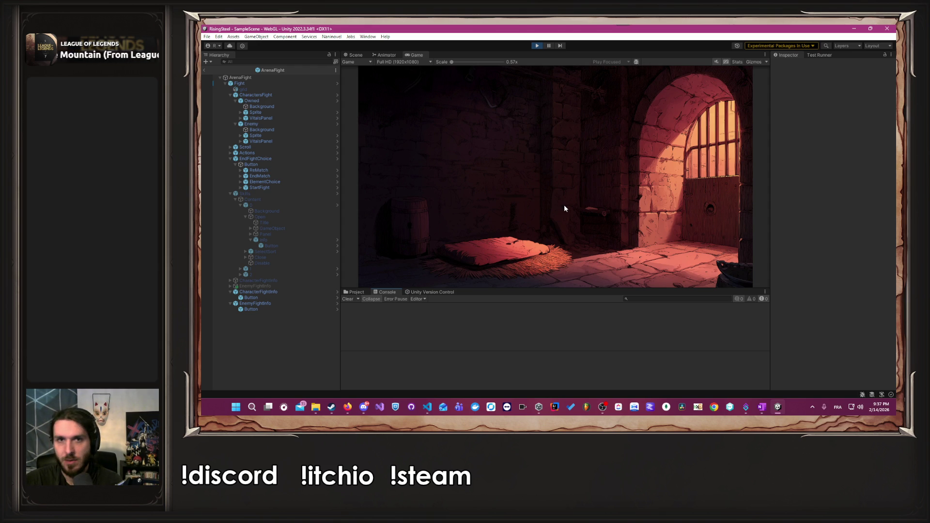
Run the game, load save slot 1 into the camp scene, and capture screenshot_2026-02-14_21-37-29.png with F12.
left_click(543, 45)
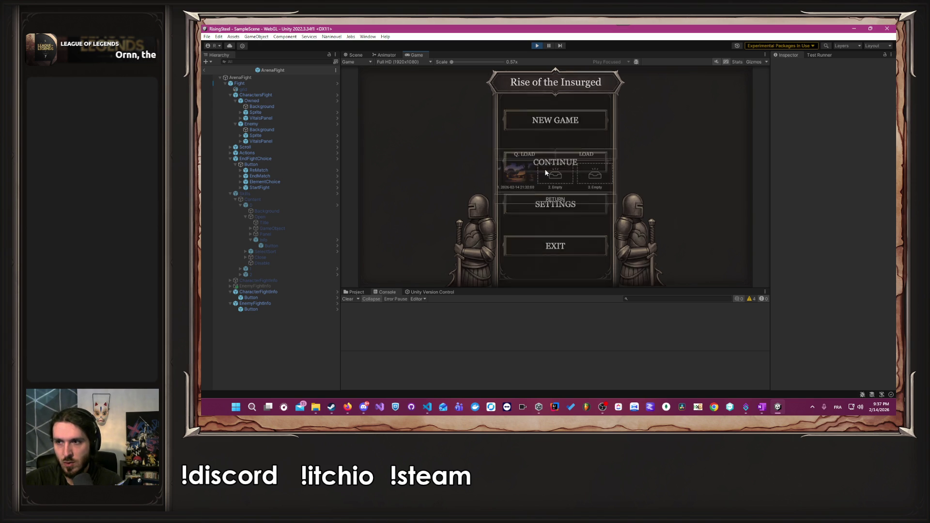
left_click(545, 169)
left_click(512, 181)
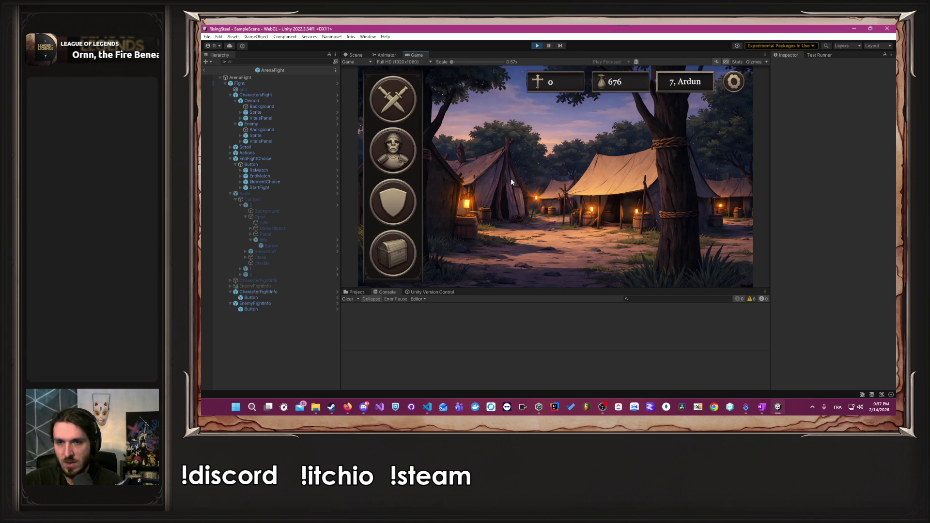
key("F12")
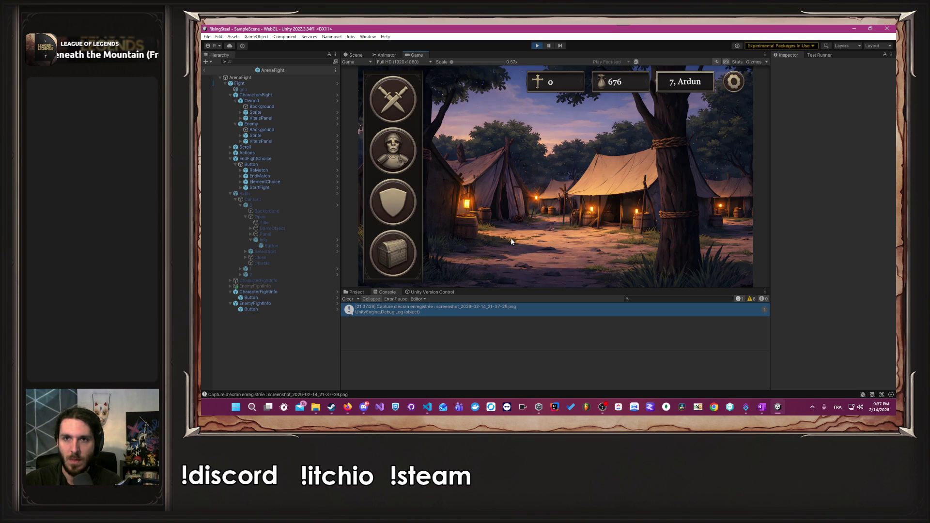
left_click(478, 314)
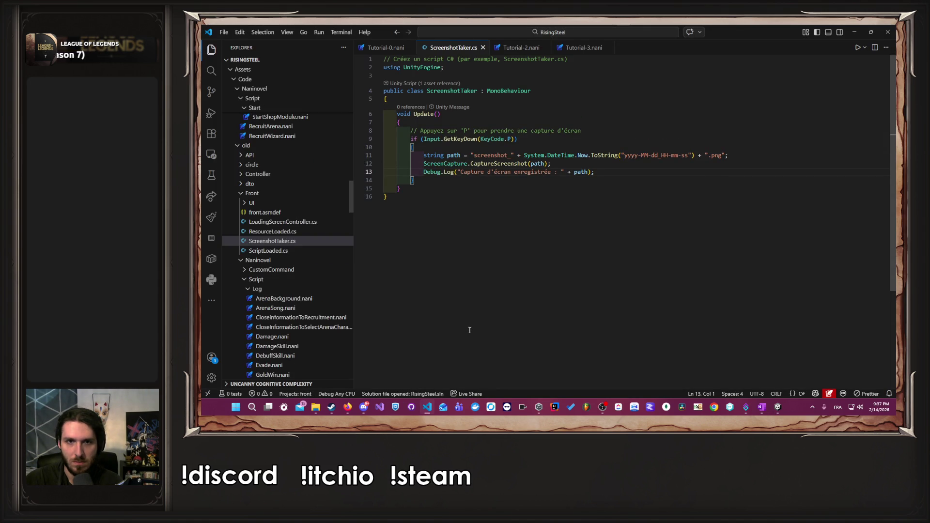
Open ScreenshotTaker.cs from the log in VS Code, then return to Unity's Project assets.
left_click(851, 33)
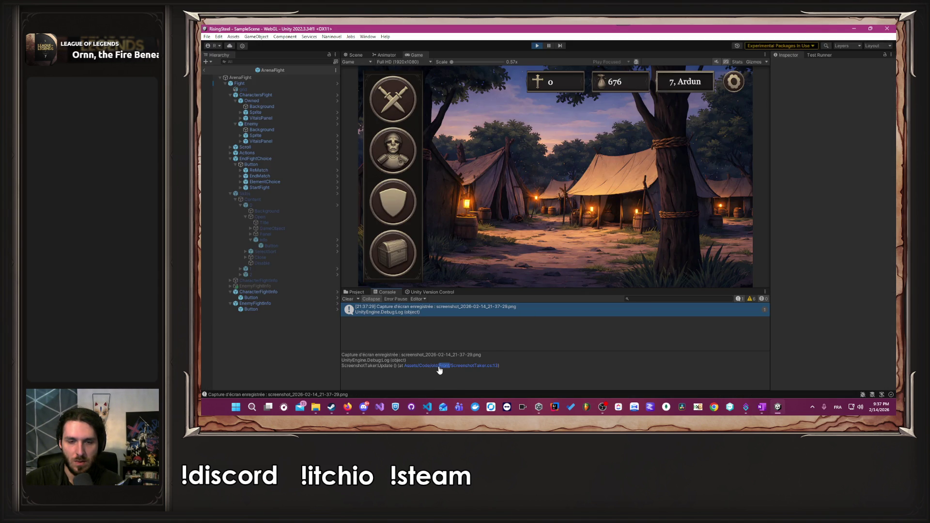
left_click(440, 368)
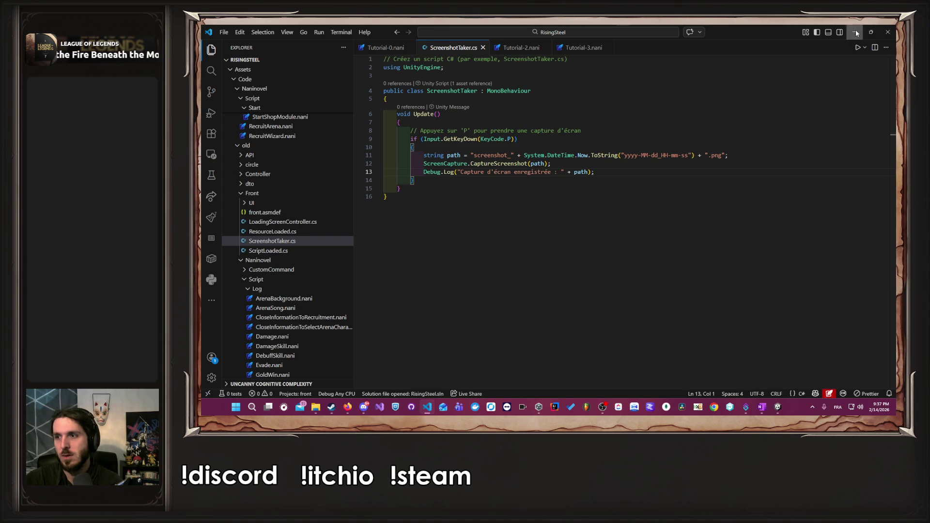
left_click(856, 33)
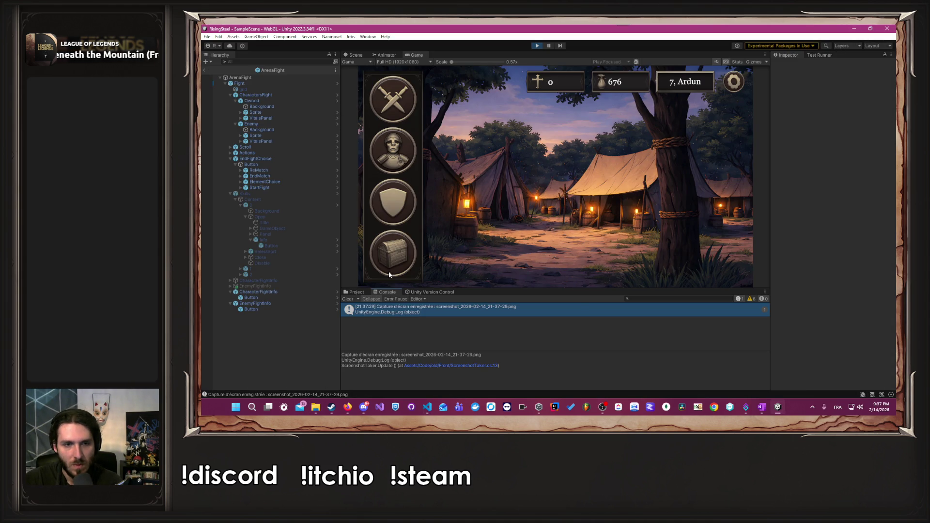
left_click(356, 295)
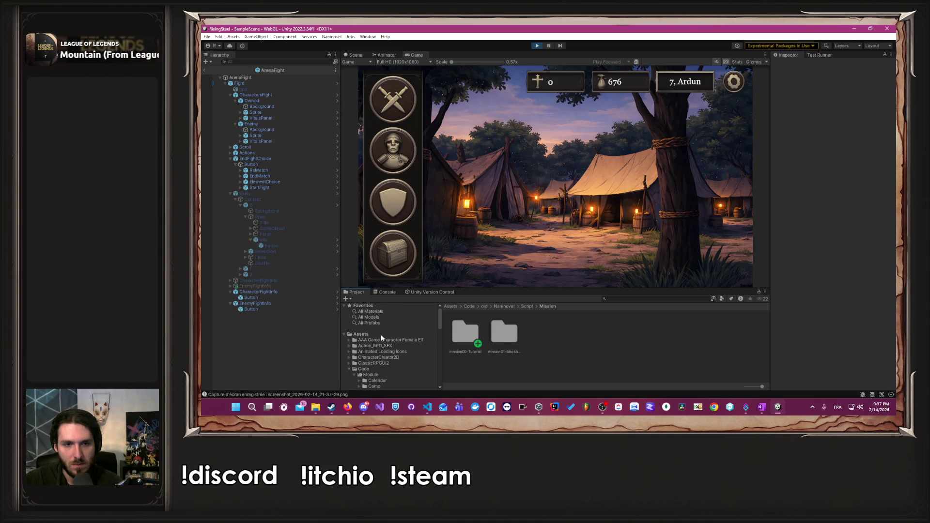
Show the Assets folder in File Explorer and delete the two older screenshot PNGs.
right_click(380, 334)
left_click(410, 134)
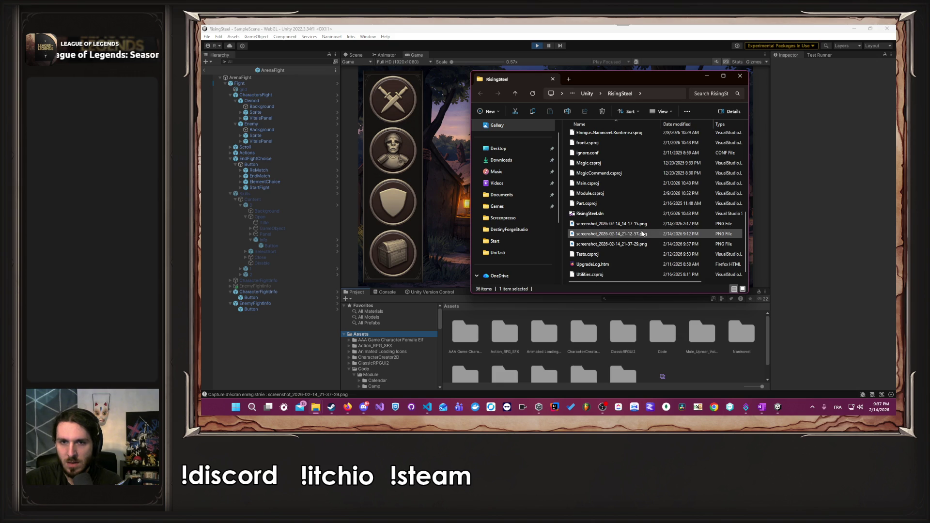
scroll(642, 234, "up", 1, "ctrl")
scroll(642, 231, "up", 2, "ctrl")
scroll(643, 231, "down", 3)
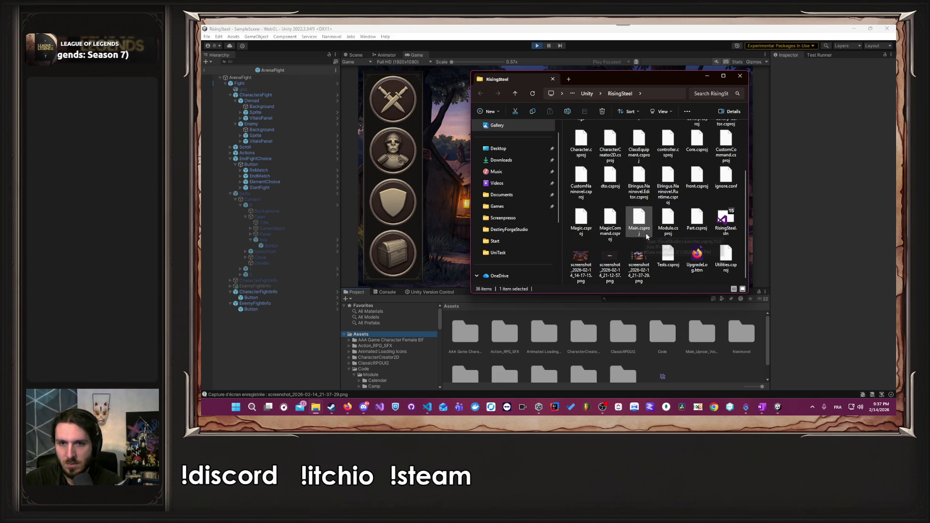
left_click(606, 270, "ctrl")
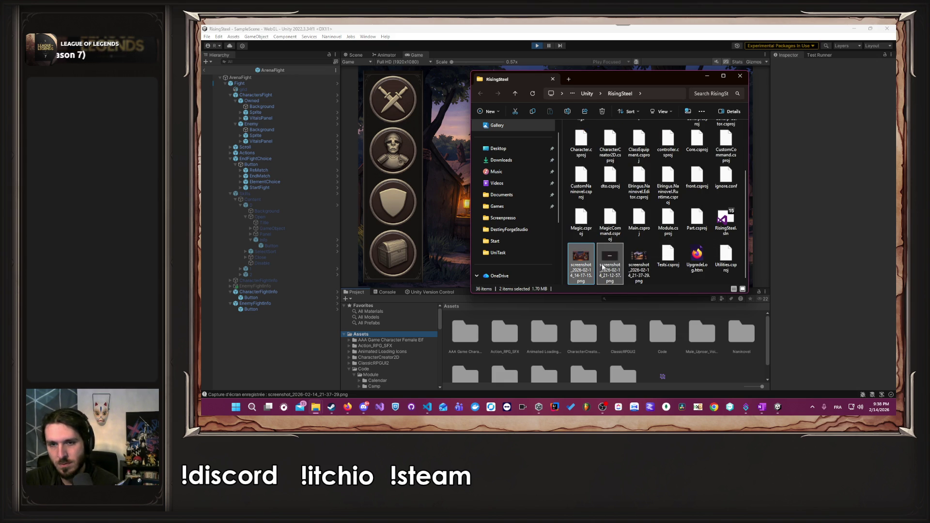
key("Delete")
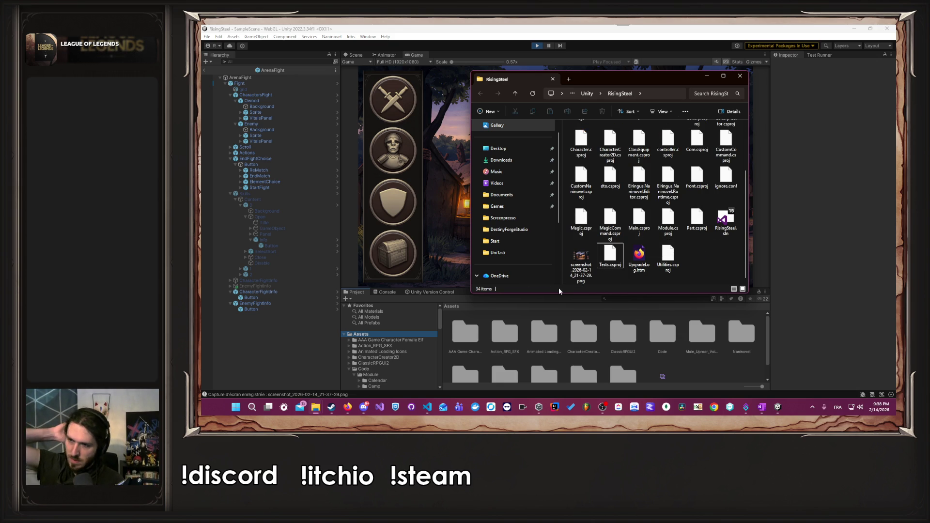
Search Windows for 'gimp' and launch GIMP 2.10.34.
left_click(251, 409)
type("gimp")
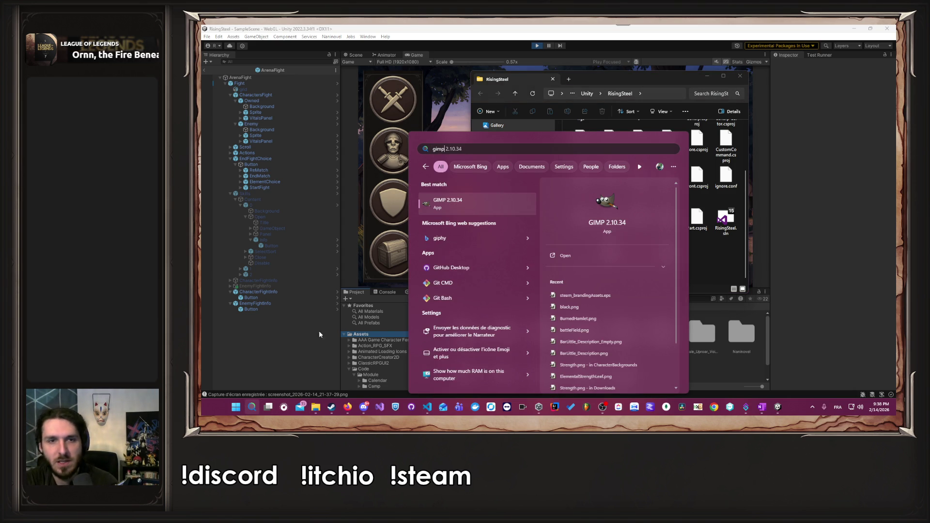
left_click(474, 206)
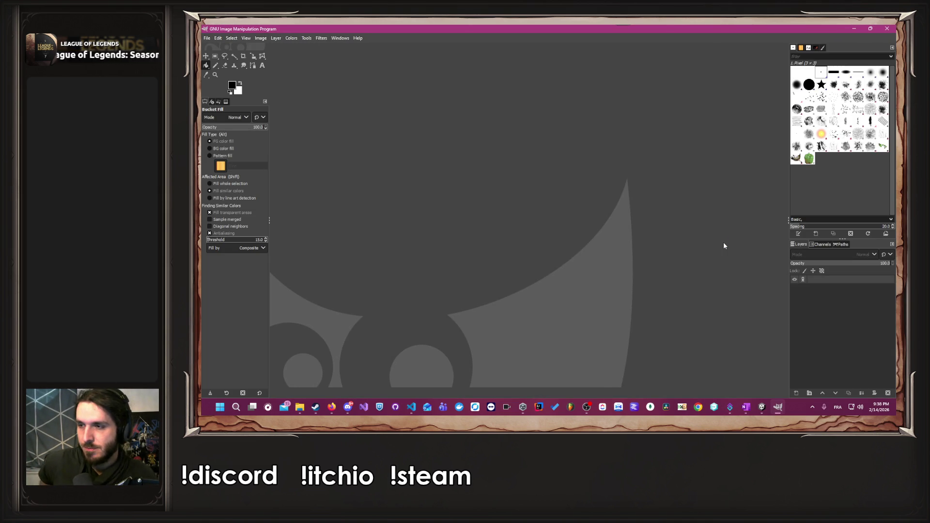
Open screenshot_2026-02-14_21-37-29.png from the RisingSteel folder in GIMP.
left_click(300, 407)
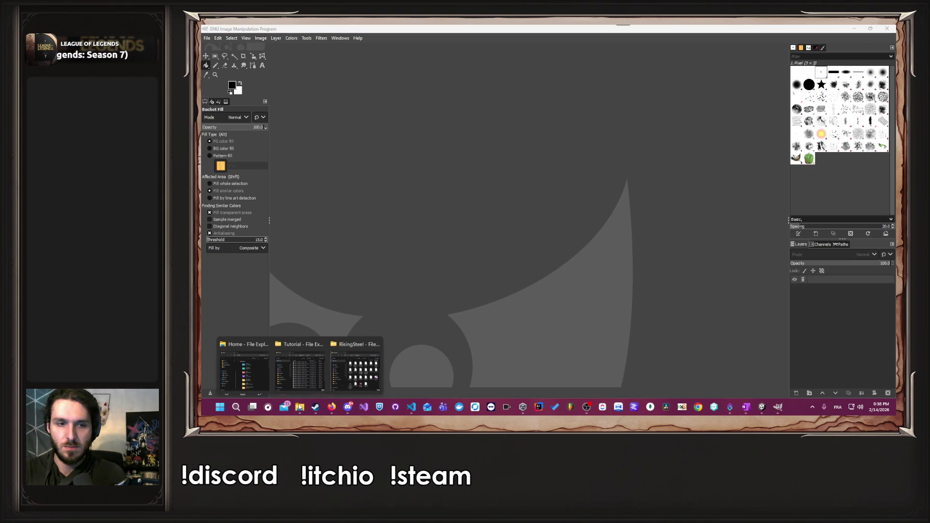
left_click(337, 381)
left_click(581, 264)
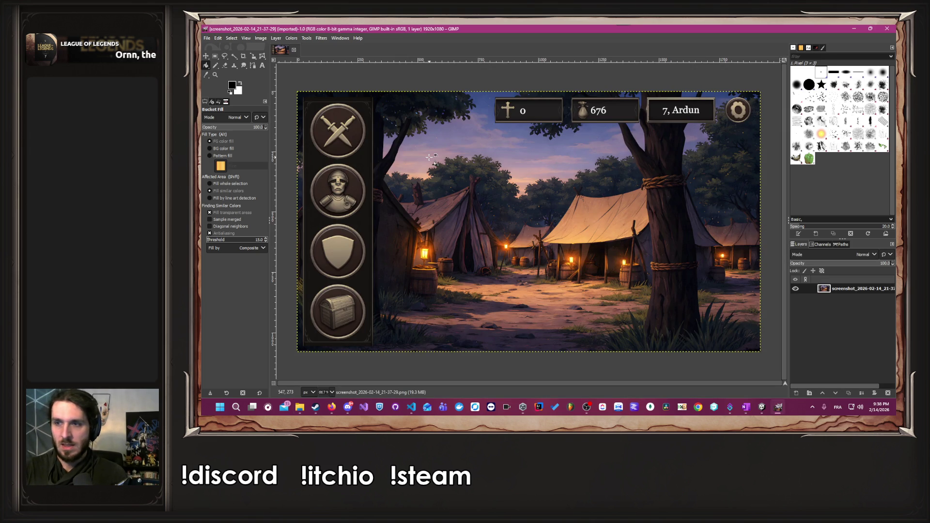
mouse_move(217, 60)
left_click(249, 66)
Draw an ellipse selection over the crossed-swords button and widen it to the right.
mouse_move(324, 115)
left_mouse_down()
mouse_move(353, 144)
mouse_move(341, 155)
left_mouse_up()
scroll(320, 138, "up", 5)
scroll(319, 138, "down", 1)
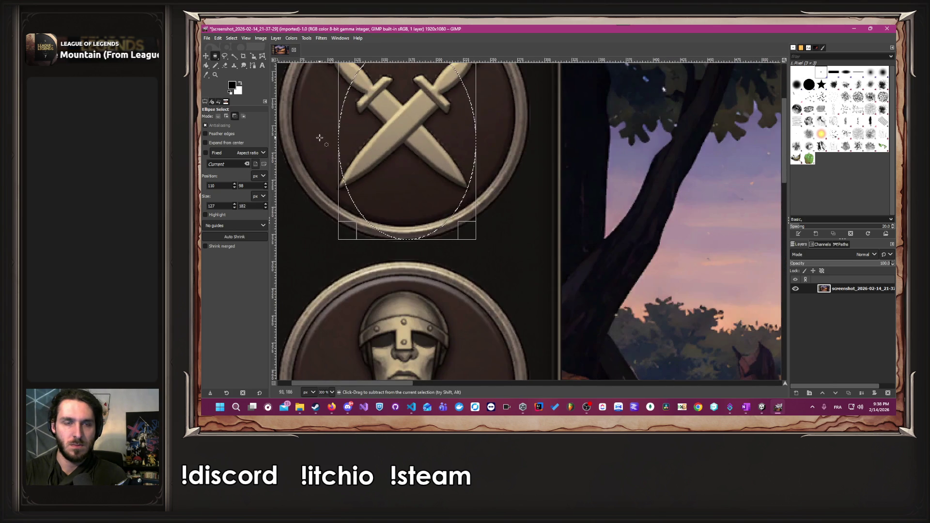
right_click(320, 138)
key("Escape")
left_click_drag(476, 157, 517, 160)
scroll(436, 133, "down", 3)
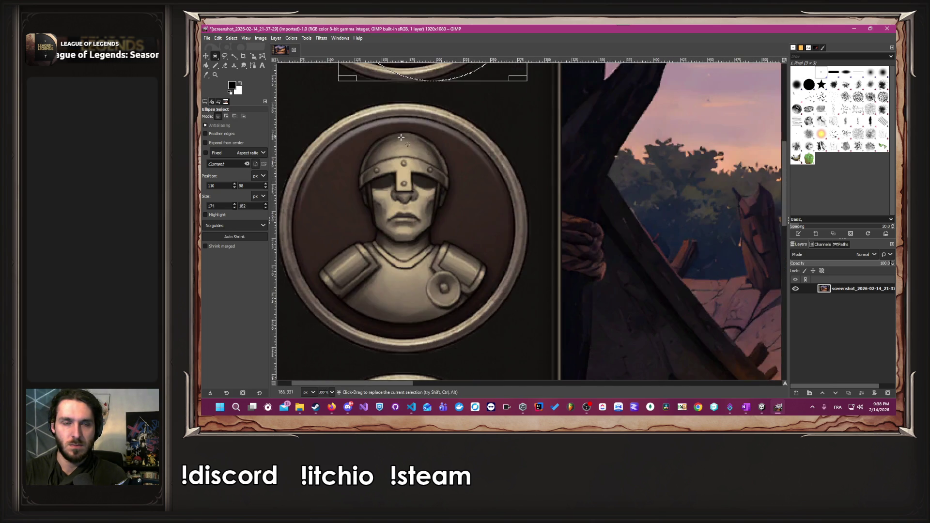
scroll(378, 156, "up", 5)
Stretch the ellipse to the badge's left, top and bottom edges, about 229×230.
left_click_drag(340, 291, 281, 290)
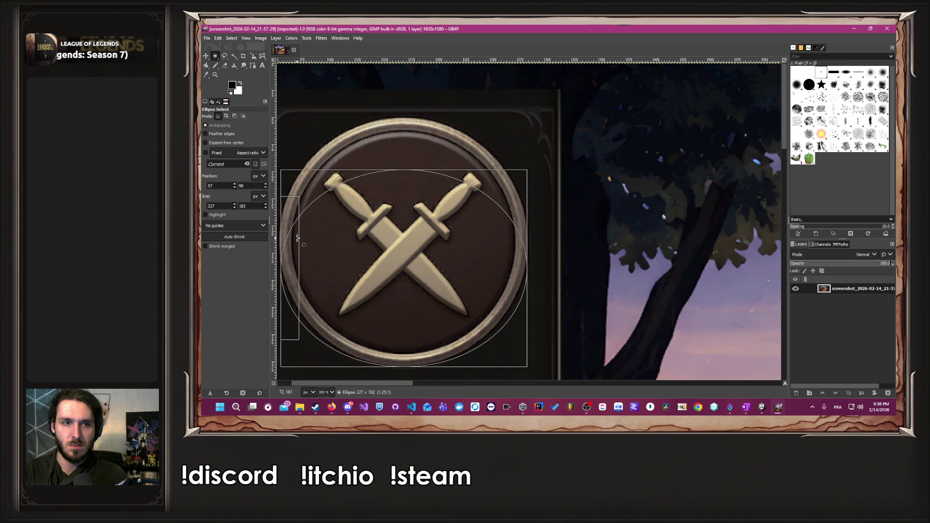
scroll(436, 261, "left", 2)
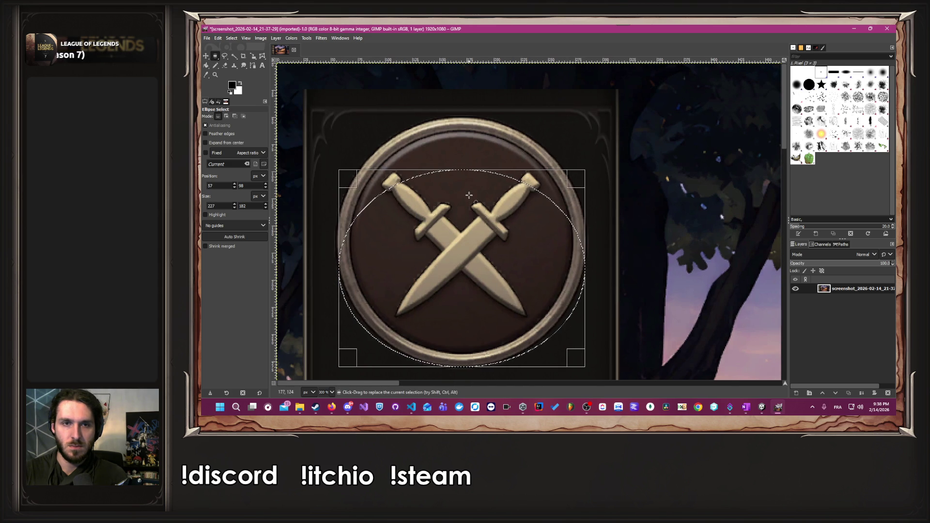
left_click_drag(466, 184, 469, 131)
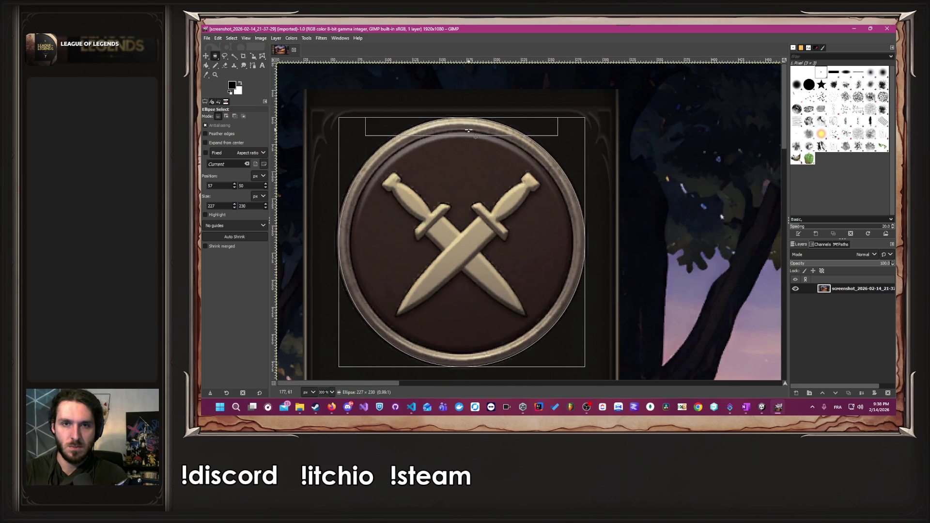
scroll(460, 271, "down", 3)
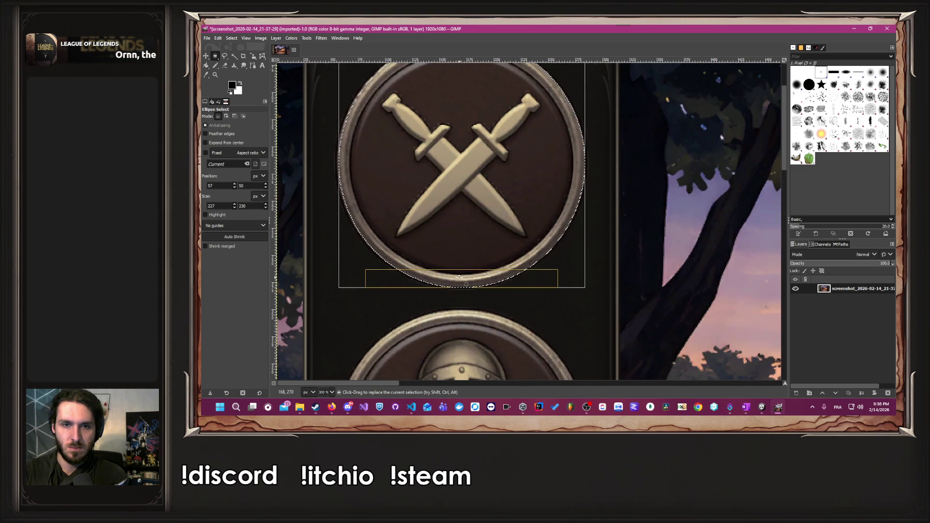
left_click_drag(458, 276, 456, 278)
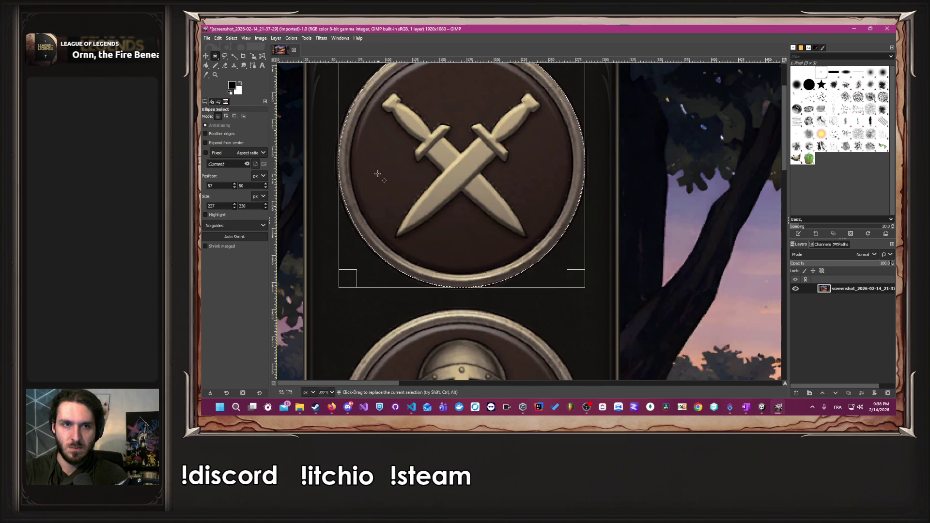
left_click_drag(352, 170, 349, 171)
Cut out the swords circle, add an alpha channel via a temporary white layer mask, then delete the mask.
key("1")
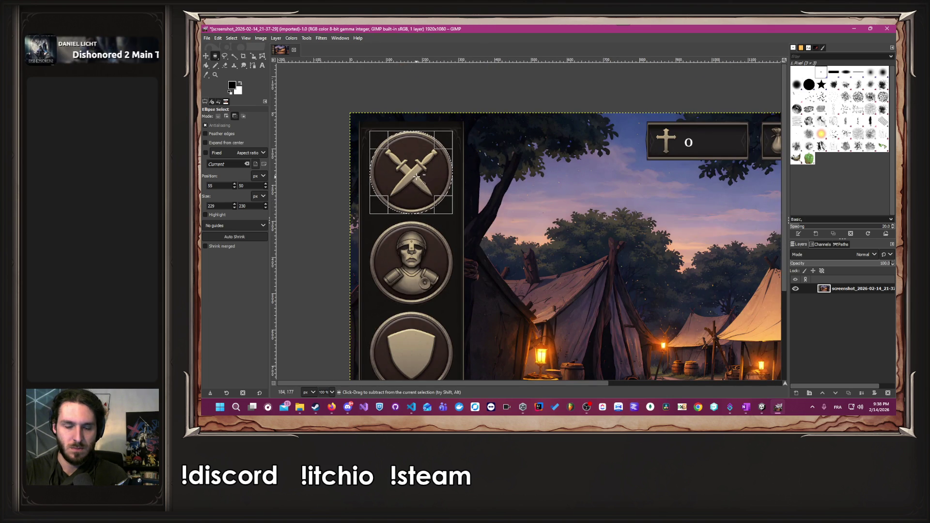
key("ctrl+x")
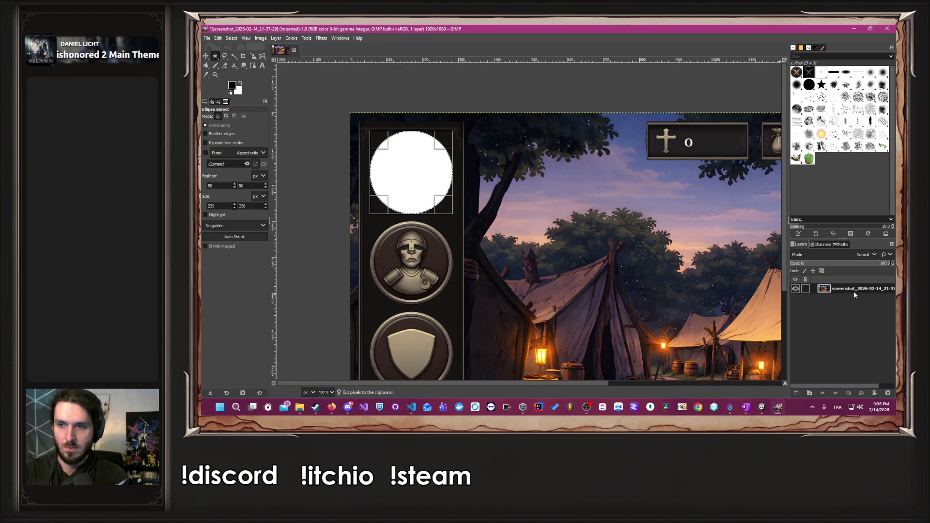
right_click(853, 291)
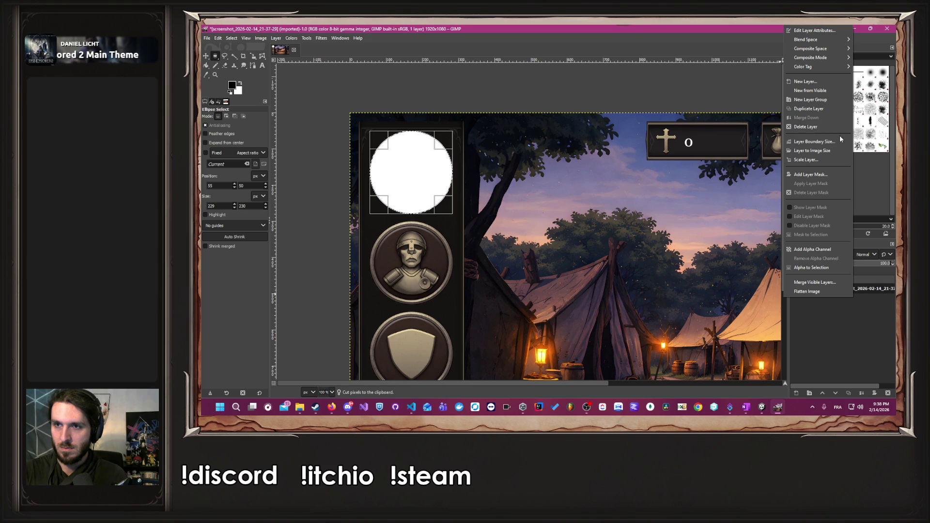
left_click(827, 174)
left_click(828, 234)
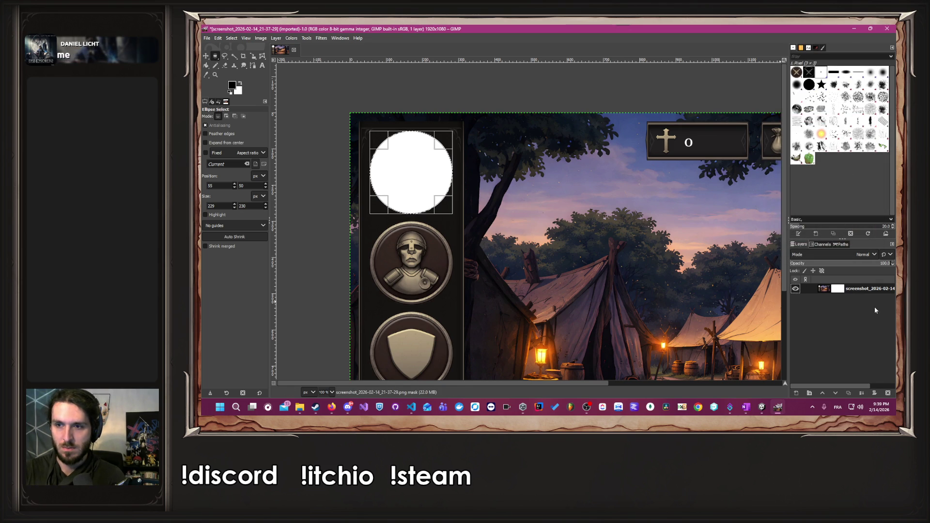
right_click(872, 289)
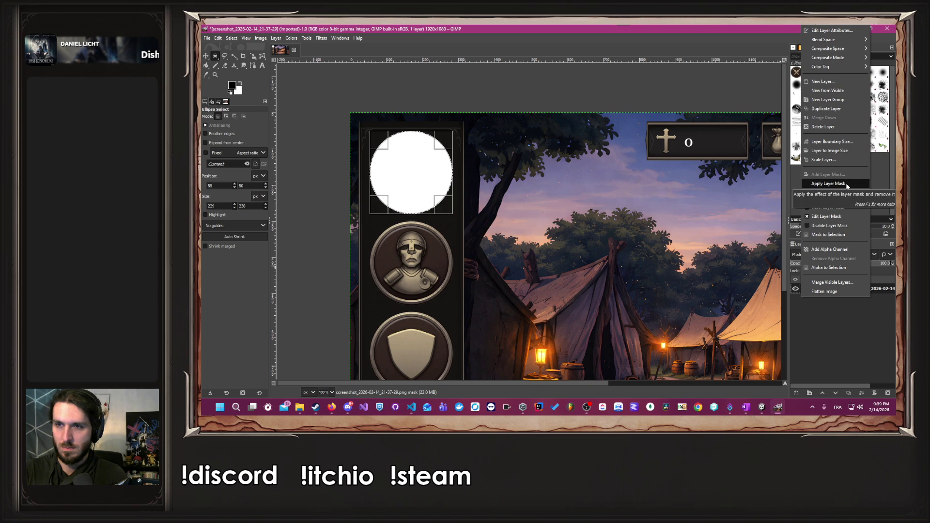
left_click(834, 250)
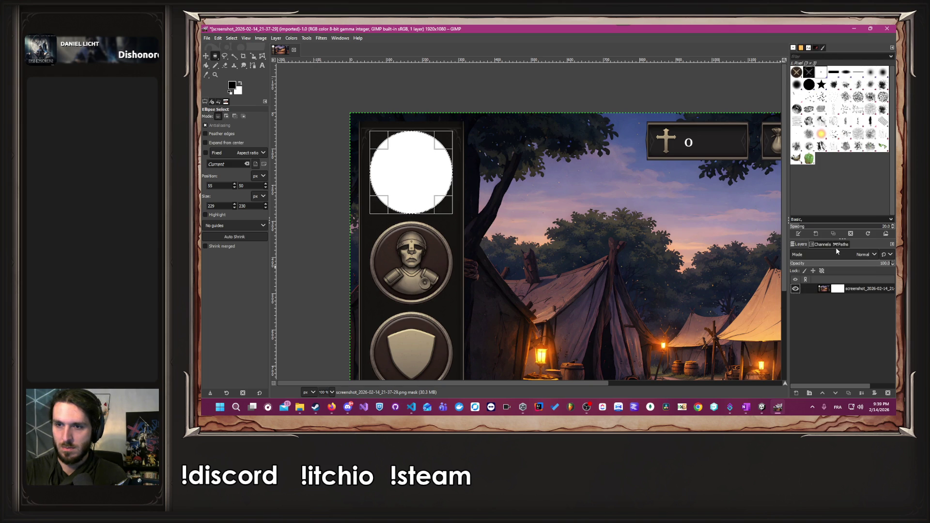
right_click(861, 290)
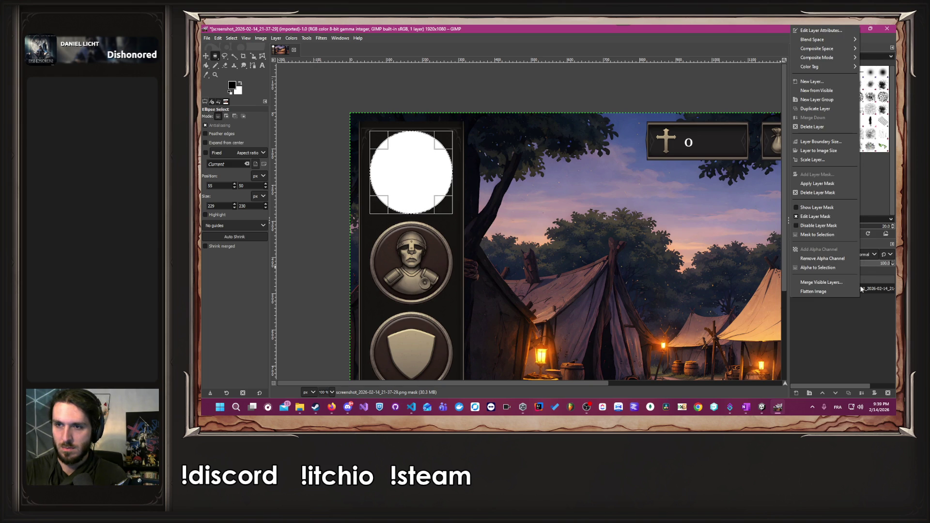
left_click(832, 193)
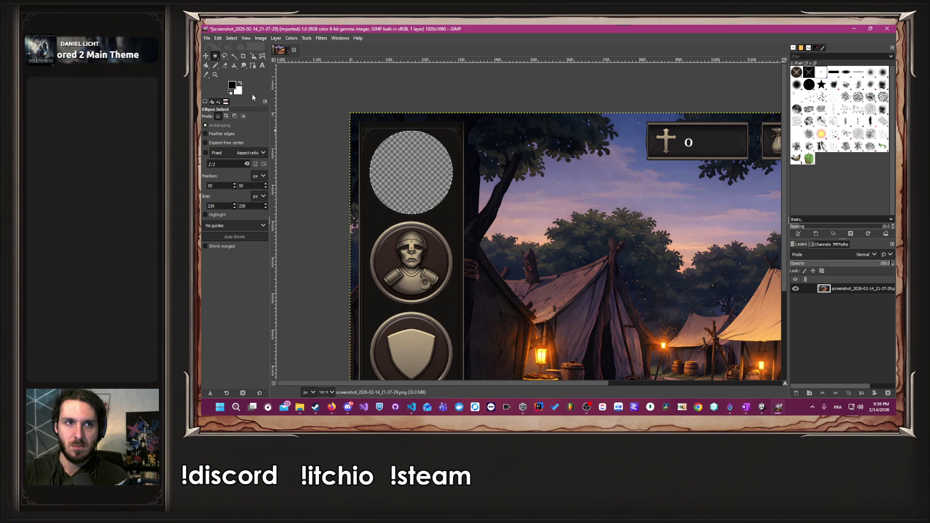
Fuzzy Select the black-filled circle at threshold 15 and delete it to transparency.
left_click(206, 65)
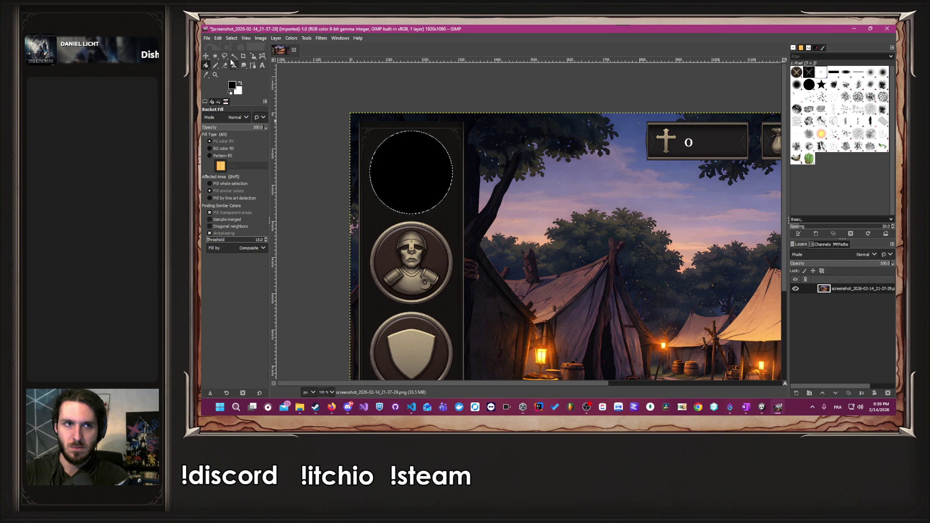
left_click(234, 56)
left_click(403, 163)
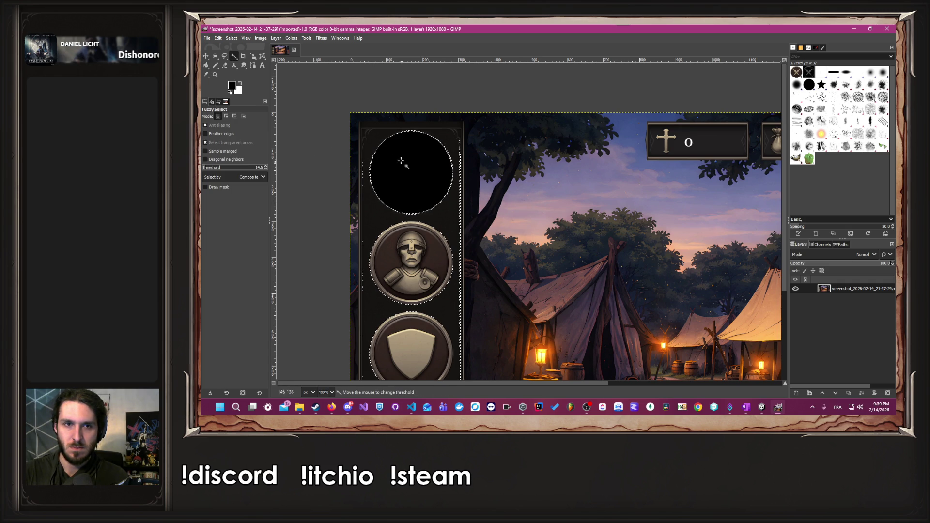
left_click_drag(346, 92, 331, 81)
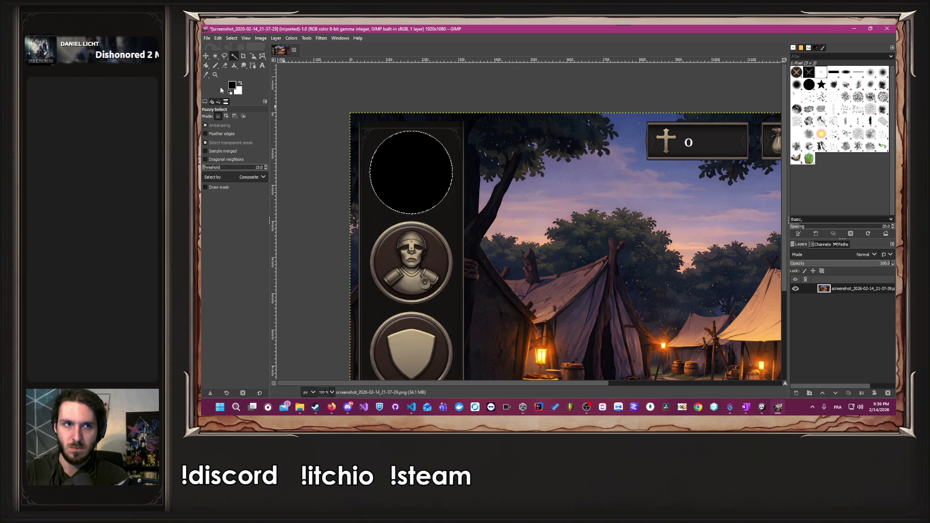
left_click(207, 65)
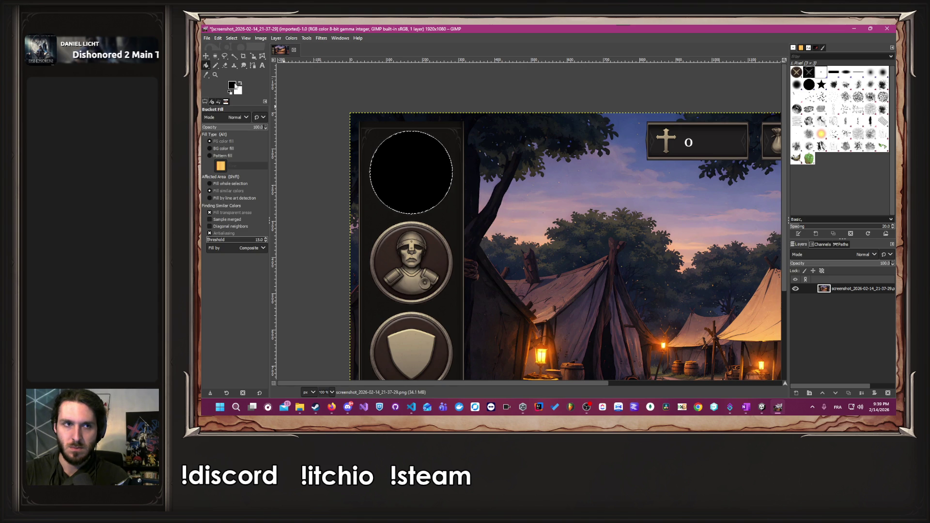
key("Delete")
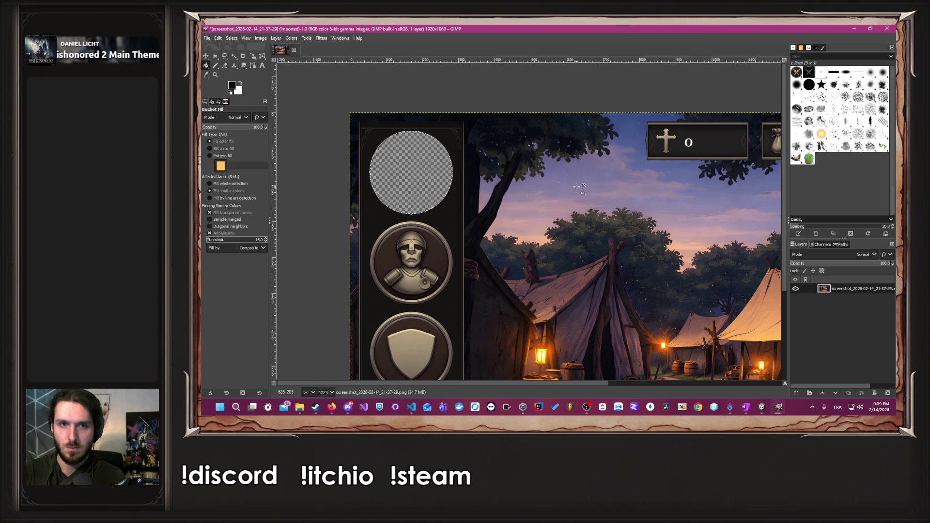
scroll(573, 186, "down", 4, "ctrl")
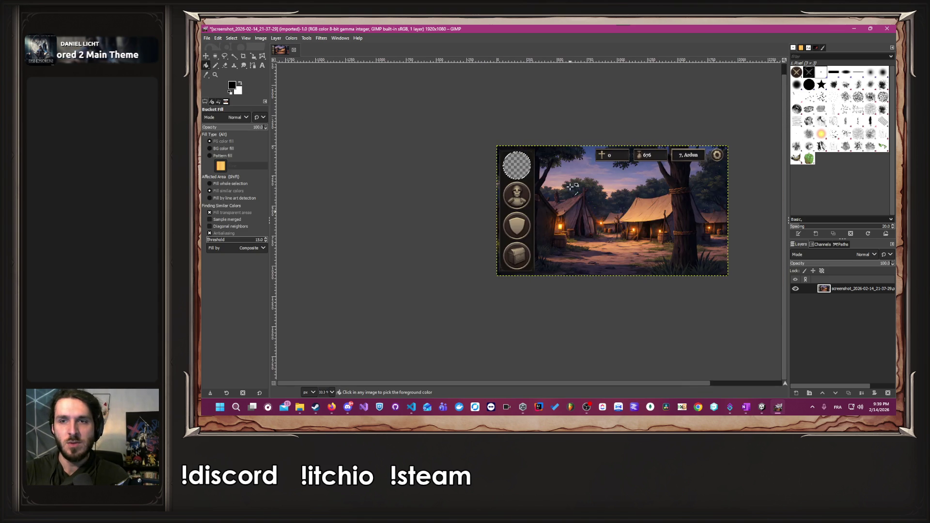
scroll(573, 188, "up", 2, "ctrl")
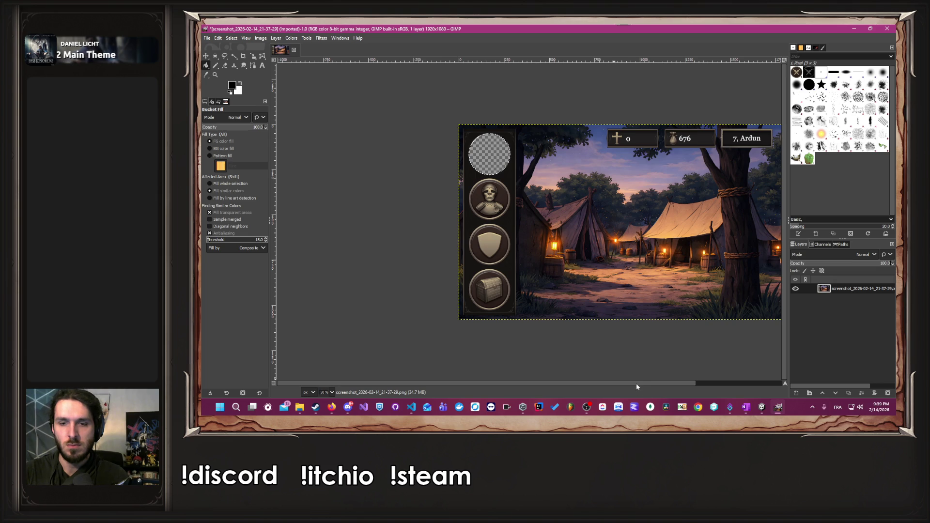
scroll(635, 383, "right", 3)
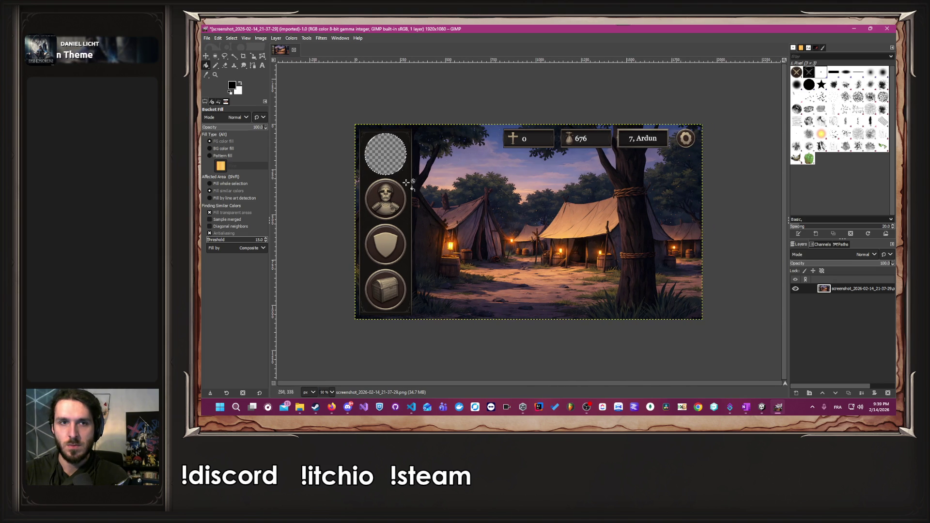
mouse_move(217, 60)
left_click(252, 56)
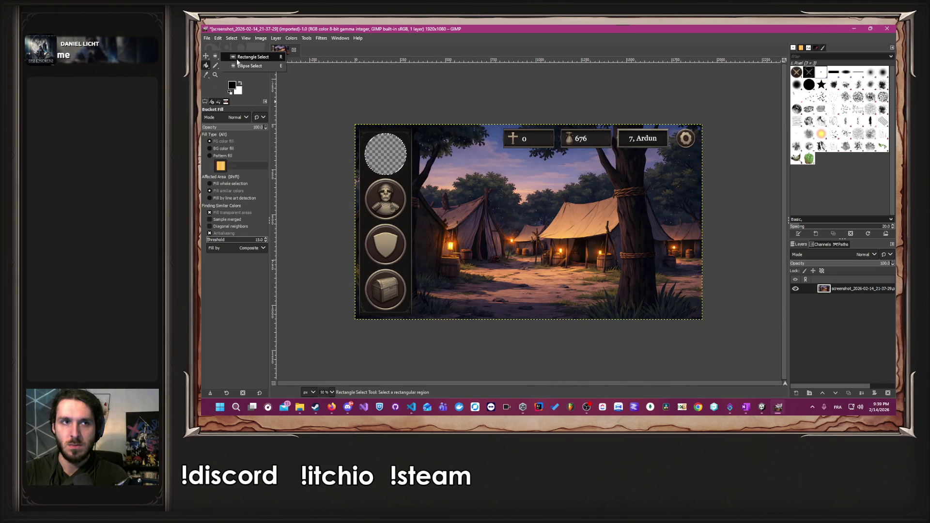
Move the circular selection onto the top side-panel button and discard the stray rectangle.
mouse_move(517, 274)
left_mouse_down()
mouse_move(519, 291)
mouse_move(615, 322)
mouse_move(688, 334)
mouse_move(716, 326)
left_mouse_up()
left_click_drag(359, 125, 362, 128)
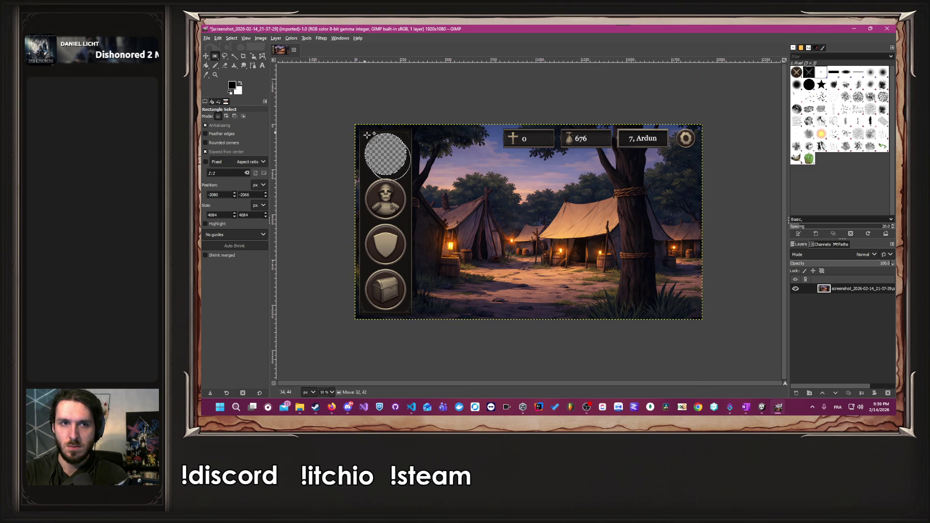
left_click_drag(394, 164, 392, 164)
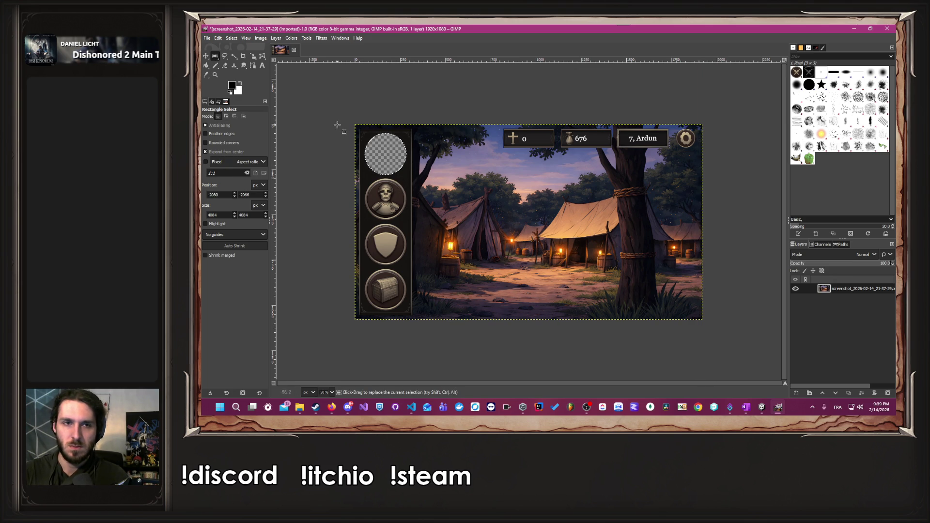
left_click_drag(365, 134, 403, 168)
left_click_drag(361, 131, 430, 184)
key("Escape")
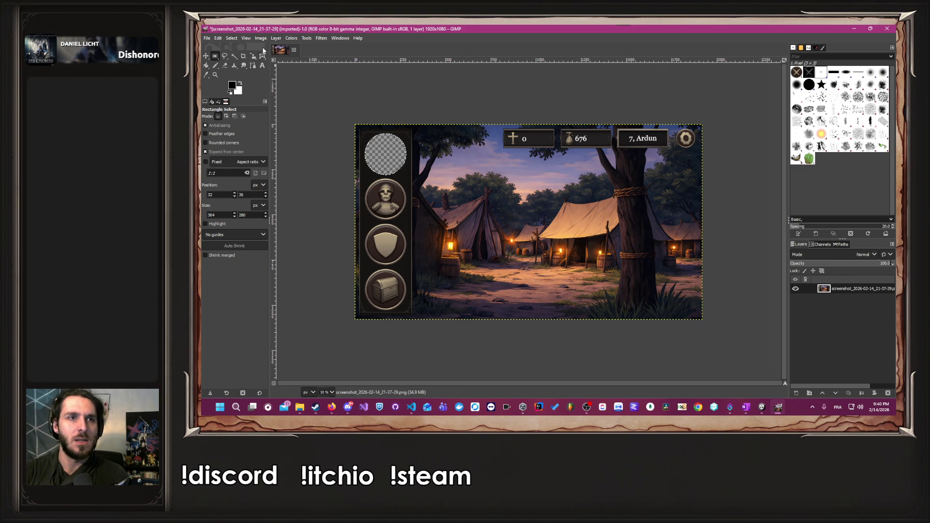
left_click(287, 39)
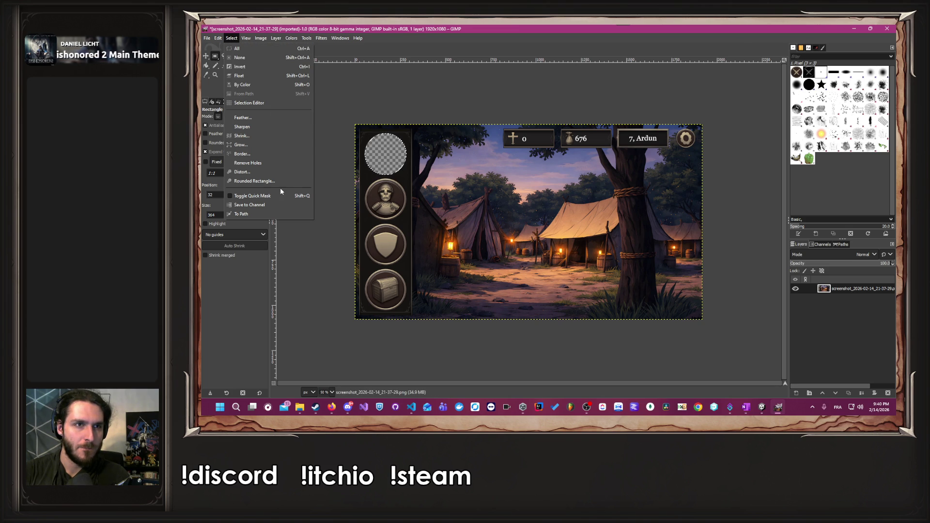
Float the circle, fill it black, and delete everything else in the image.
left_click(271, 75)
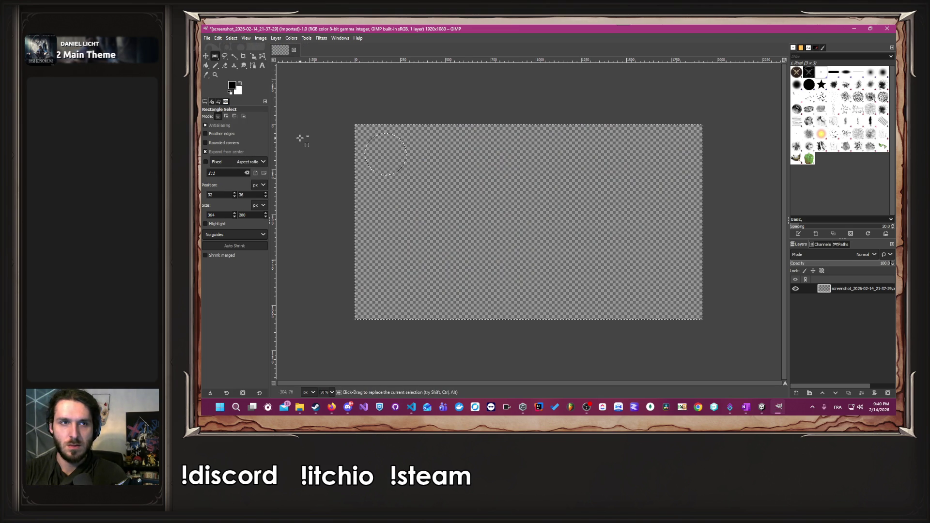
key("ctrl+shift+a")
left_click(206, 66)
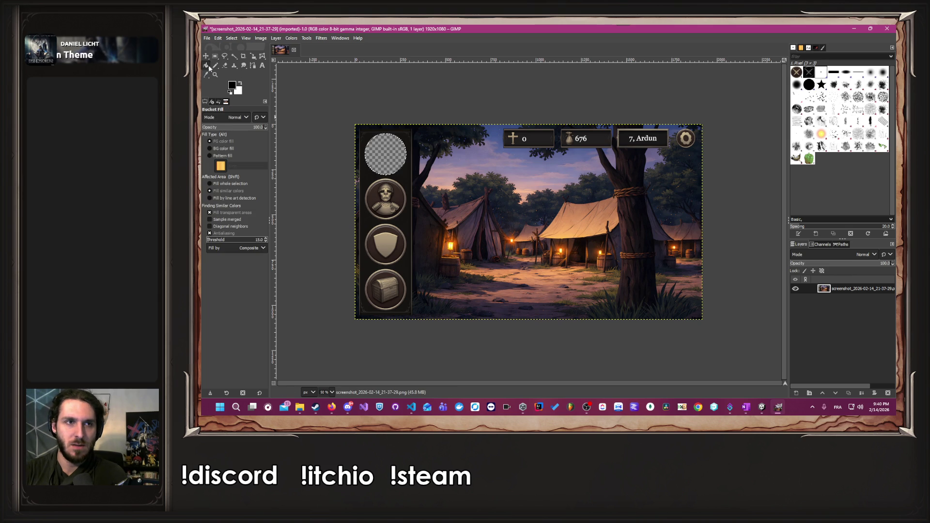
left_click(386, 154)
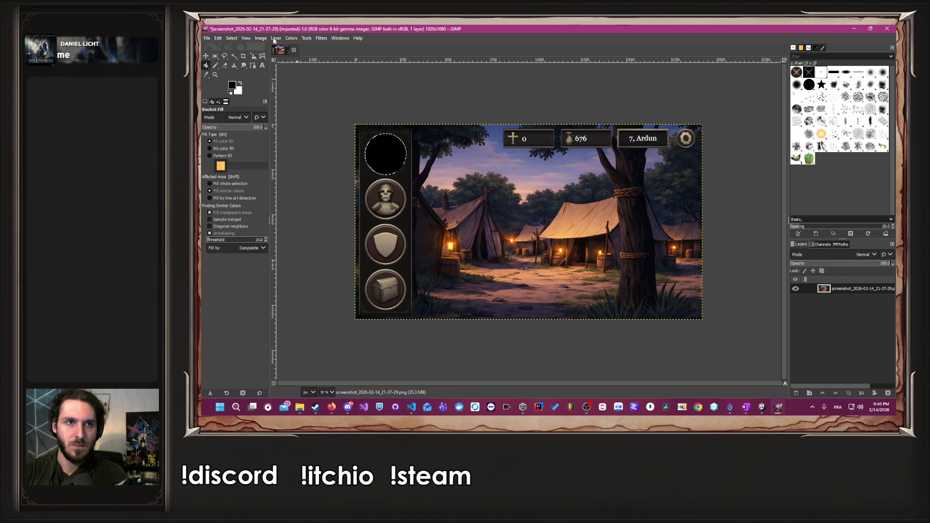
left_click(252, 38)
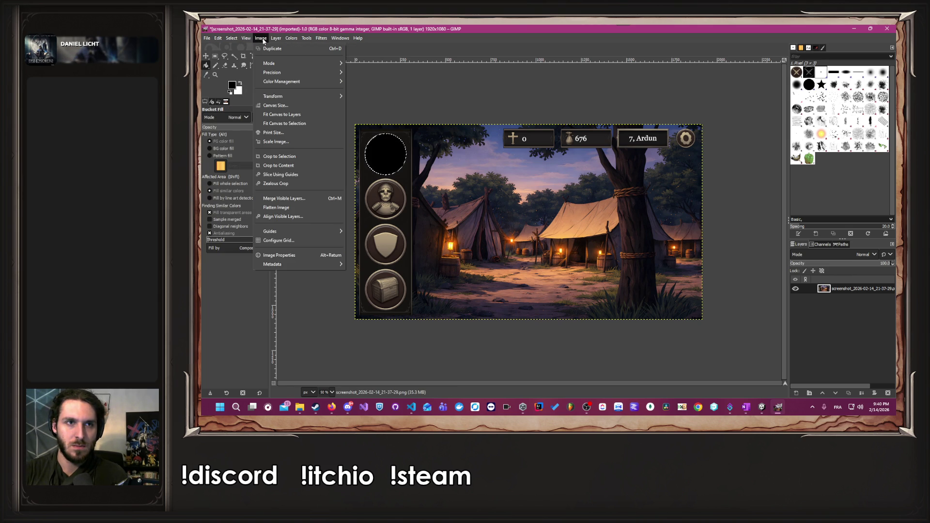
left_click(243, 70)
key("Delete")
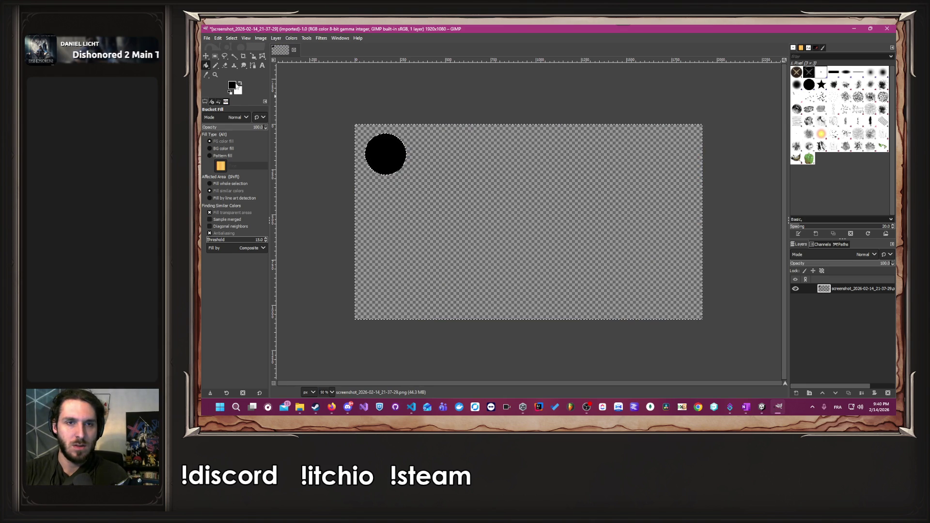
Test-fill the surrounding canvas black, undo that fill, and remove the selection.
left_click(232, 86)
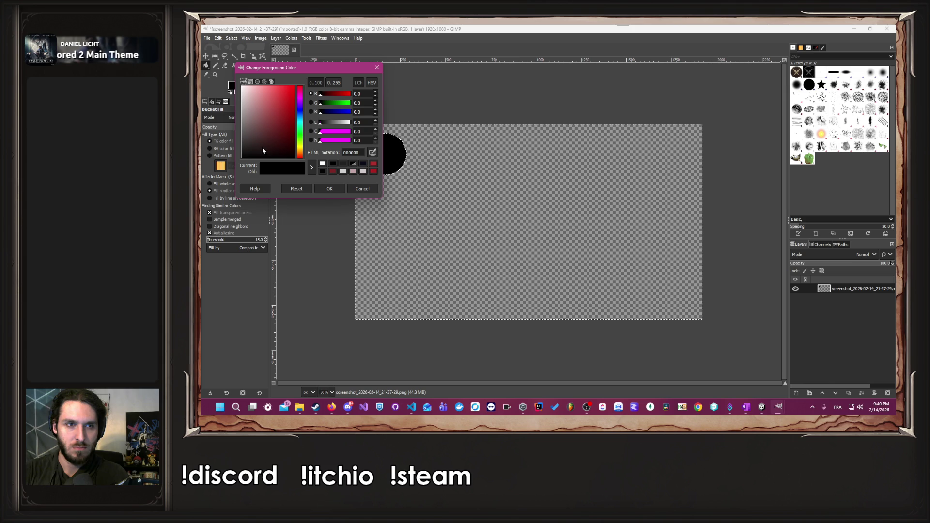
left_click(377, 68)
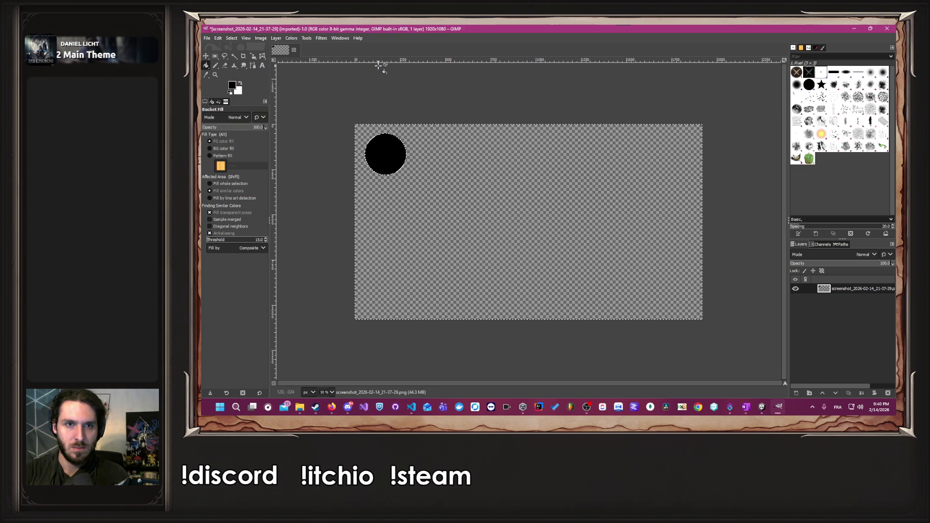
left_click(486, 194)
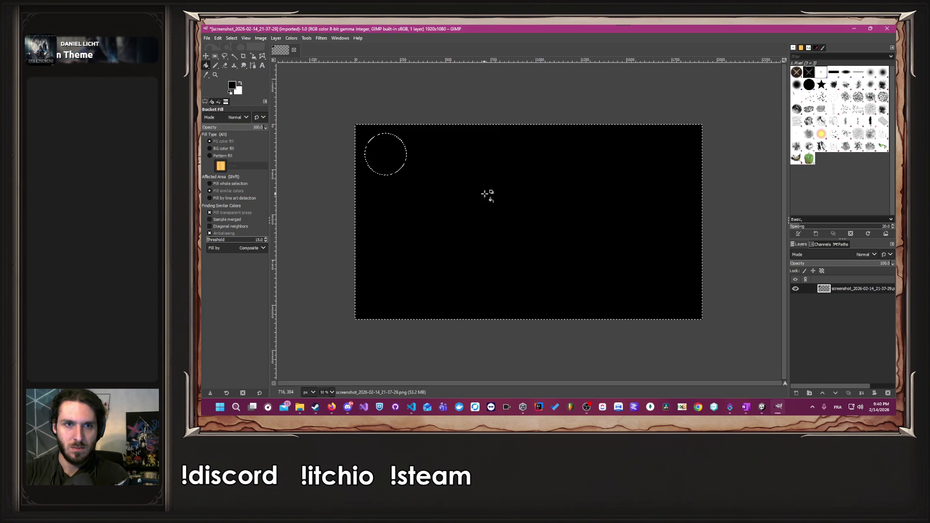
key("ctrl+z")
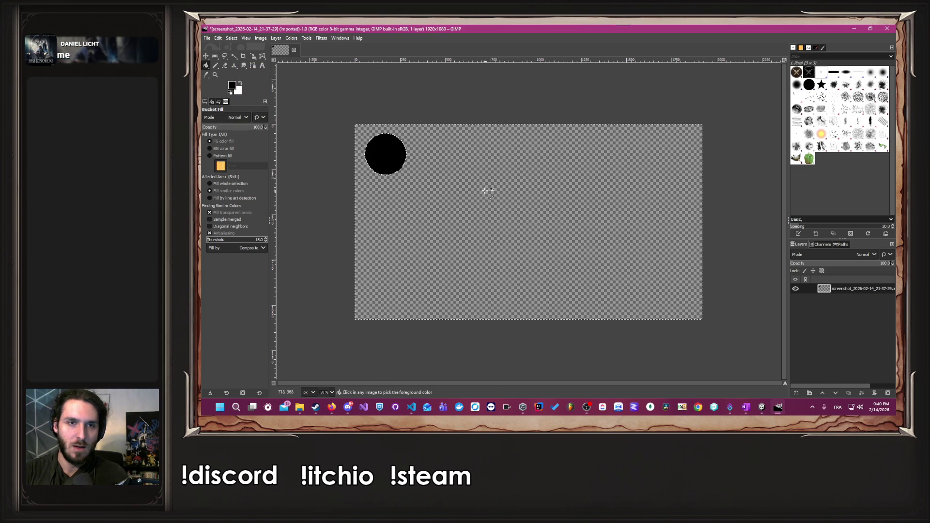
left_click(215, 56)
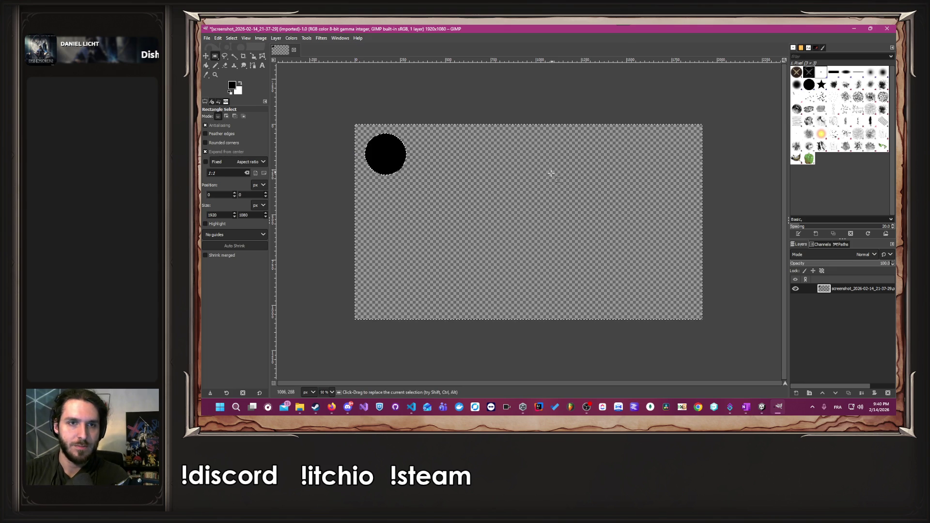
left_click(504, 354)
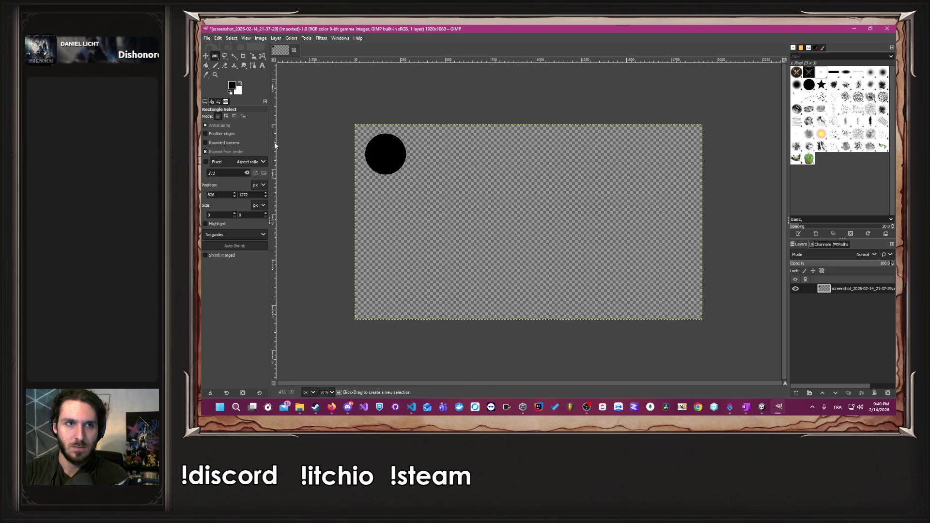
Set the foreground colour to red (ff0000) and bucket-fill the circle with it.
left_click(234, 86)
left_click(379, 63)
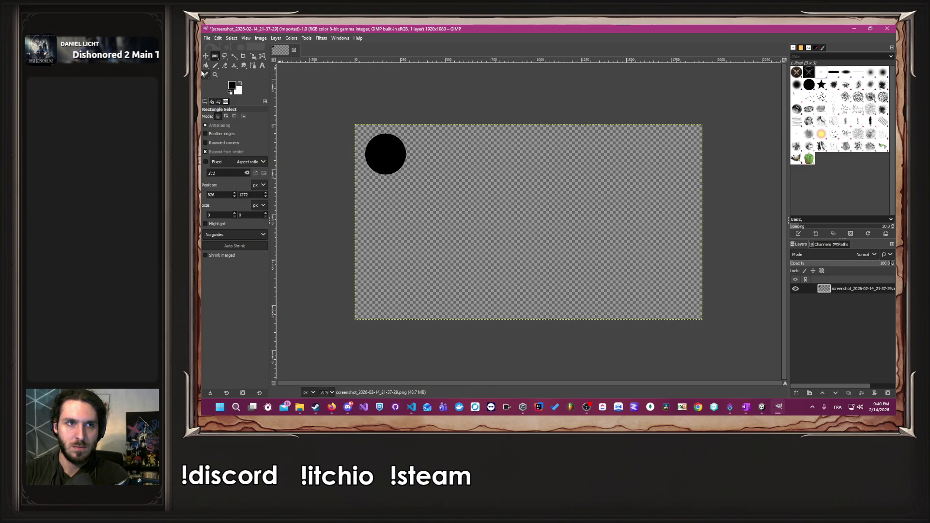
left_click(206, 66)
left_click(232, 85)
left_click(294, 87)
left_click(330, 188)
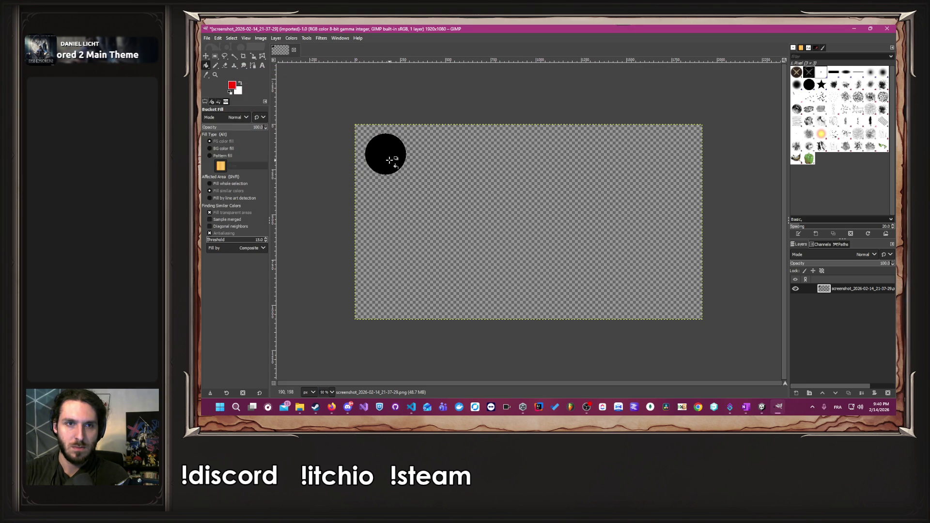
left_click(391, 160)
Reset the foreground to black and fill the transparent surrounding canvas with it.
left_click(232, 86)
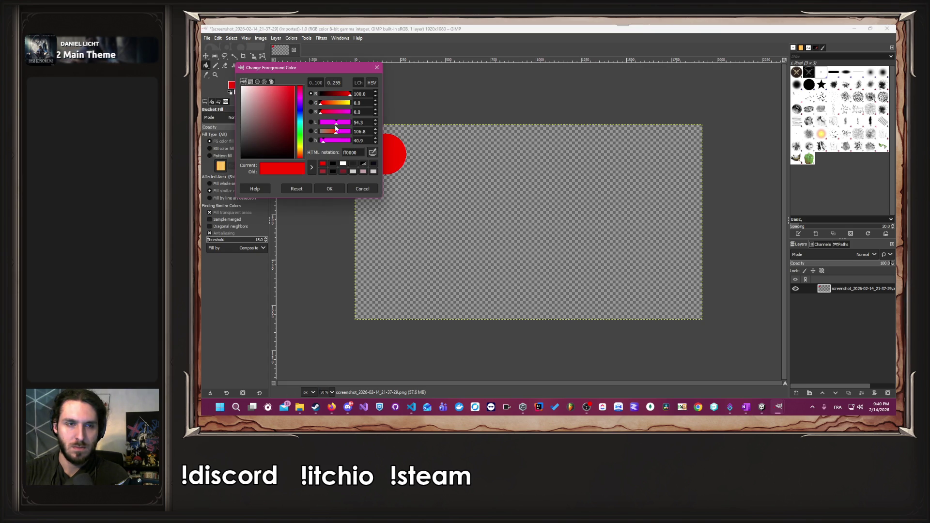
left_click(246, 157)
left_click(330, 188)
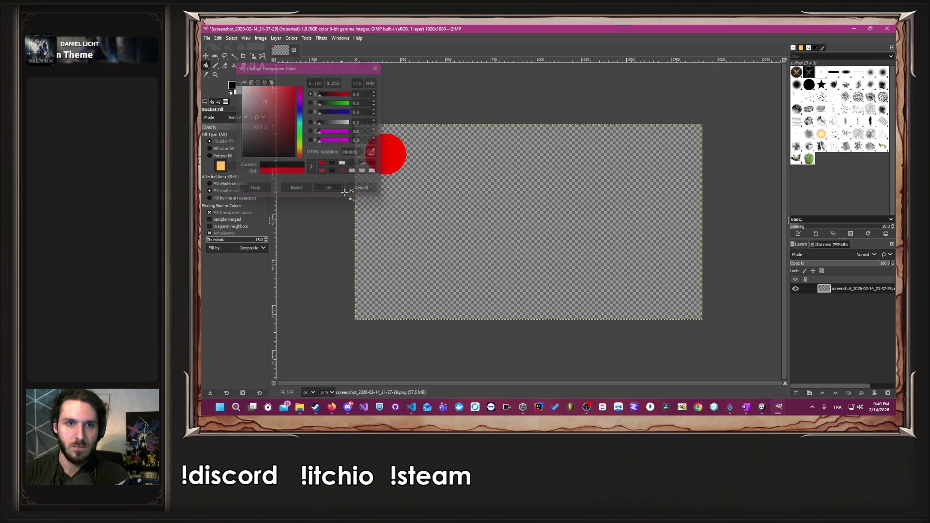
left_click(556, 218)
scroll(380, 153, "up", 6, "ctrl")
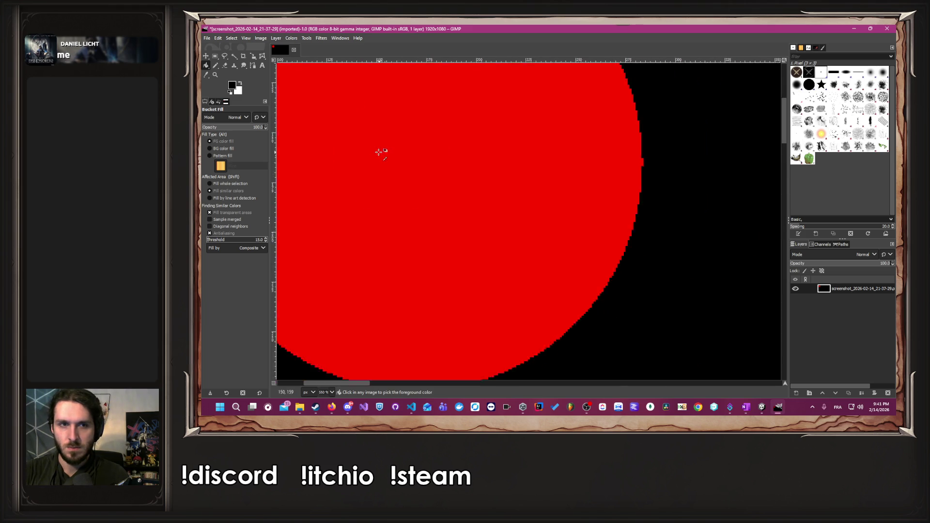
scroll(380, 150, "down", 5, "ctrl")
scroll(382, 172, "down", 2, "ctrl")
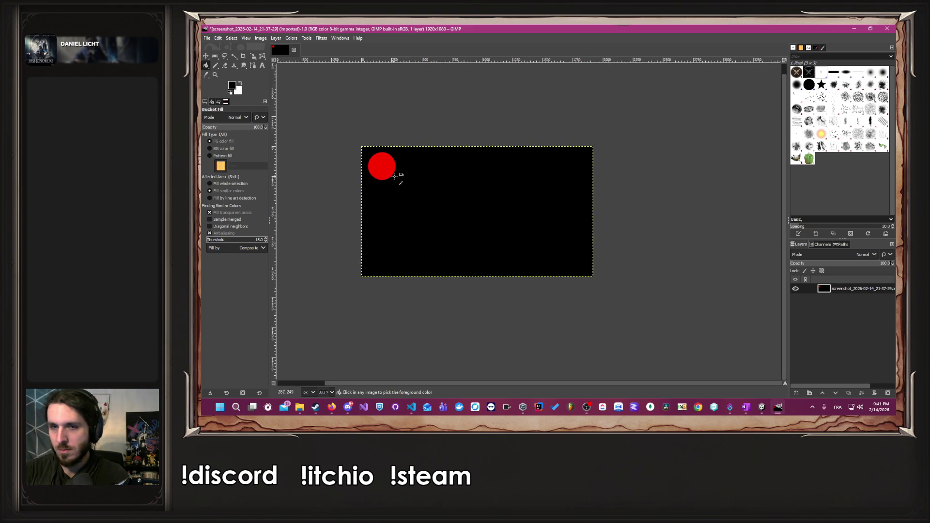
Lower the black layer's opacity to about 56% and Fuzzy Select the red circle.
left_click(853, 264)
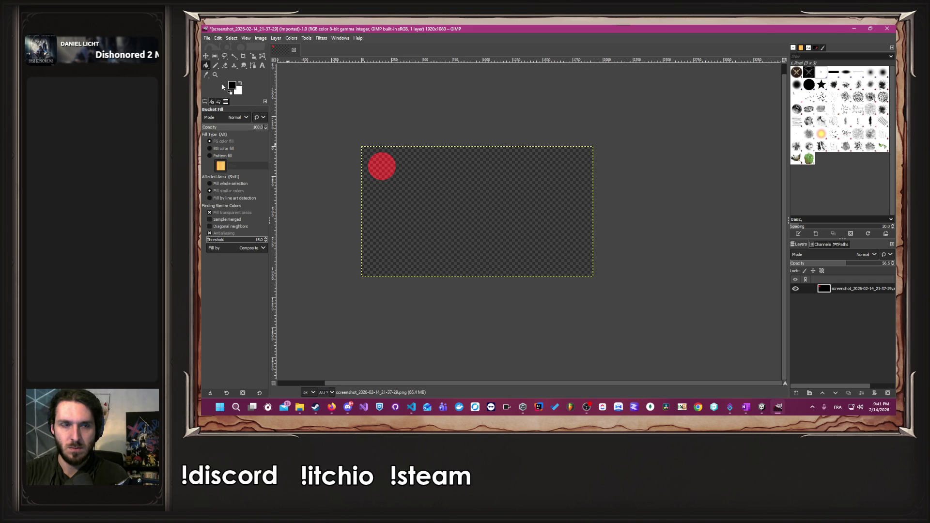
left_click(236, 57)
left_click(385, 163)
Delete the red circle to leave a hole, then undo back to the screenshot.
key("Delete")
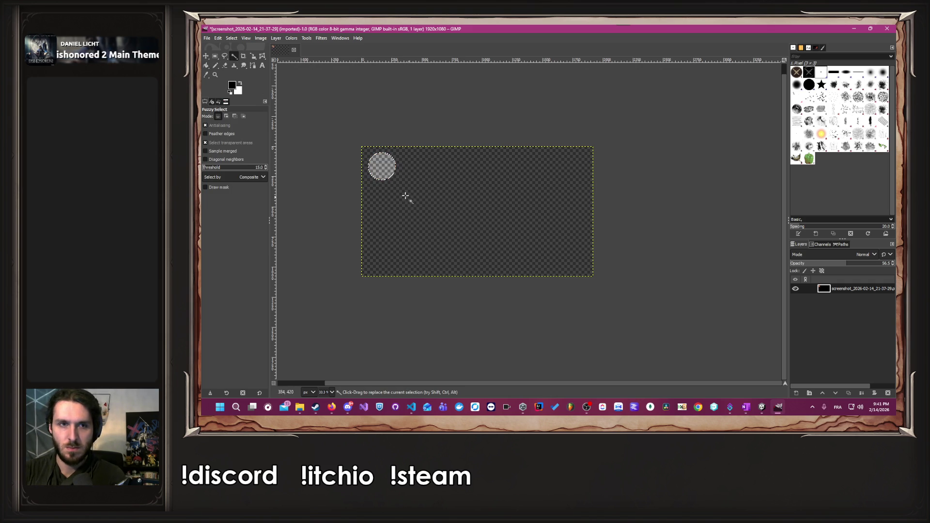
key("super")
key("super")
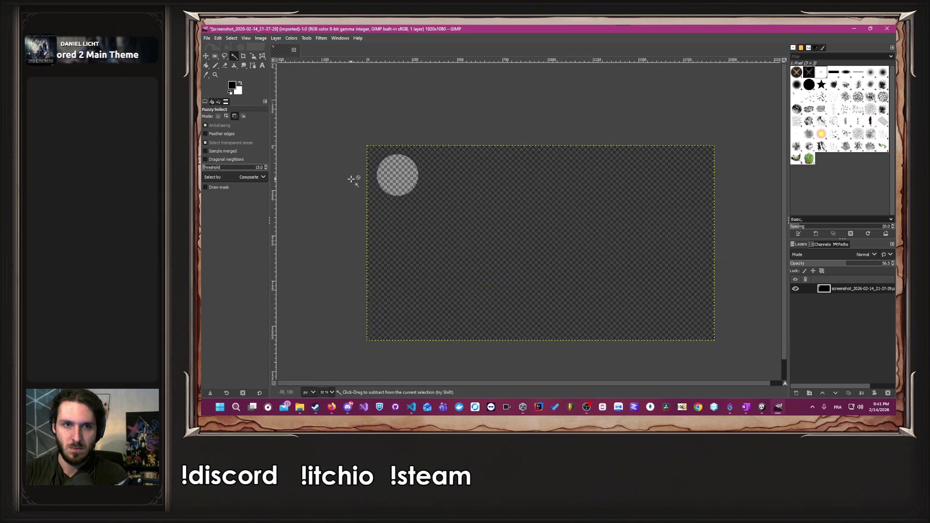
scroll(356, 177, "up", 5, "ctrl")
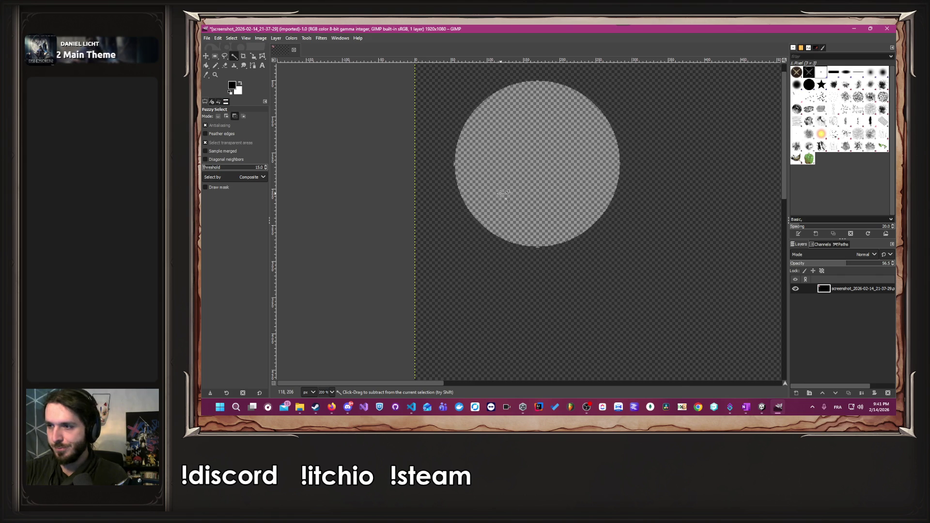
scroll(501, 193, "down", 7, "ctrl")
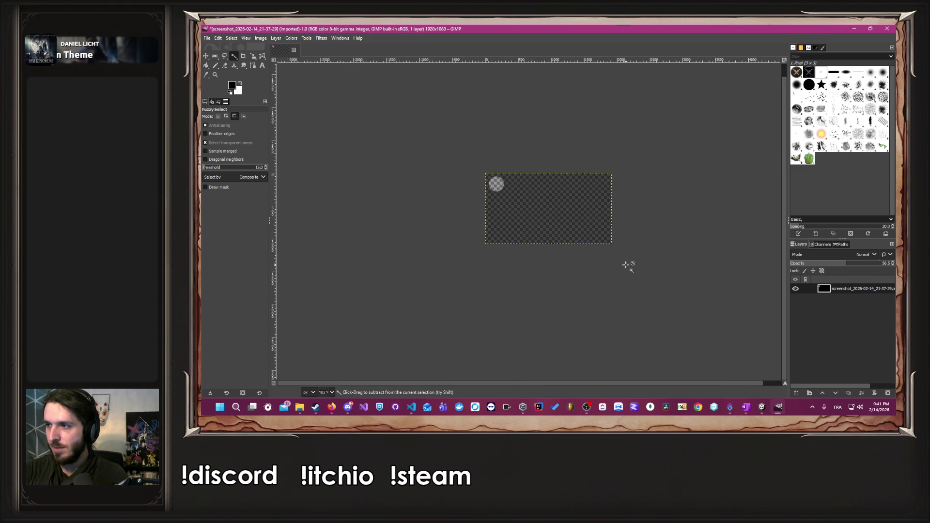
scroll(515, 247, "up", 1, "ctrl")
scroll(545, 191, "up", 1, "ctrl")
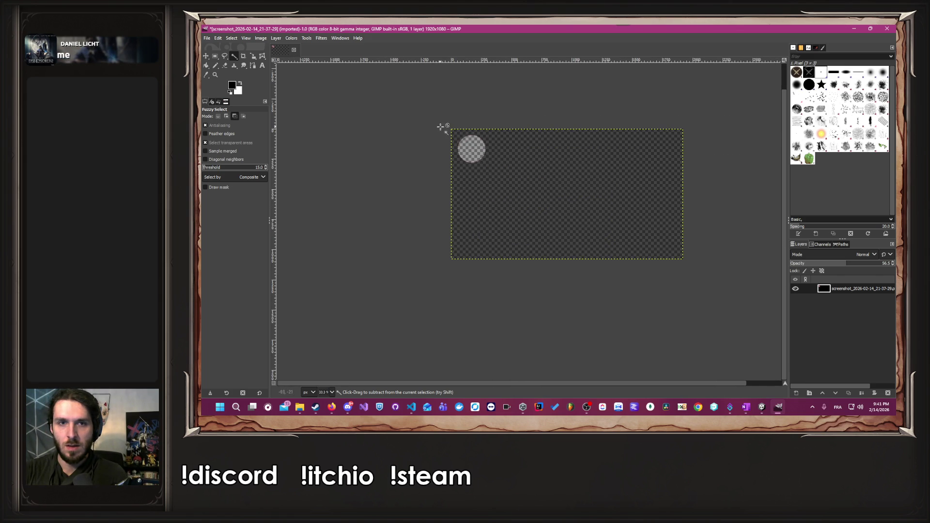
scroll(443, 129, "up", 4, "ctrl")
scroll(521, 200, "down", 4, "ctrl")
key("ctrl+z")
key("ctrl+z")
key("ctrl+z")
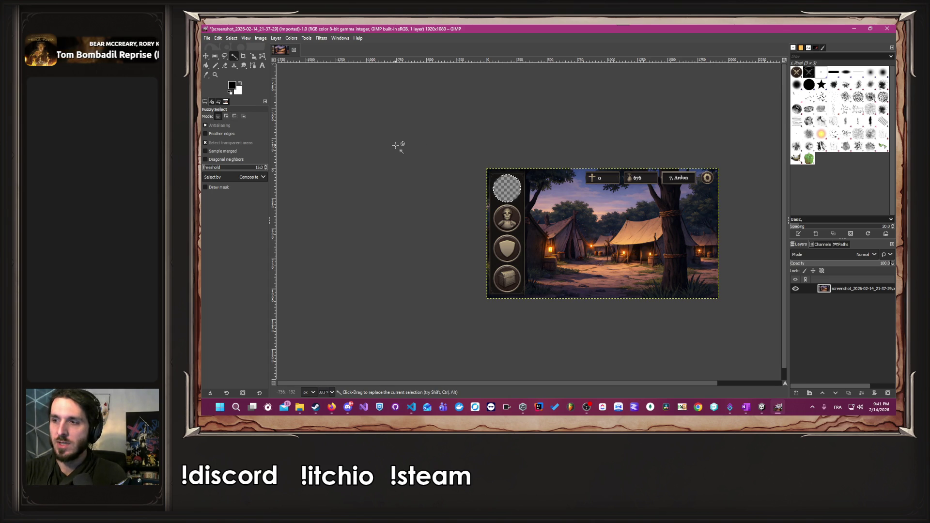
Invert the selection, clear everything outside the circle, and fill that area with black.
left_click(277, 38)
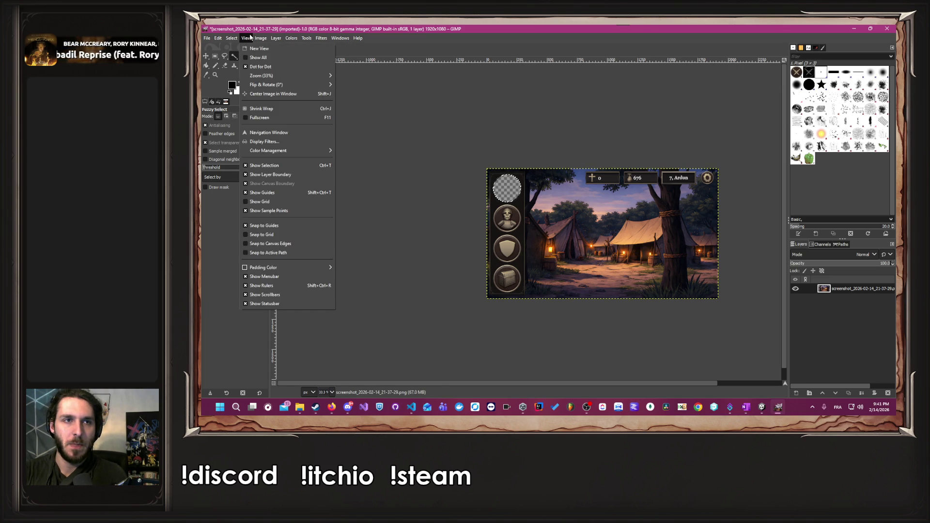
left_click(245, 69)
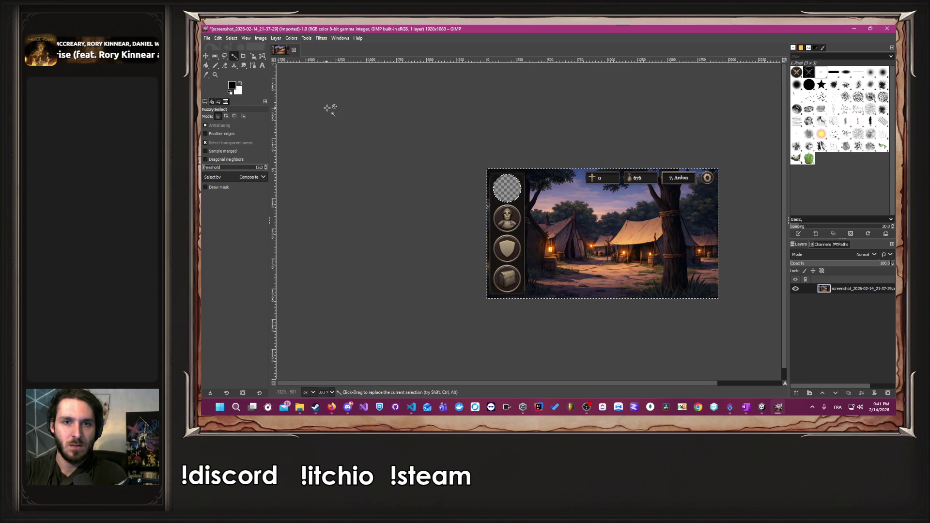
key("Delete")
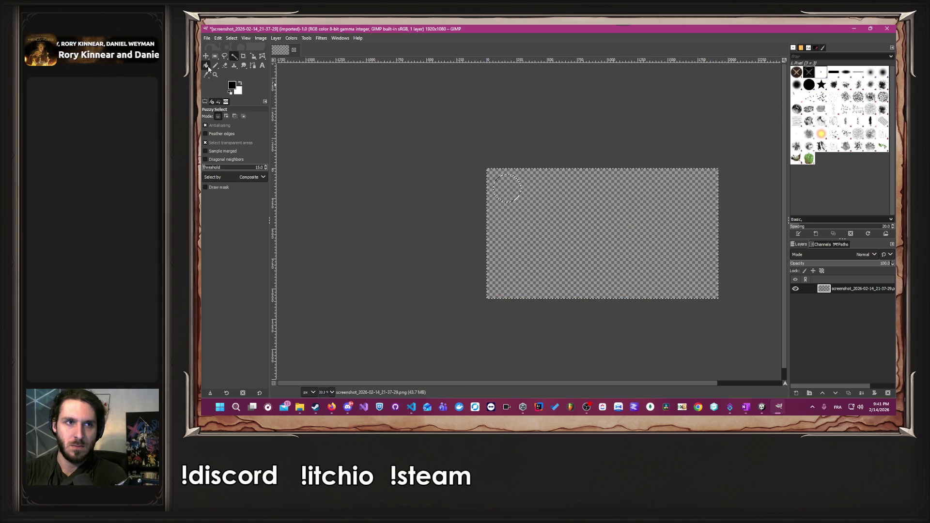
left_click(207, 66)
left_click(605, 207)
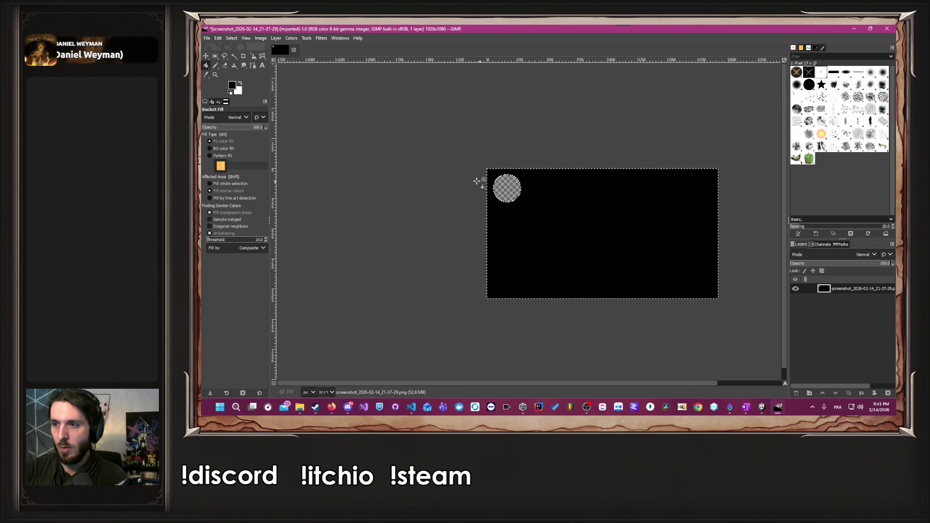
Set the black overlay layer's opacity to 50%.
scroll(475, 187, "up", 5)
scroll(710, 186, "down", 3)
scroll(710, 186, "down", 5)
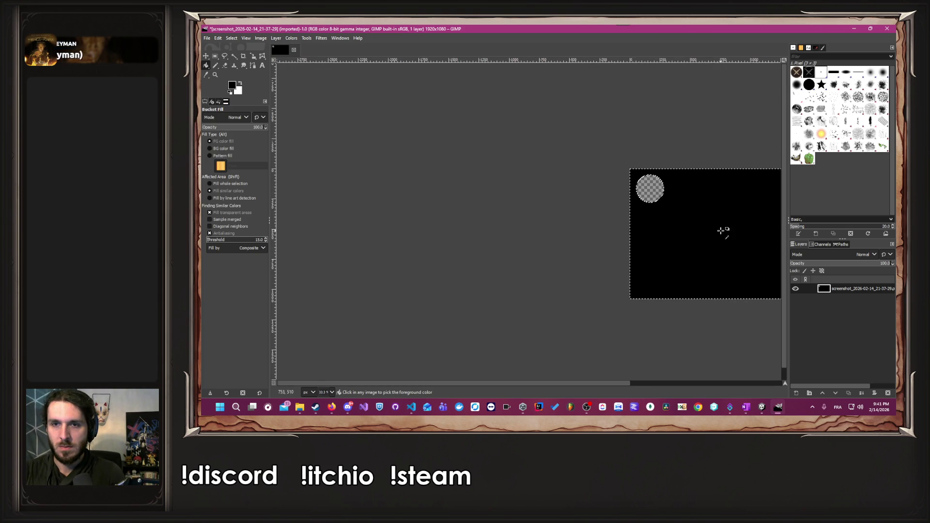
scroll(756, 237, "up", 3)
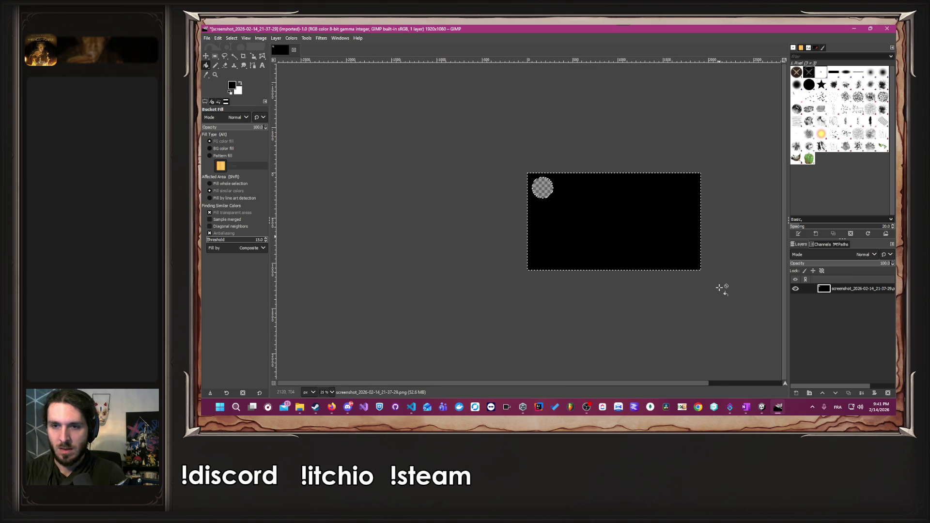
scroll(737, 262, "up", 1)
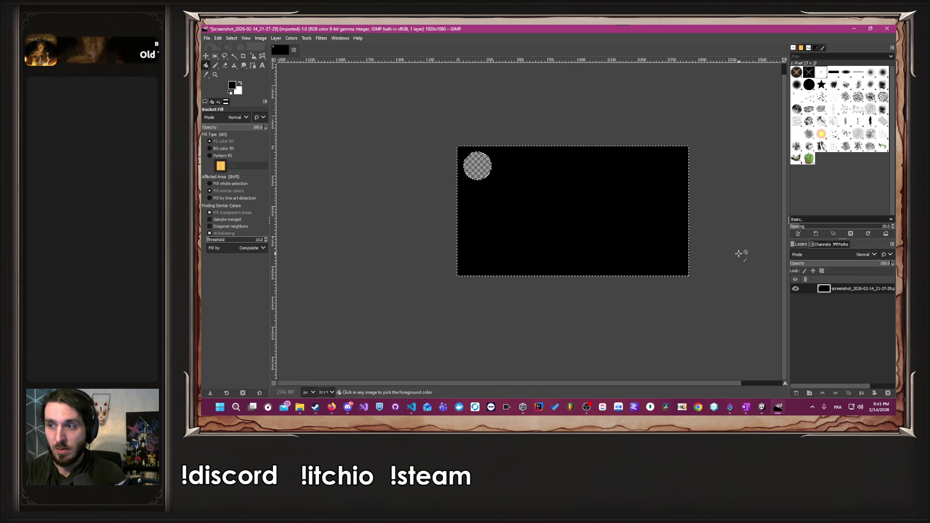
left_click(840, 264)
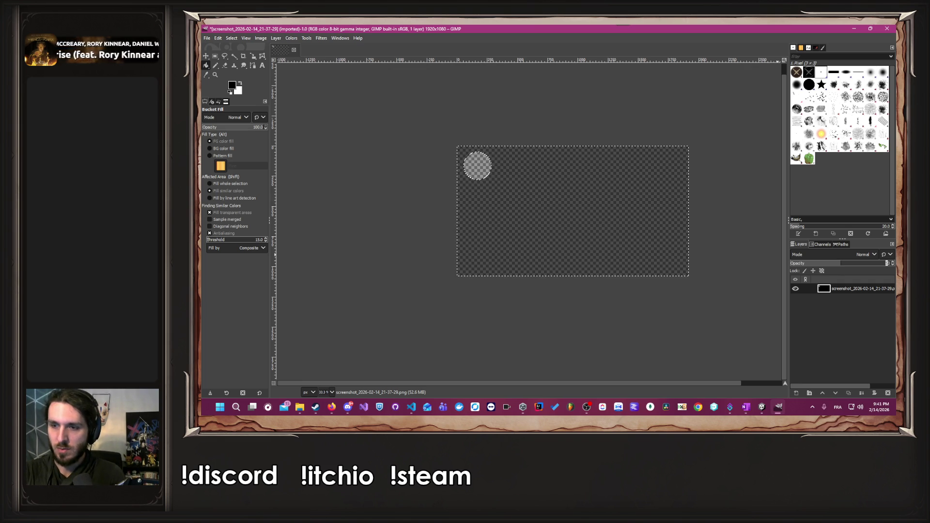
key("Return")
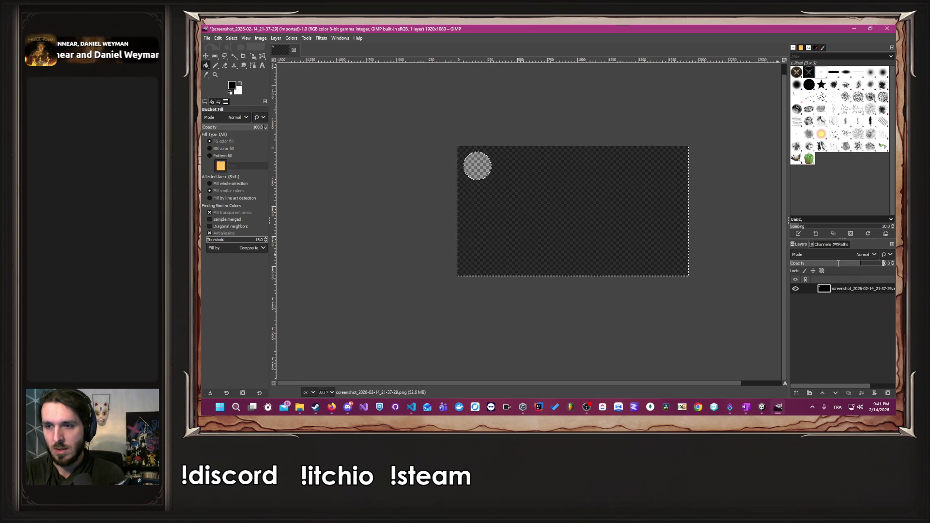
key("Return")
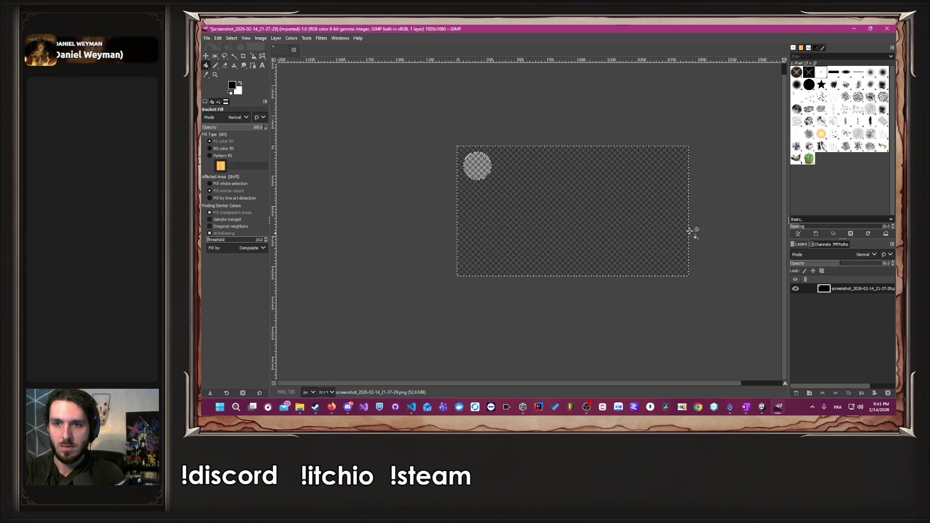
left_click(215, 56)
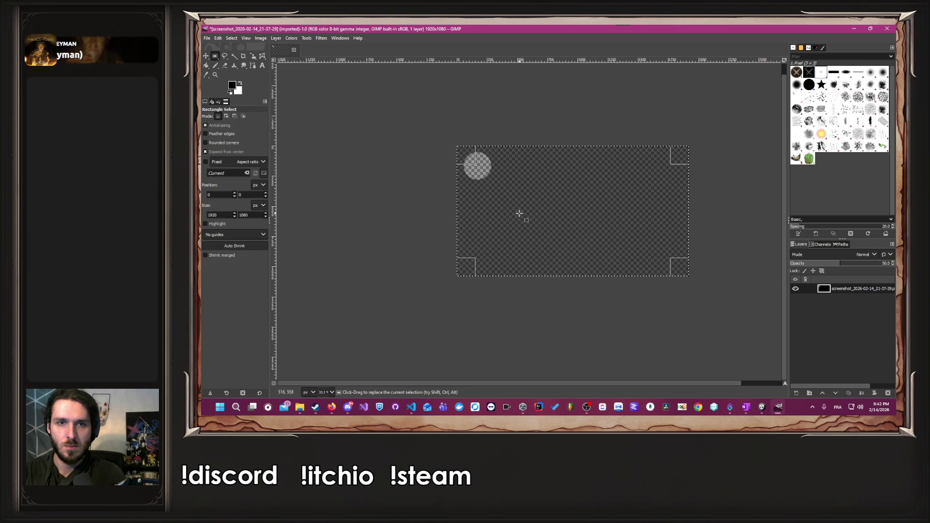
Add the camp screenshot from the RisingSteel folder as a layer, and raise the mask to full opacity.
key("alt+Tab")
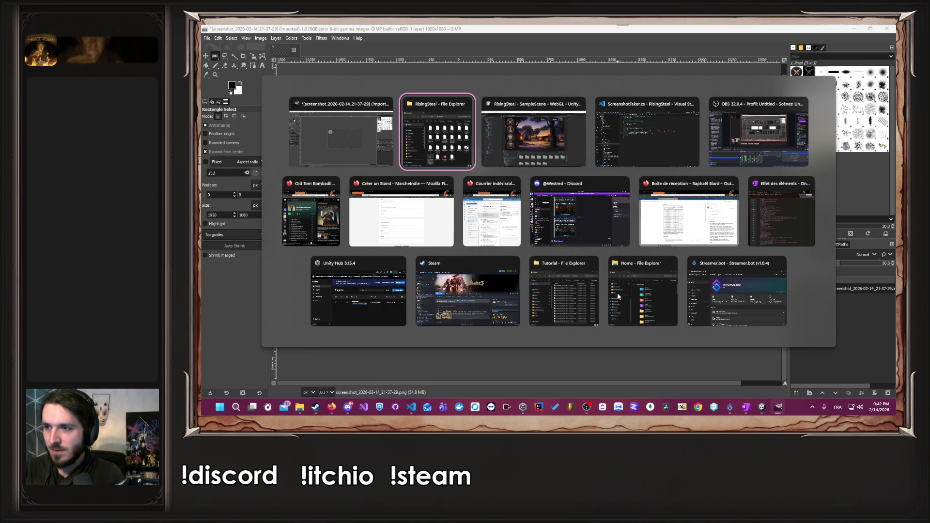
left_click(436, 151)
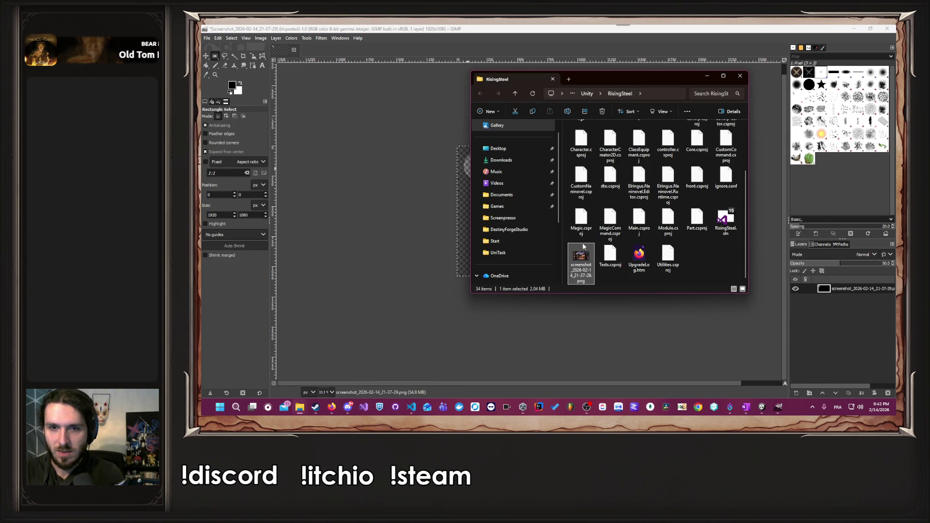
left_click(865, 349)
left_click(840, 289)
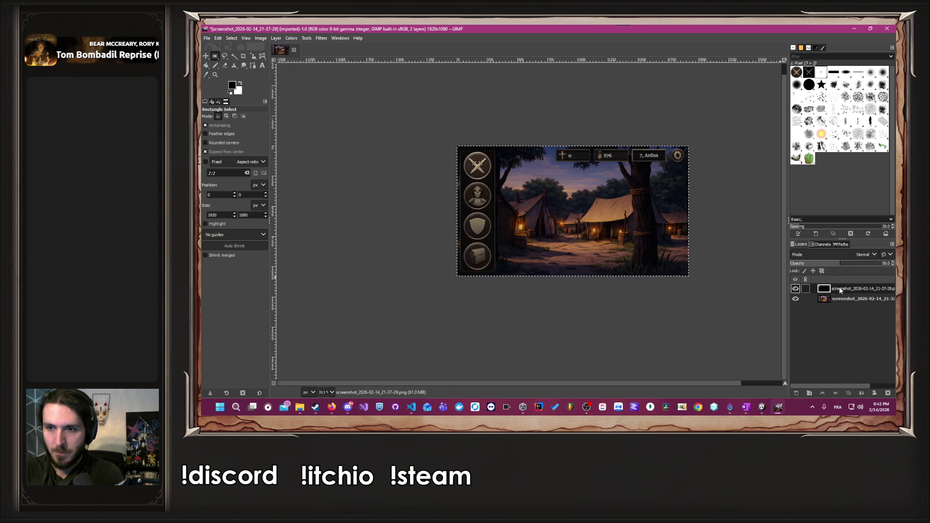
left_click_drag(858, 262, 899, 263)
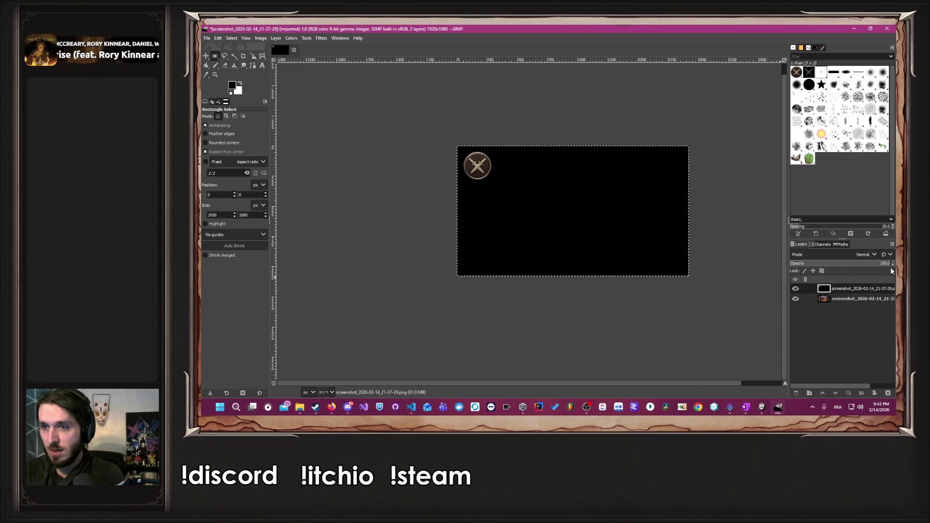
Set the black mask layer's opacity to 70%.
left_click_drag(868, 267, 879, 265)
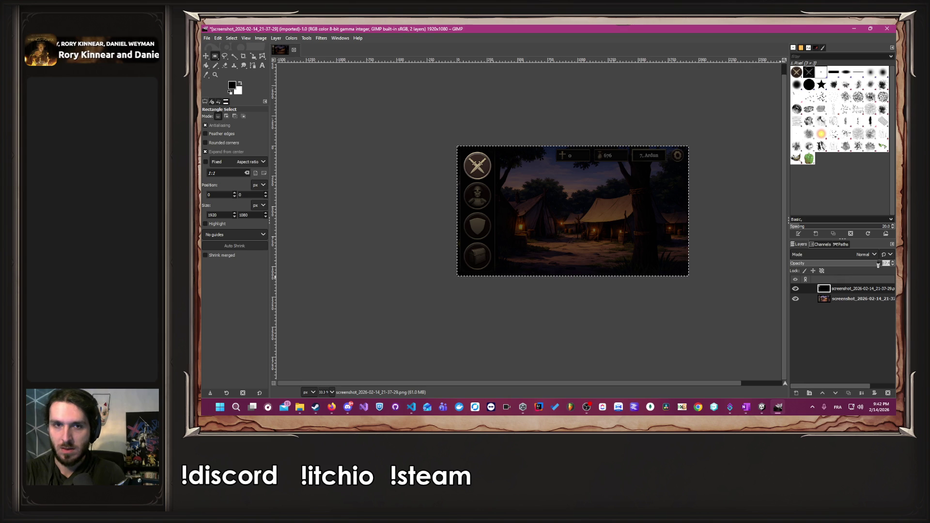
type("0")
key("Return")
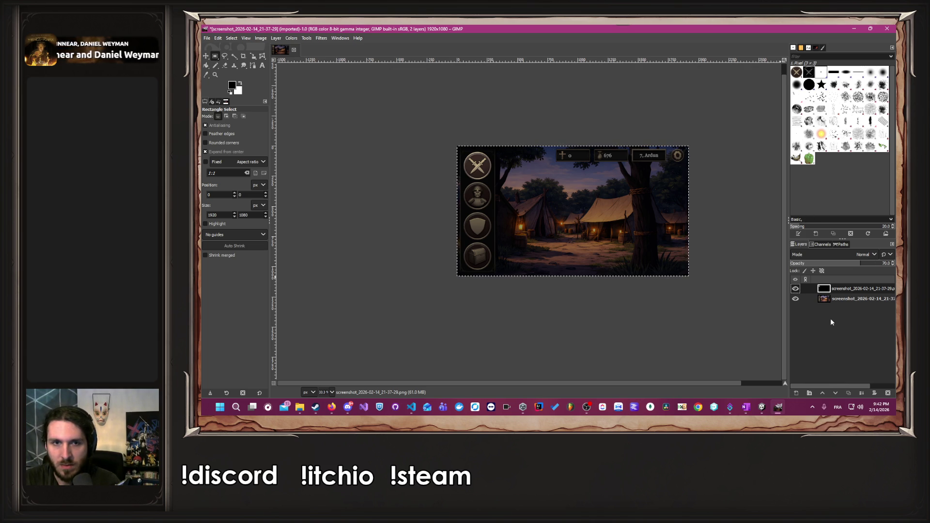
Compare the image with and without the dark overlay, leaving the overlay hidden.
left_click(795, 289)
left_click(797, 291)
left_click(797, 291)
left_click(796, 291)
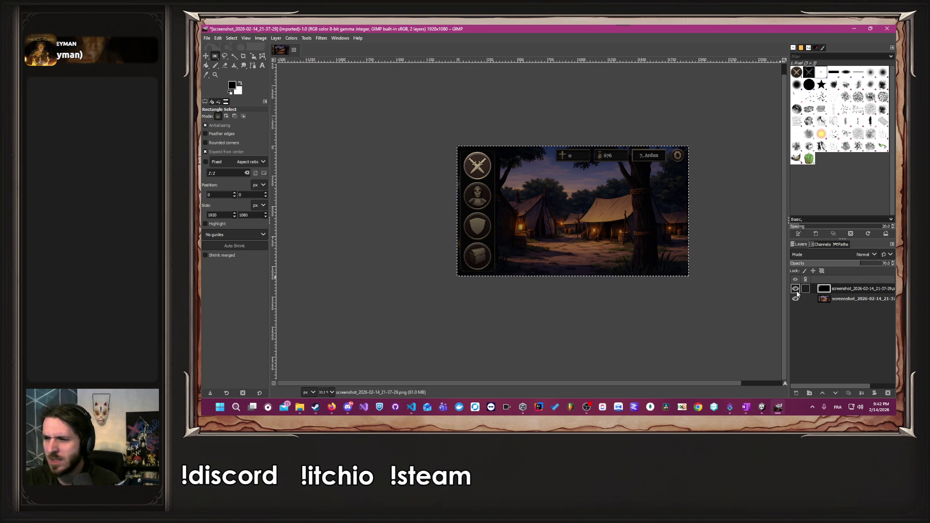
left_click(796, 290)
left_click(809, 394)
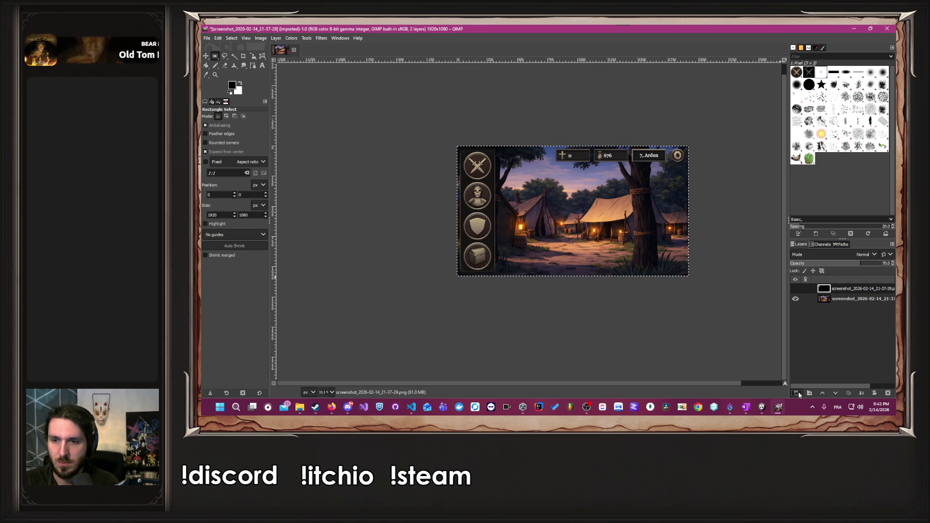
Create a new layer named Padding and bucket-fill it with black.
left_click(844, 384)
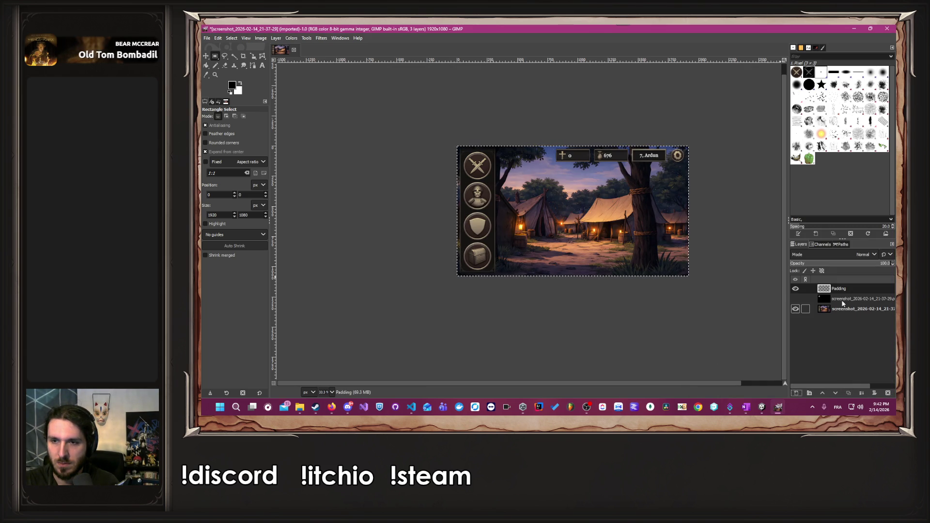
left_click(796, 289)
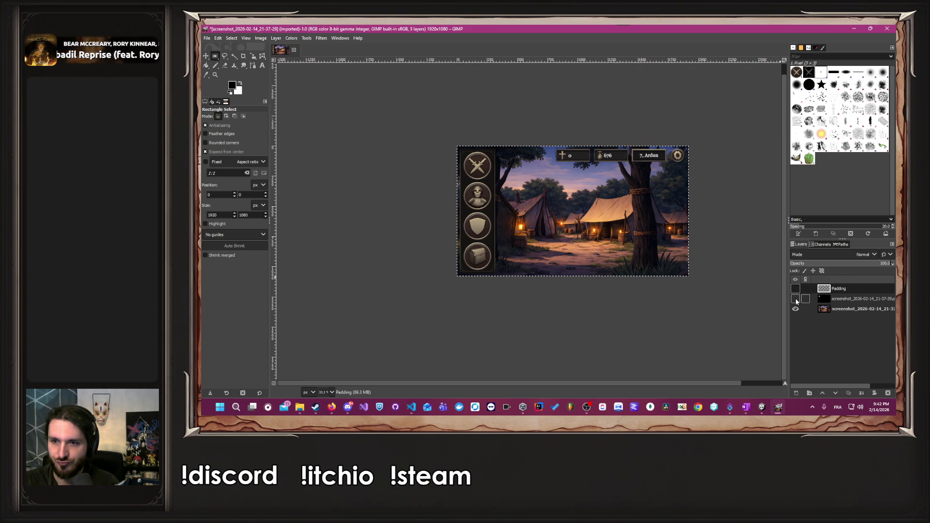
left_click(206, 65)
left_click(591, 213)
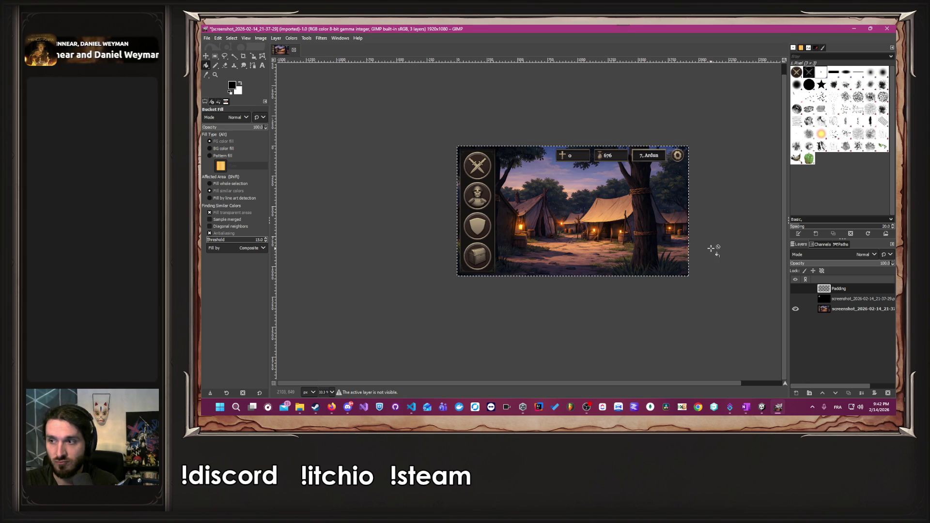
left_click(795, 309)
left_click(795, 288)
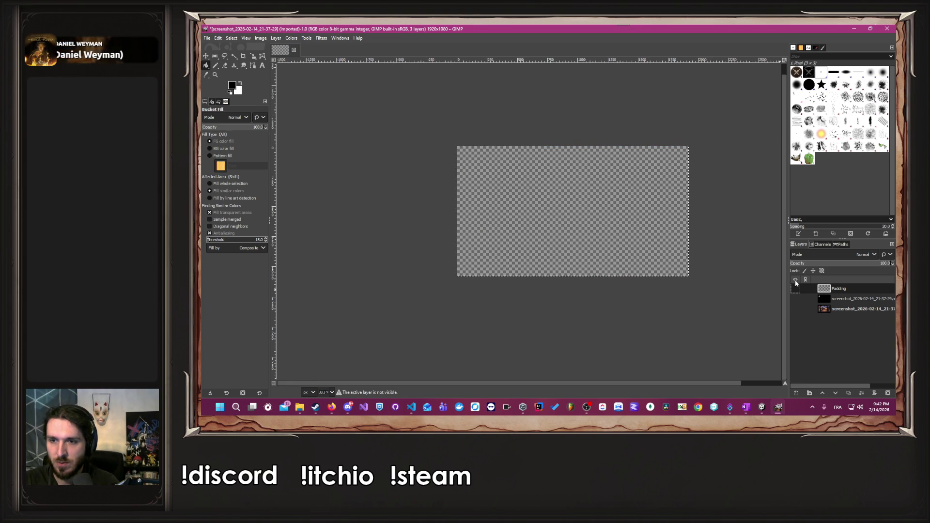
left_click(599, 215)
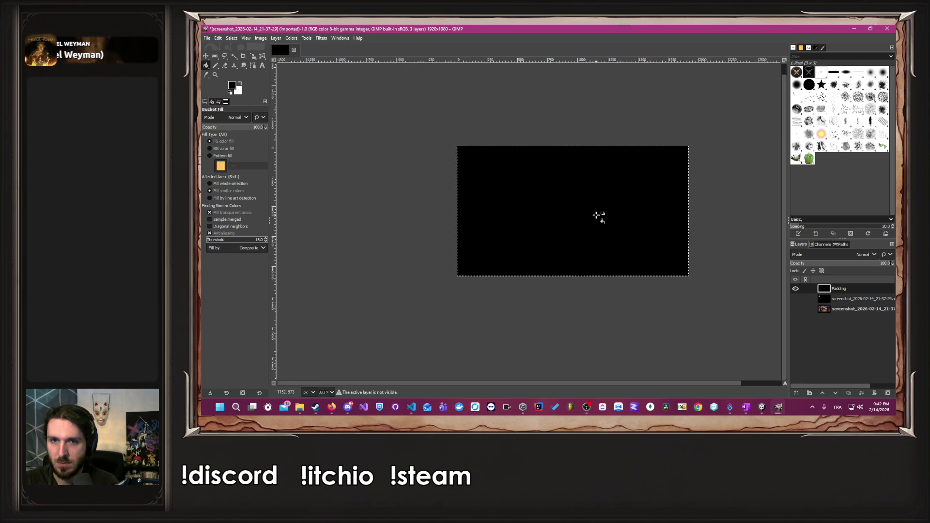
Lower the Padding layer's opacity and show the camp screenshot layer again.
left_click(848, 266)
left_click(862, 309)
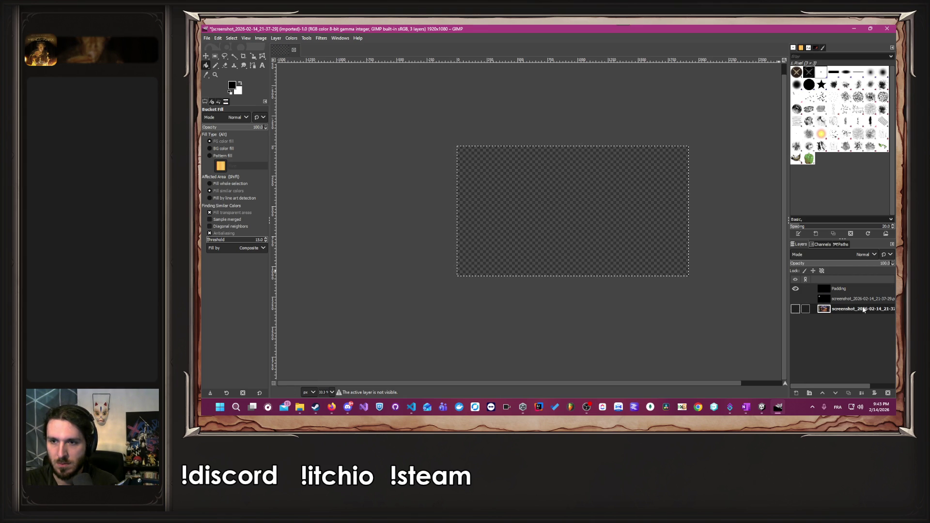
left_click(795, 309)
scroll(475, 187, "up", 6)
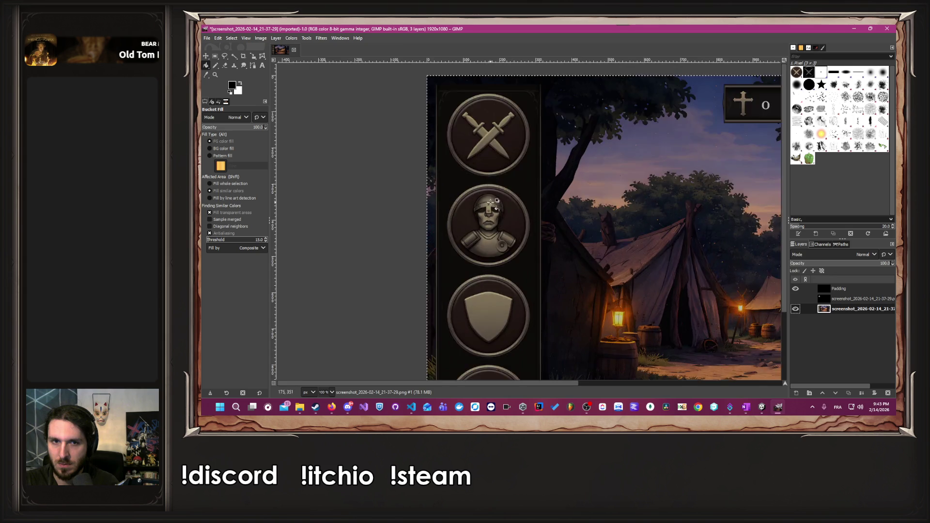
Draw an elliptical selection over the portrait medallion, fitting its top and bottom to the rim.
left_click_drag(215, 57, 241, 68)
left_click_drag(422, 174, 576, 343)
left_click_drag(509, 209, 508, 179)
scroll(487, 125, "up", 7)
left_click_drag(652, 313, 652, 324)
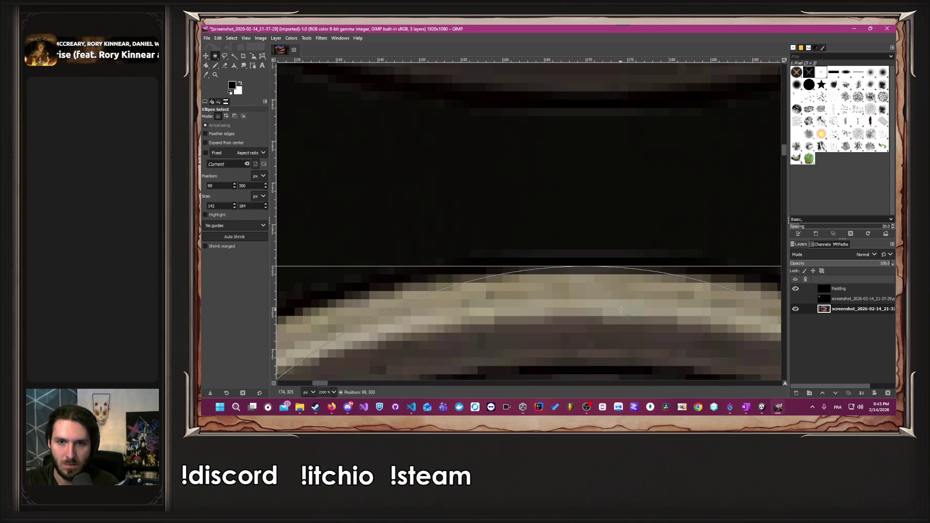
scroll(602, 335, "down", 11)
scroll(581, 355, "up", 8)
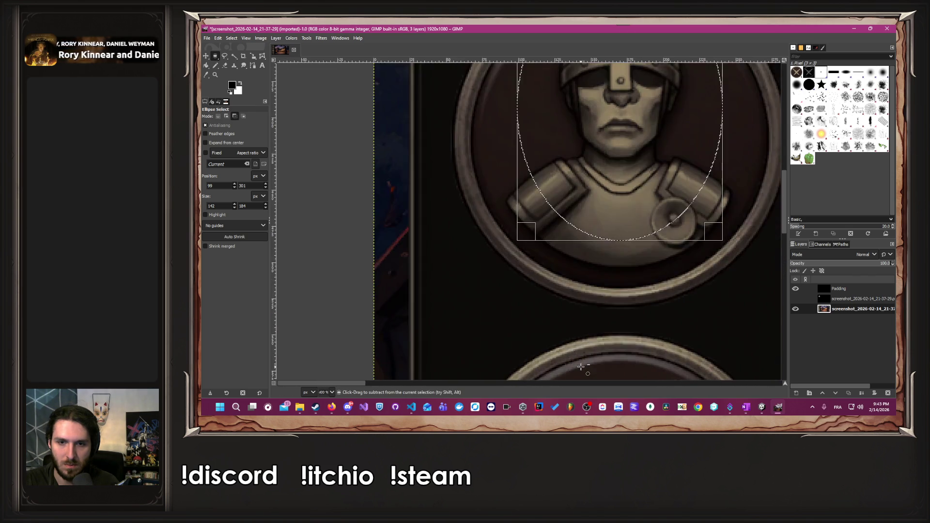
left_click_drag(645, 77, 643, 258)
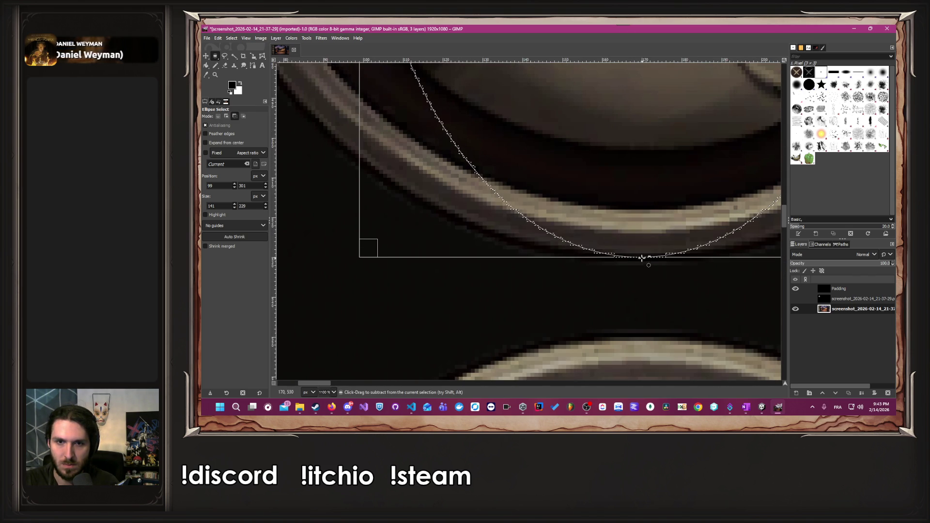
Fit the ellipse's left and right edges to the medallion rim.
scroll(643, 258, "down", 8)
scroll(707, 155, "up", 5)
scroll(708, 155, "up", 3)
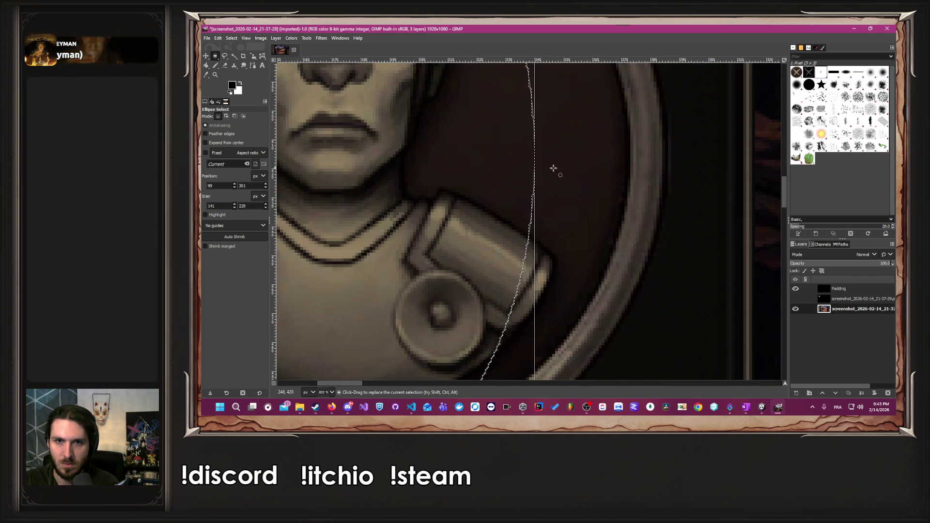
left_click_drag(521, 166, 650, 171)
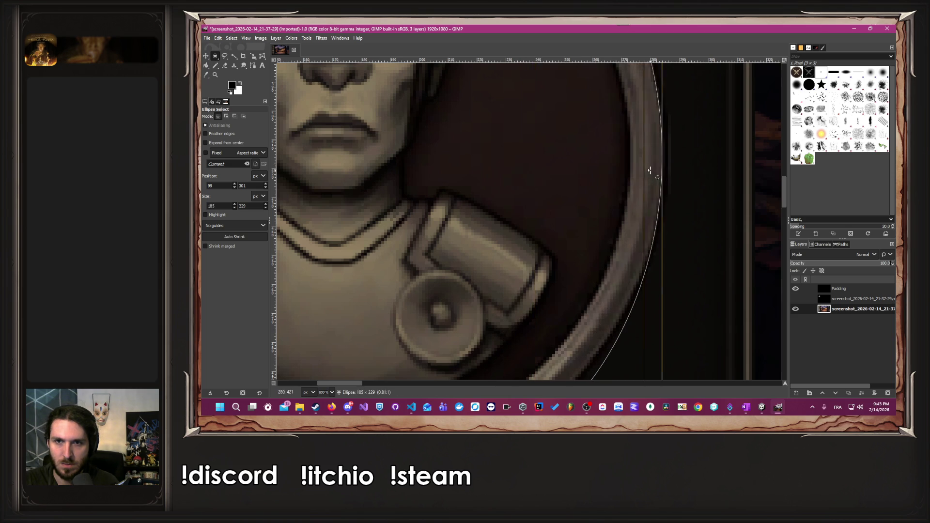
scroll(649, 171, "down", 5)
scroll(529, 243, "up", 5)
mouse_move(557, 242)
left_mouse_down()
mouse_move(488, 252)
mouse_move(474, 266)
left_mouse_up()
scroll(465, 266, "up", 5)
left_click_drag(563, 320, 524, 308)
scroll(523, 307, "down", 9)
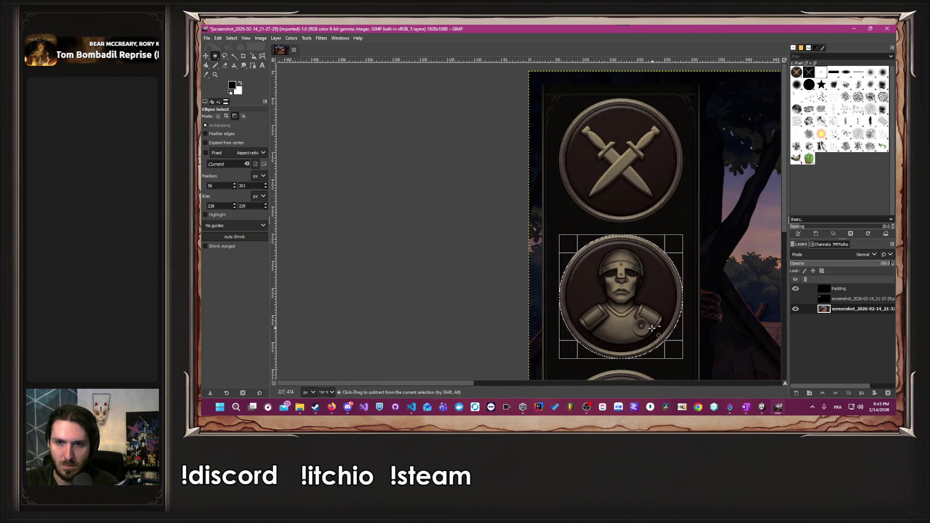
scroll(565, 302, "down", 2)
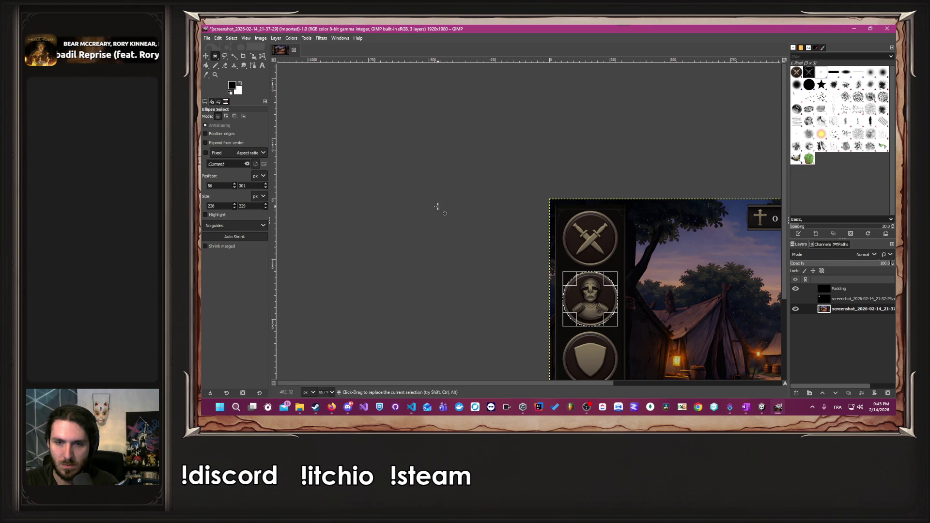
Clear the circle then undo it, deselect on the Padding layer, and show the earlier overlay.
key("Delete")
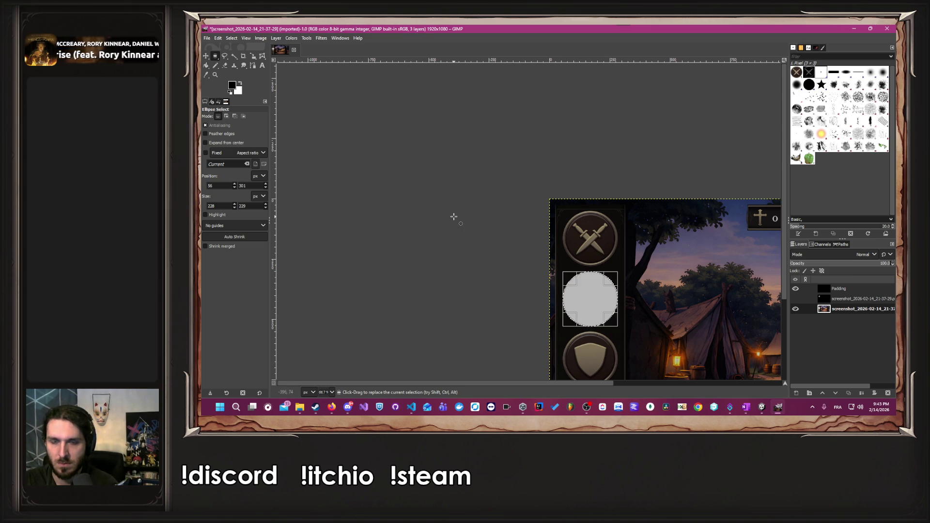
key("ctrl+z")
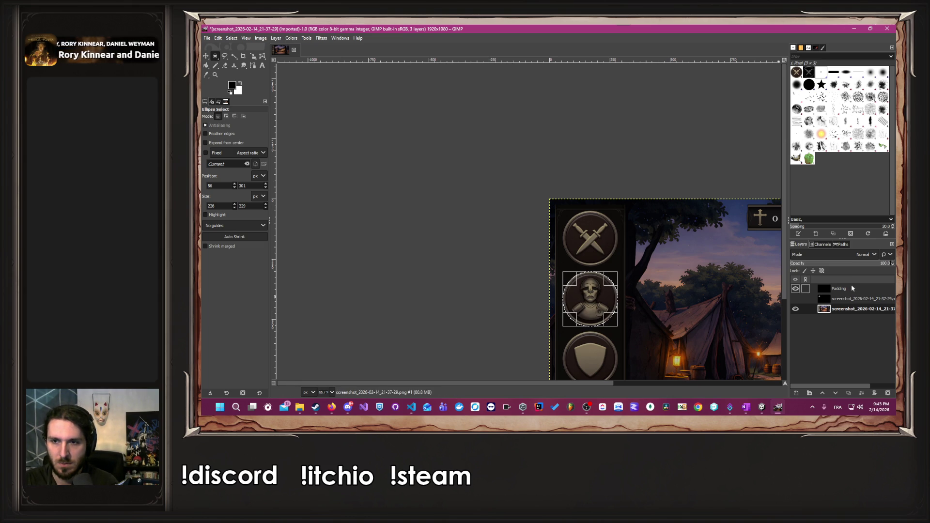
left_click(851, 286)
left_click(520, 269)
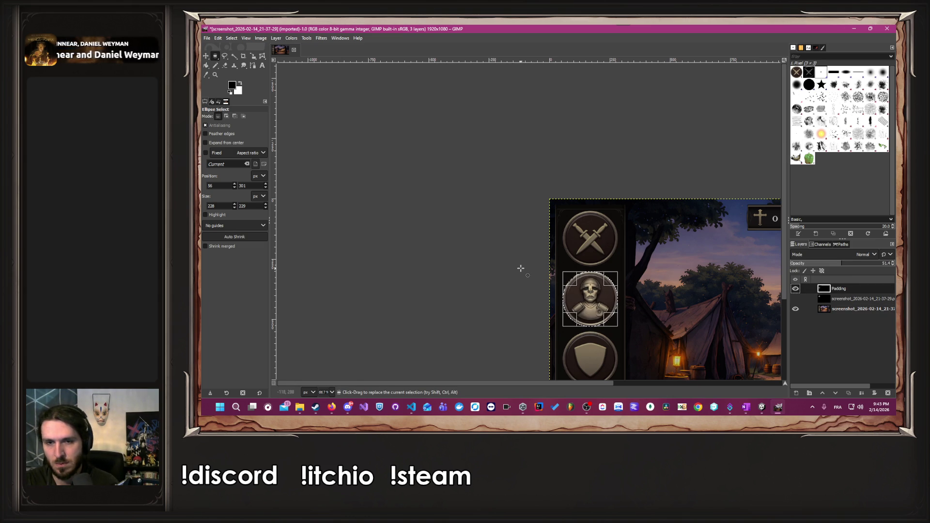
scroll(521, 268, "down", 3)
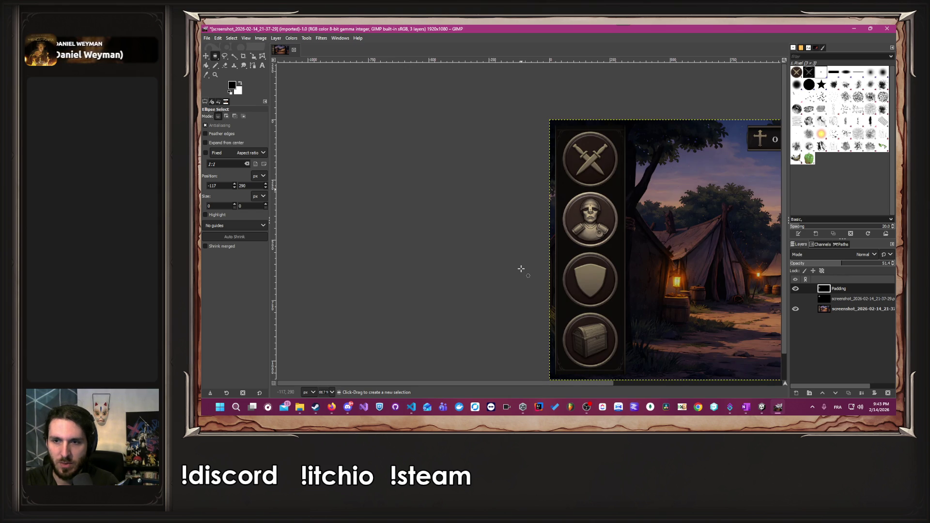
left_click(795, 299)
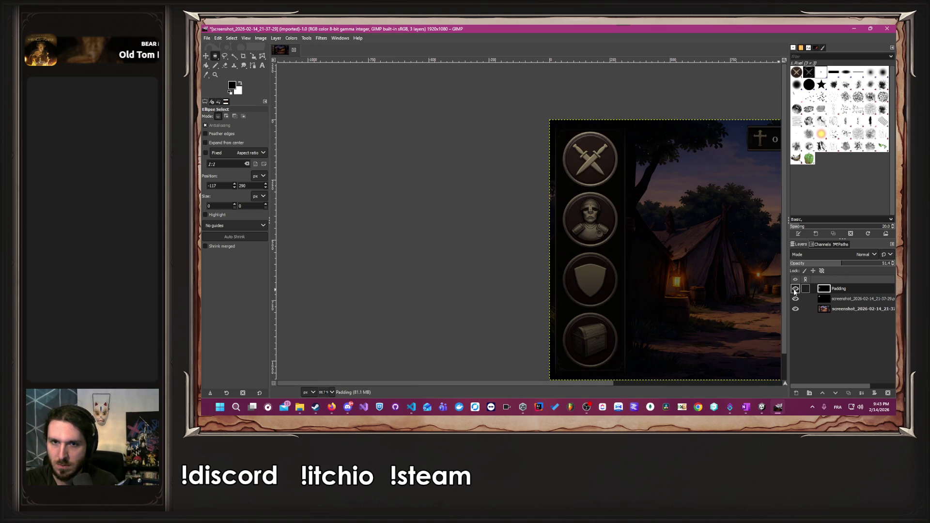
Hide both overlay layers and set the Padding layer's opacity to 70.
left_click(795, 290)
left_click(796, 299)
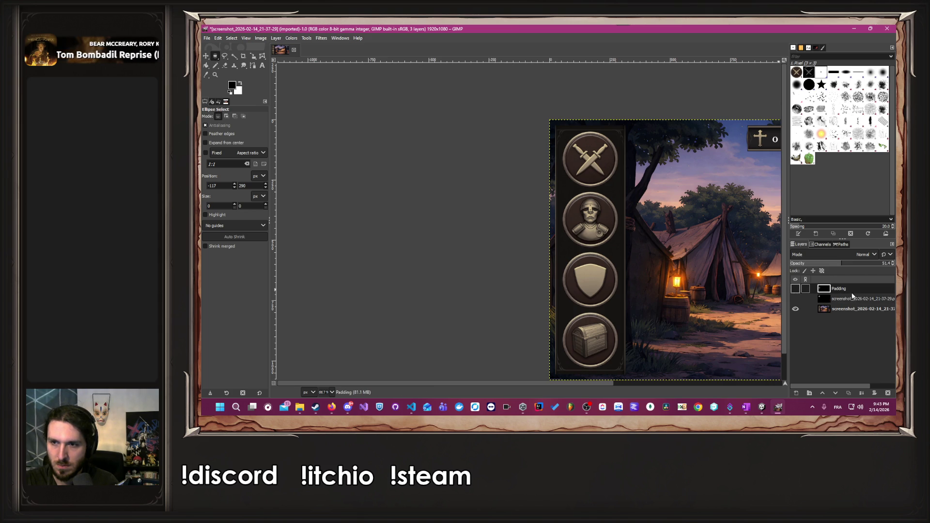
left_click_drag(886, 268, 894, 270)
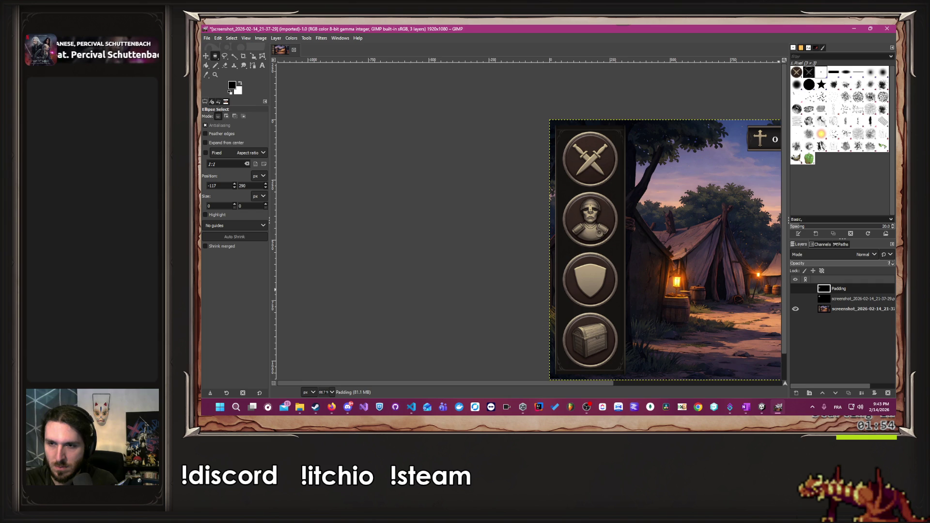
key("Return")
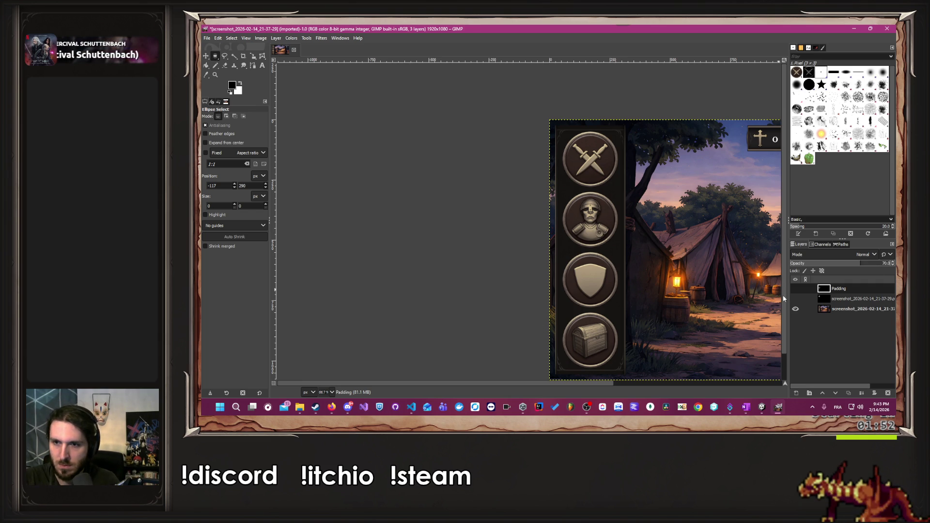
Compare the image with and without Padding, then add a new layer named Padding #1.
left_click(796, 289)
left_click(795, 289)
left_click(795, 288)
left_click(796, 289)
left_click(587, 407)
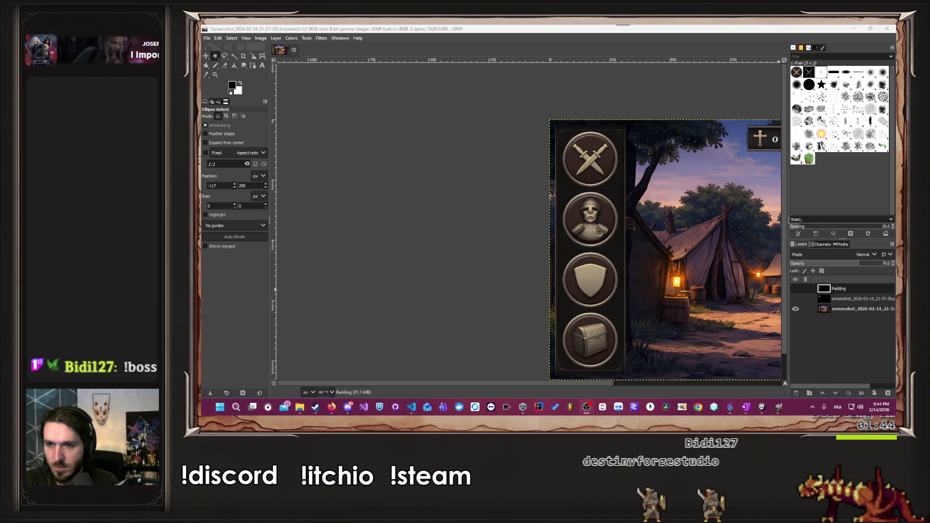
left_click(796, 393)
left_click(837, 390)
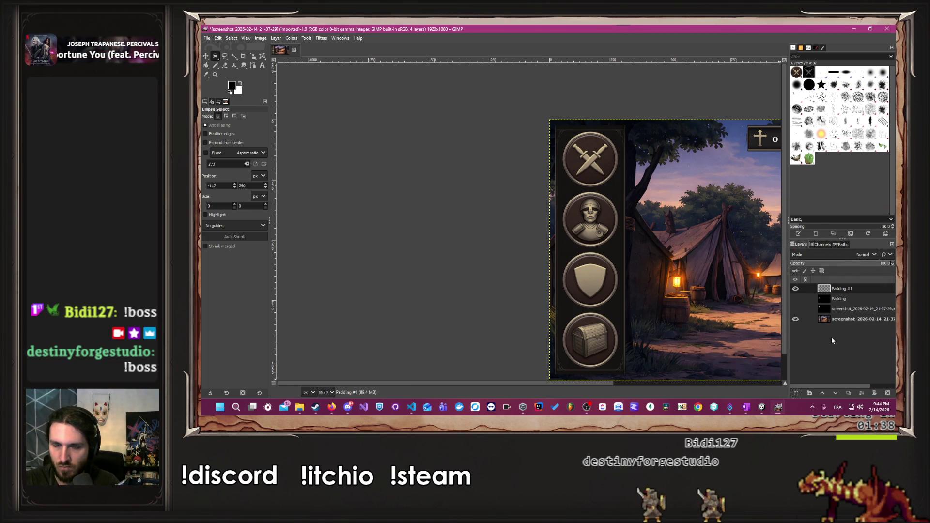
Fill Padding #1 with black at 70% opacity and show the camp screenshot beneath it.
left_click(796, 319)
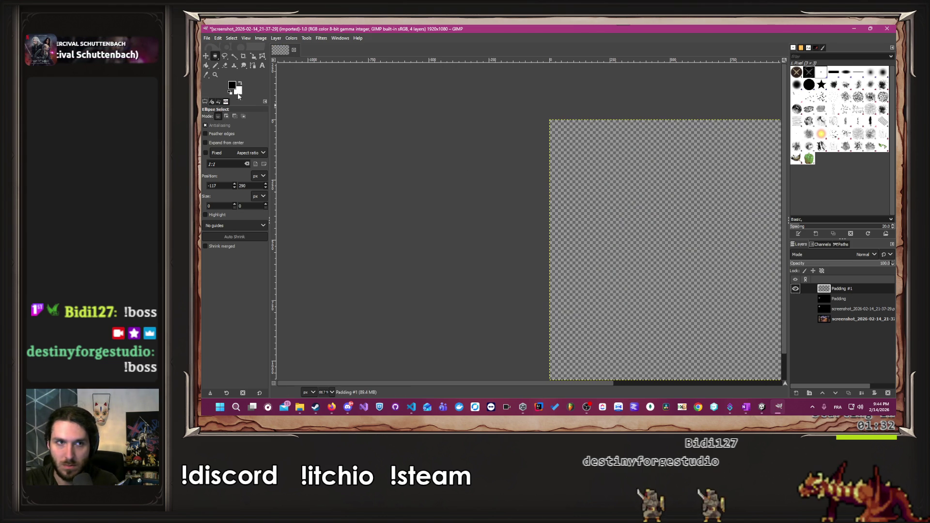
left_click(206, 65)
left_click(680, 240)
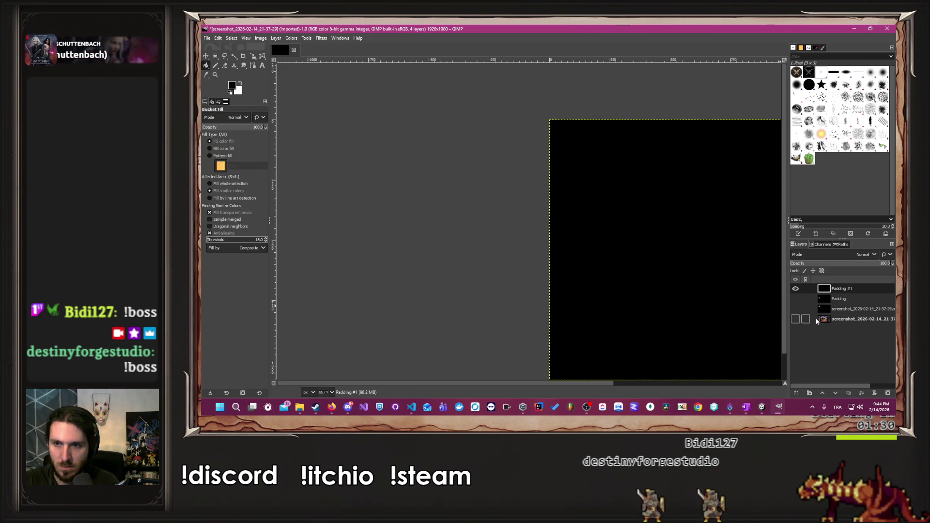
left_click(863, 264)
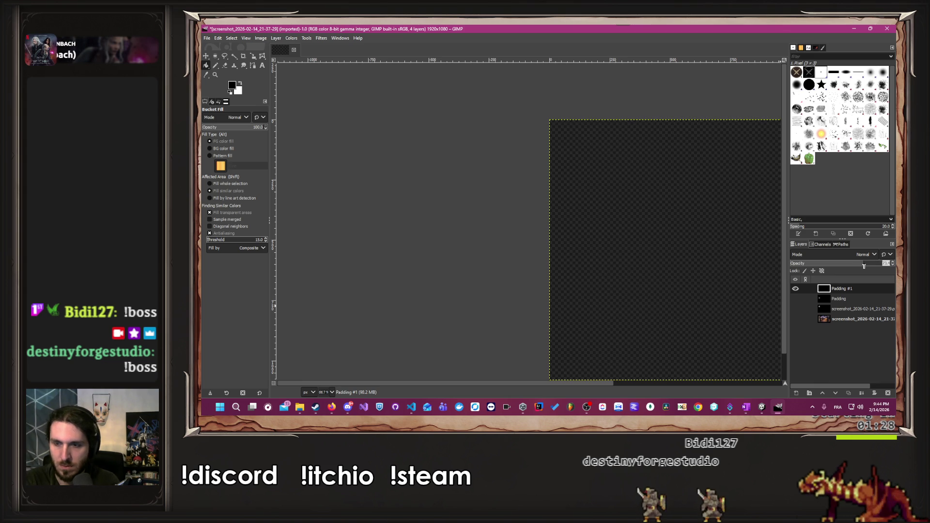
type("70")
key("Return")
left_click(795, 318)
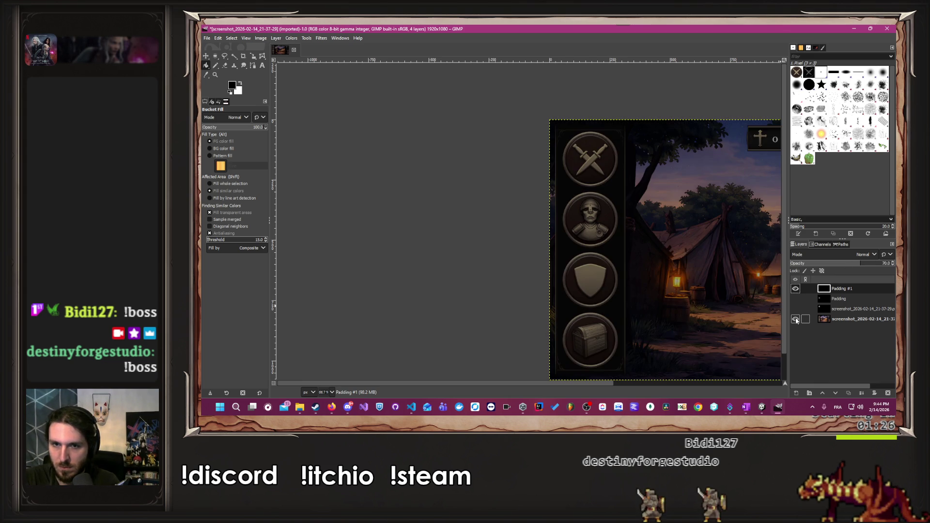
scroll(625, 306, "down", 1)
scroll(593, 264, "up", 3)
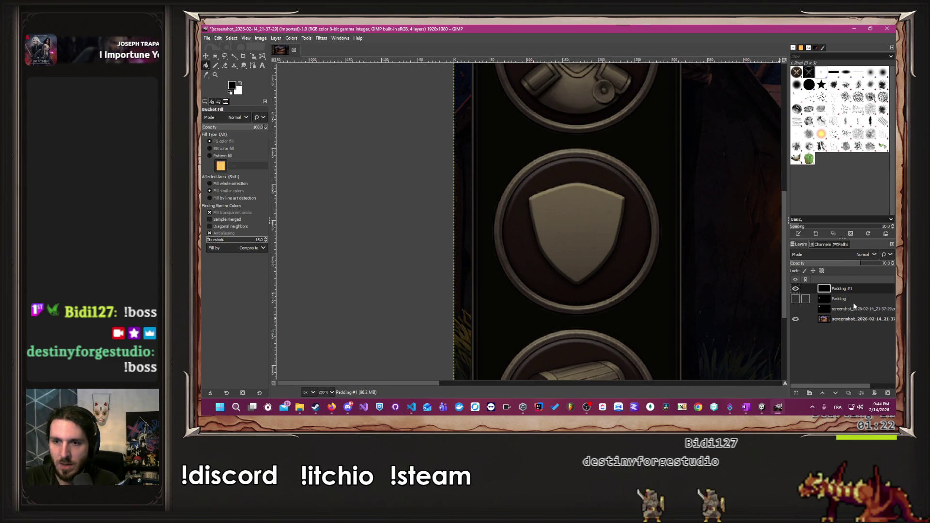
Draw an elliptical selection over the shield button, fitting its top and bottom edges to the rim.
scroll(643, 233, "down", 4)
scroll(432, 212, "up", 4)
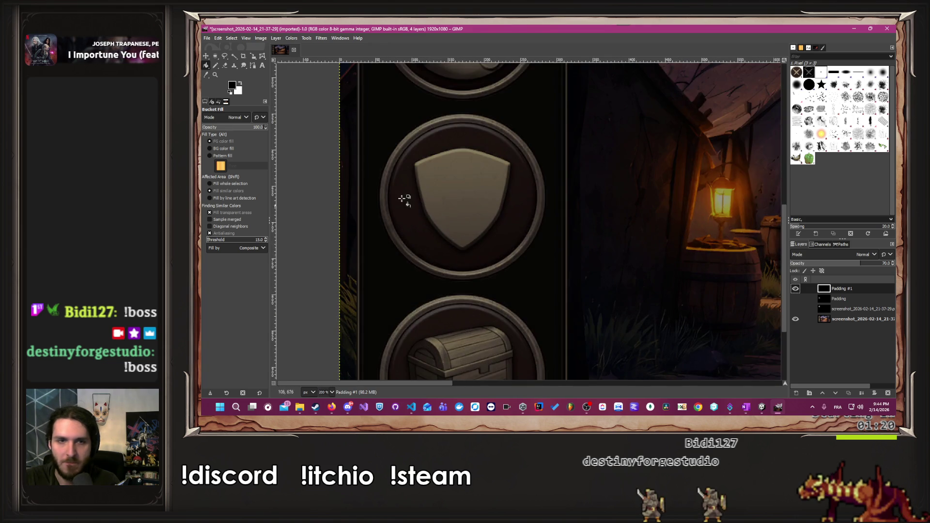
scroll(361, 181, "up", 1)
left_click(216, 55)
mouse_move(444, 121)
left_mouse_down()
mouse_move(527, 182)
mouse_move(590, 271)
left_mouse_up()
scroll(476, 307, "up", 2)
left_click_drag(567, 232, 571, 372)
scroll(619, 370, "down", 5)
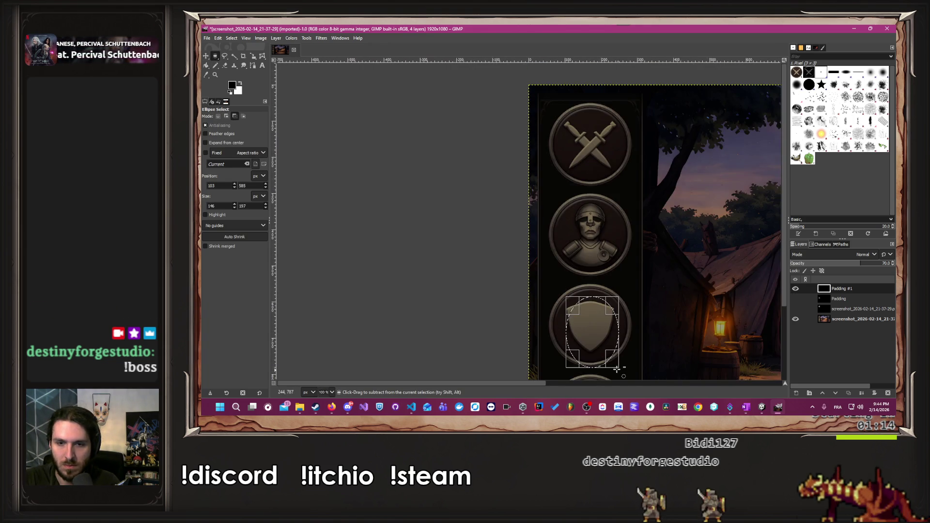
scroll(618, 370, "up", 8)
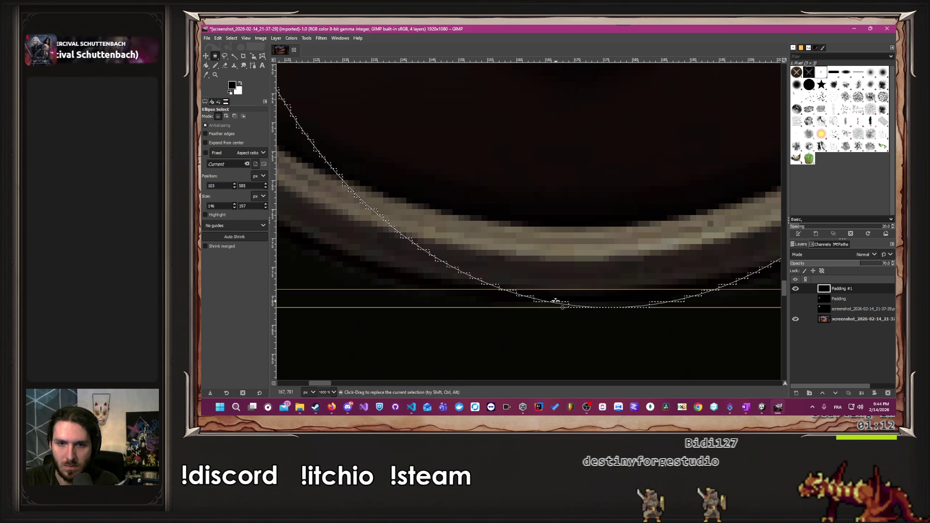
left_click_drag(555, 301, 555, 279)
scroll(554, 279, "down", 8)
scroll(536, 237, "up", 2)
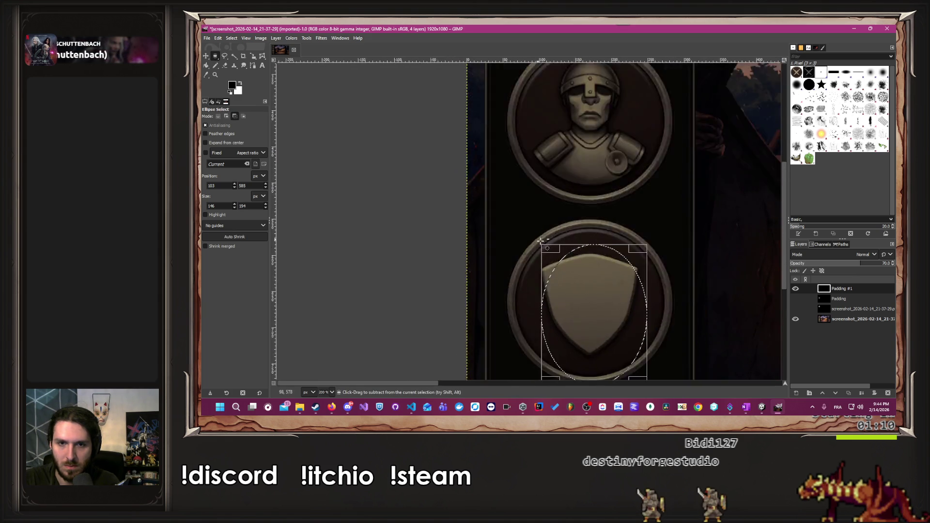
scroll(594, 246, "up", 4)
left_click_drag(647, 234, 635, 134)
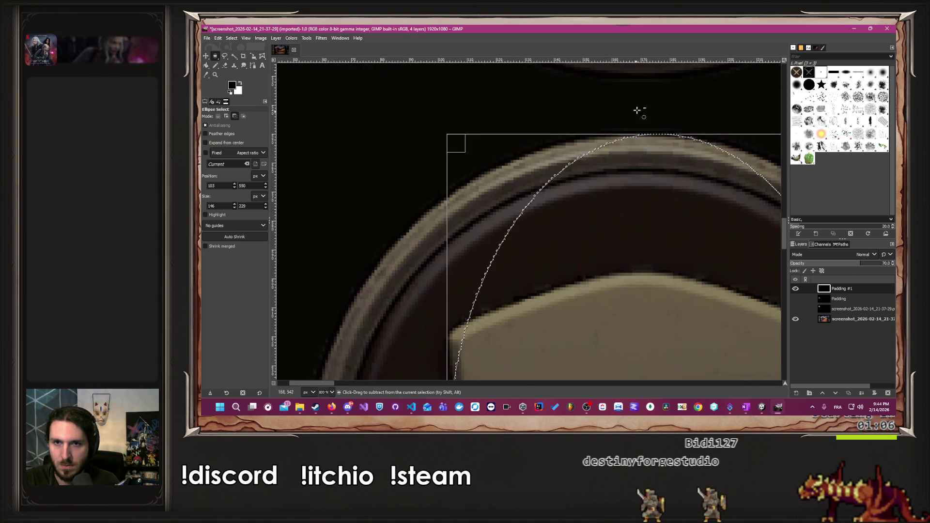
scroll(634, 114, "up", 6)
left_click_drag(675, 306, 678, 316)
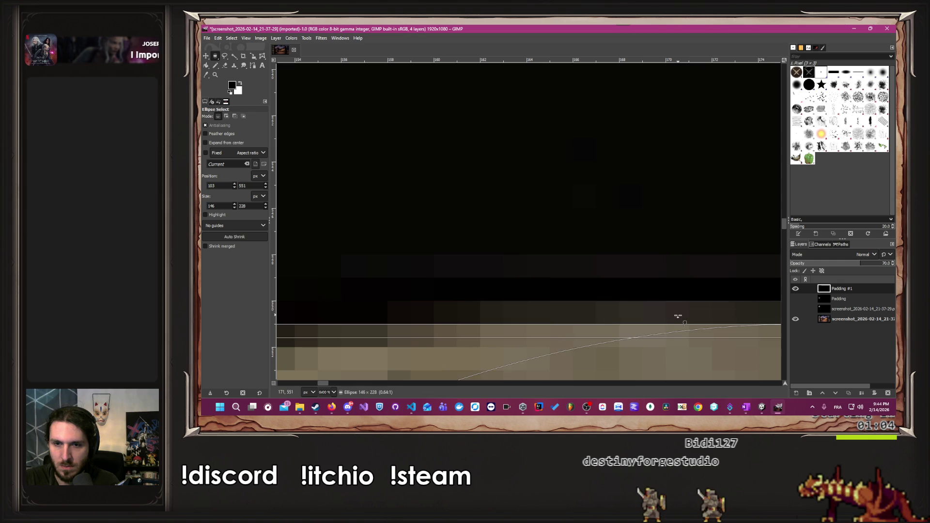
Adjust the ellipse's left and right edges until it measures 228 × 228 at position 36, 551.
scroll(678, 315, "down", 14)
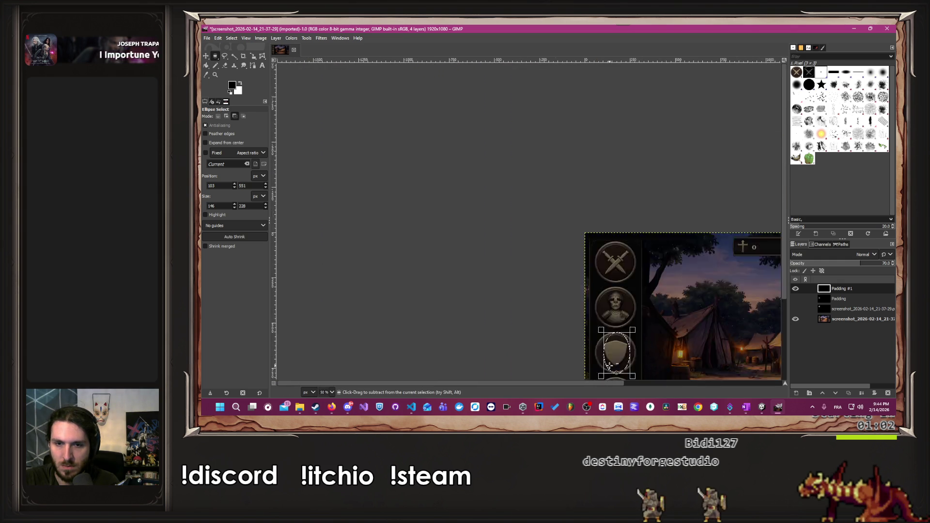
scroll(610, 366, "up", 6)
mouse_move(606, 271)
left_mouse_down()
mouse_move(606, 257)
mouse_move(654, 266)
left_mouse_up()
scroll(673, 255, "up", 8)
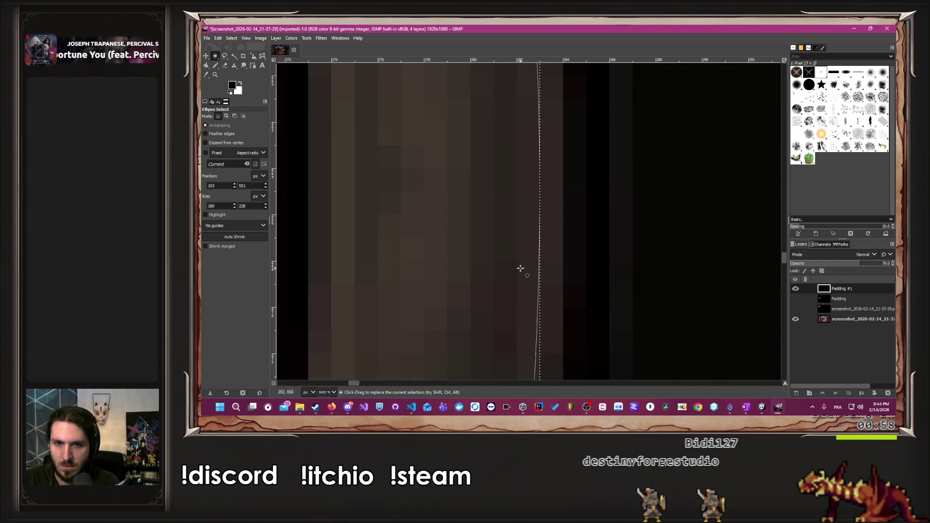
left_click_drag(523, 267, 534, 267)
scroll(534, 267, "down", 12)
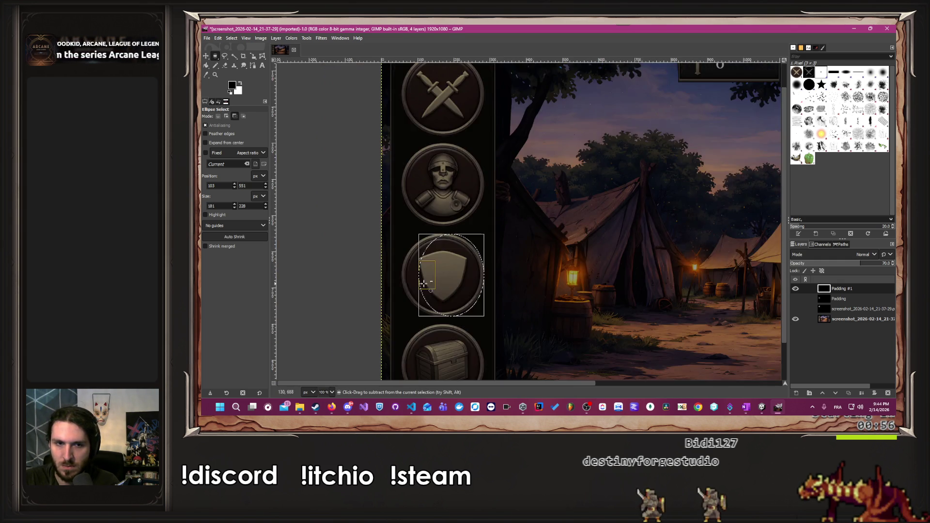
scroll(432, 284, "up", 7)
left_click_drag(698, 204, 514, 210)
scroll(512, 211, "up", 3)
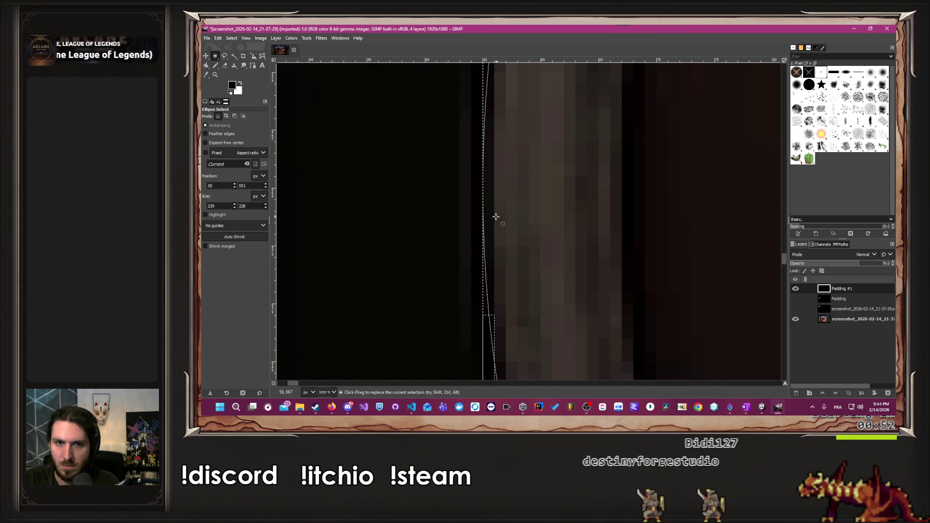
left_click_drag(488, 256, 504, 259)
scroll(647, 239, "down", 10)
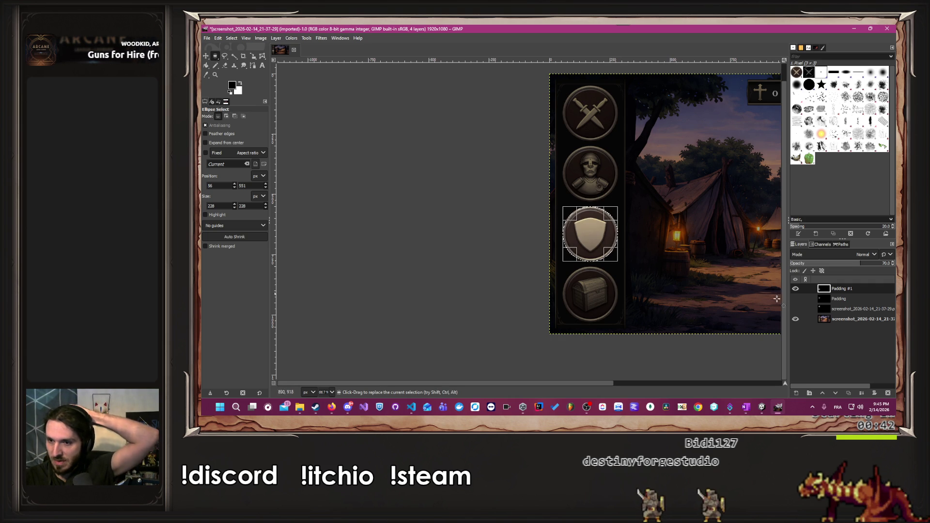
Compare with and without the old Padding layer, then delete it and show the remaining overlay.
left_click(796, 289)
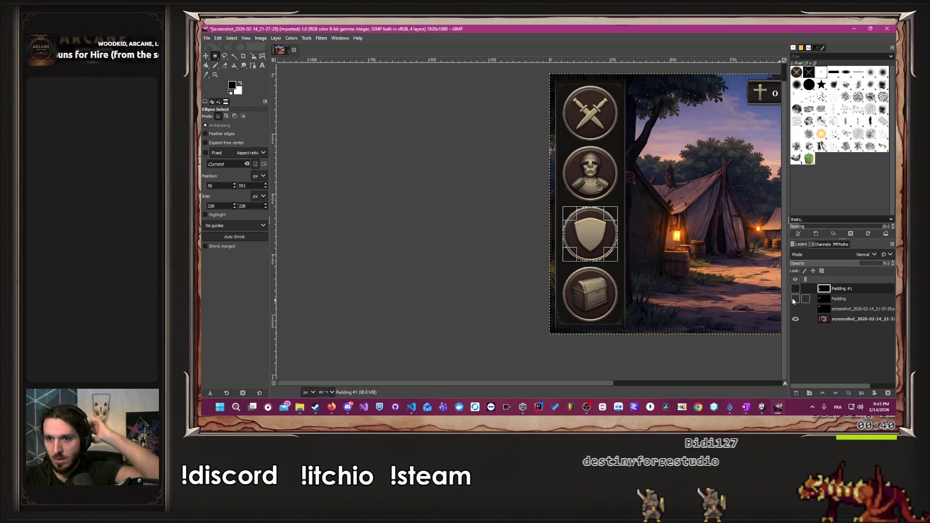
left_click(796, 298)
left_click(796, 300)
left_click(835, 299)
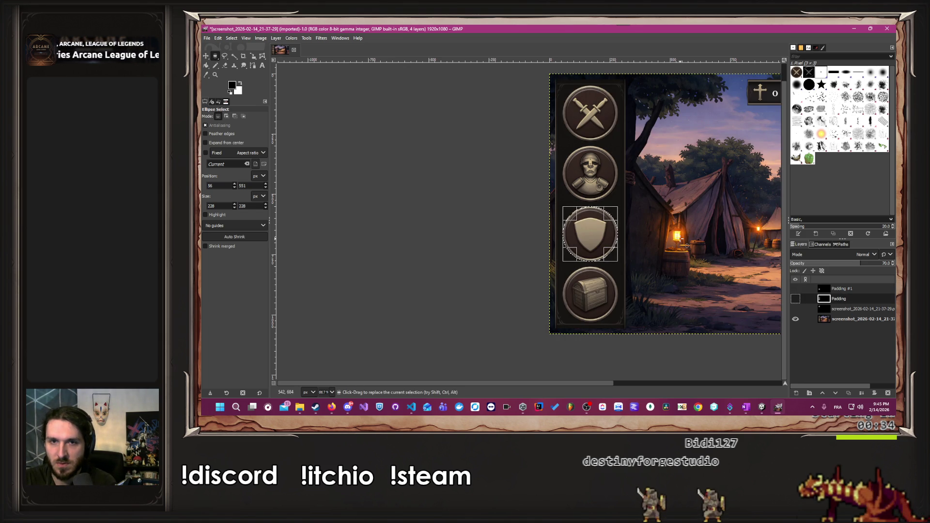
left_click(796, 299)
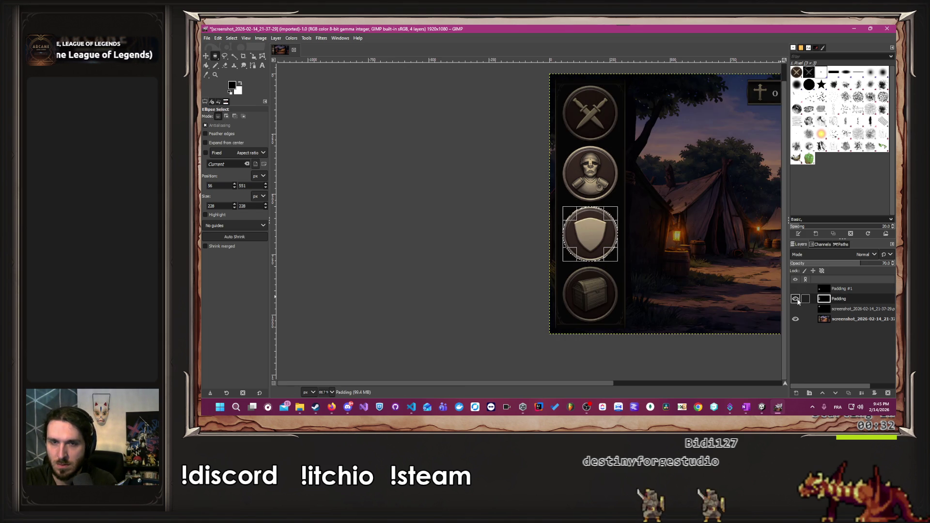
left_click(796, 299)
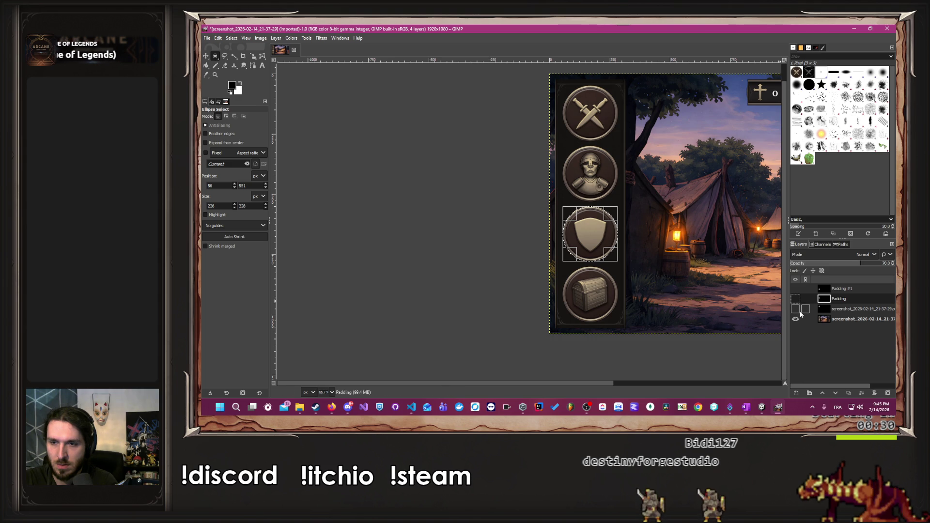
right_click(845, 301)
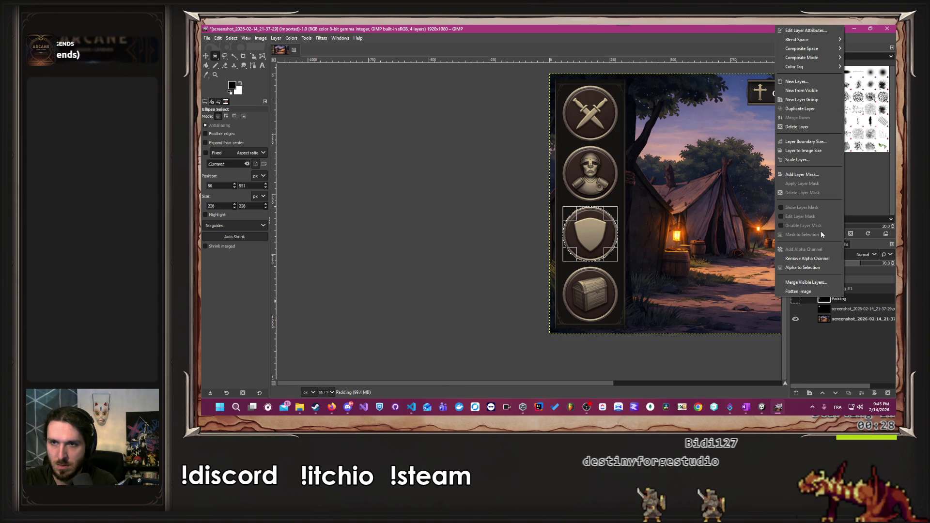
left_click(797, 127)
left_click(796, 299)
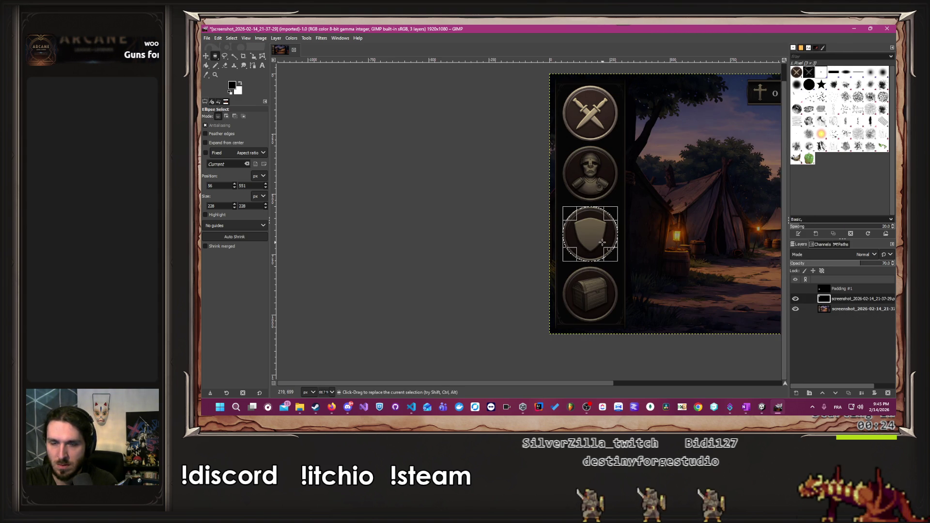
Clear the circle over the shield from the overlay, compare the overlays, then deselect.
key("Delete")
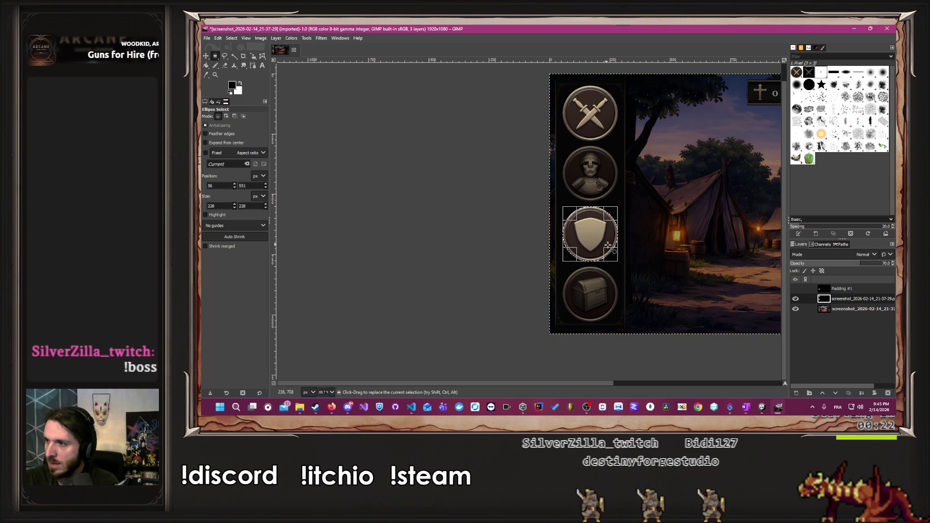
left_click(859, 292)
left_click(796, 288)
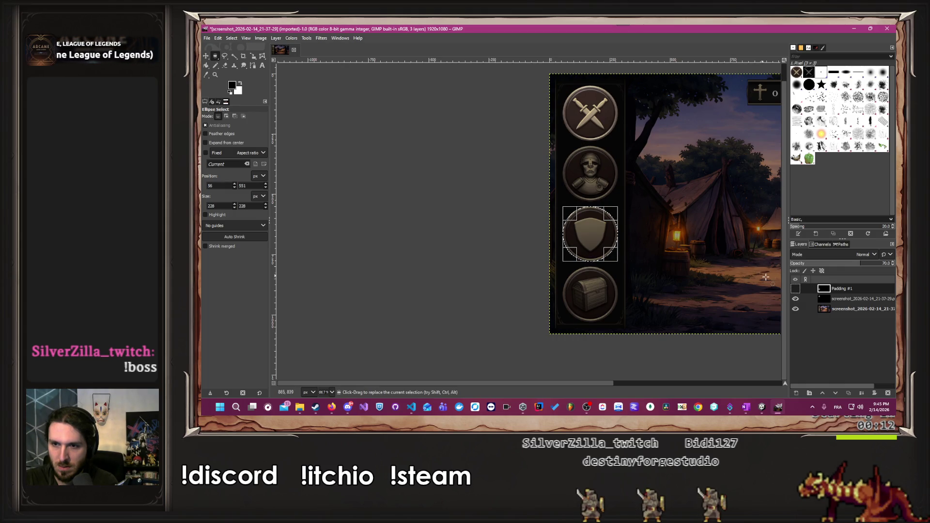
left_click(796, 299)
left_click(796, 289)
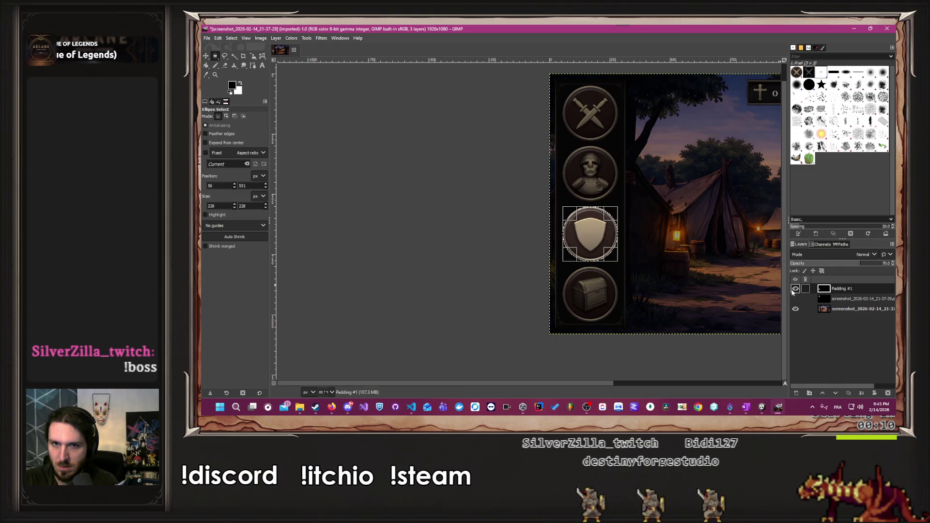
left_click(796, 289)
left_click(795, 299)
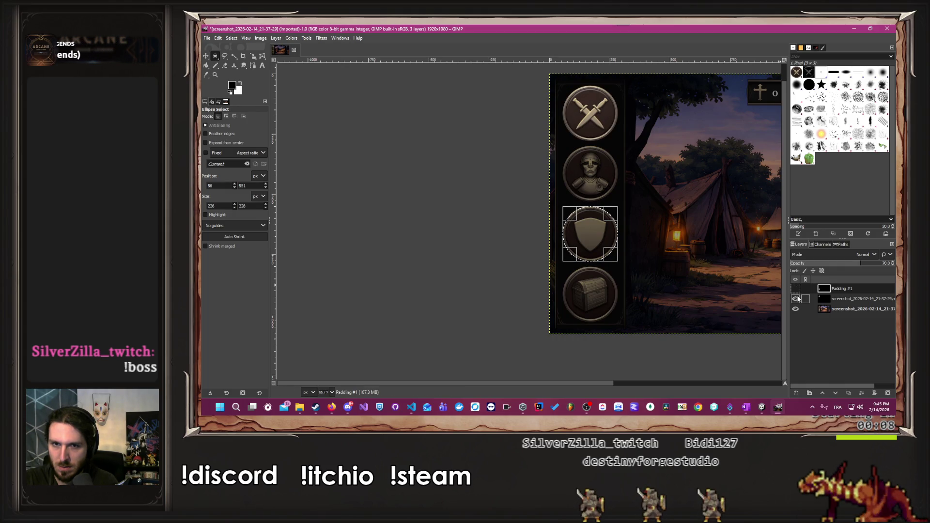
left_click(676, 302)
Move Padding #1 below the other overlay layer, leaving the top layer hidden.
left_click_drag(803, 291, 802, 304)
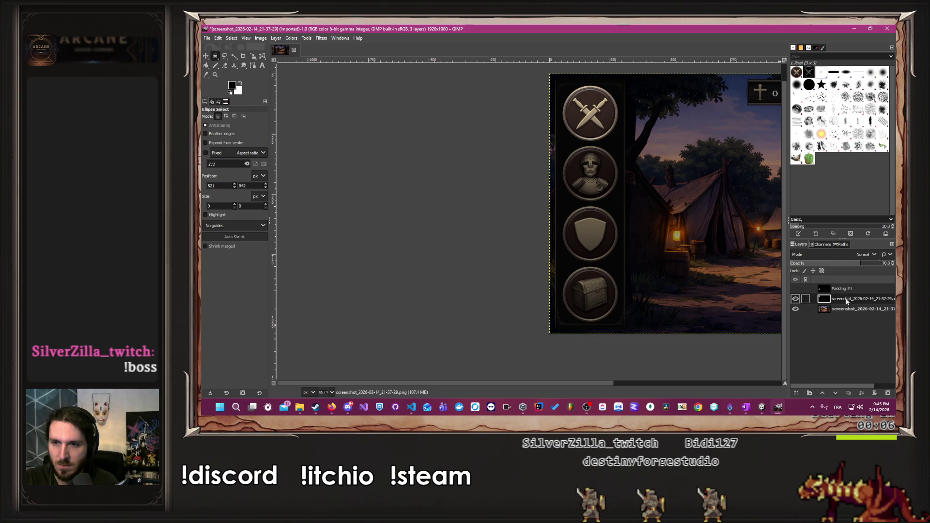
left_click(796, 289)
left_click(796, 289)
left_click(796, 289)
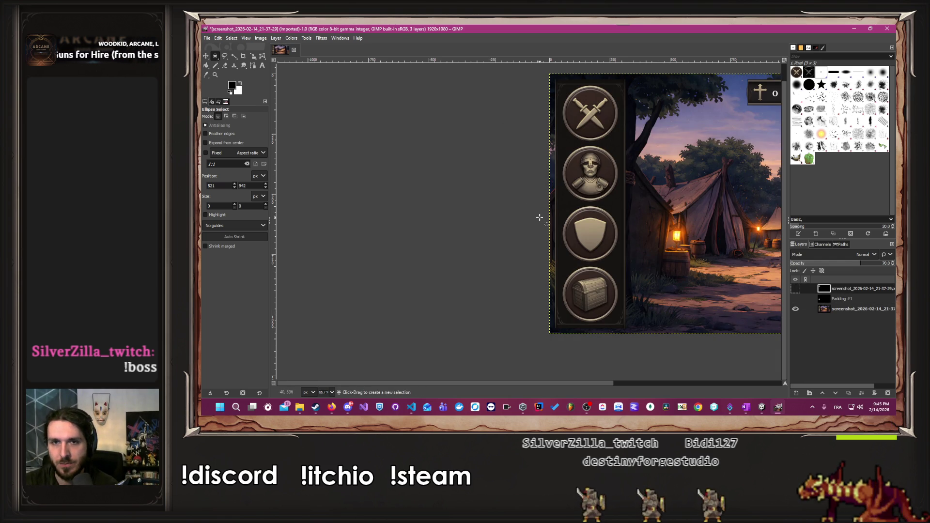
scroll(540, 217, "down", 3)
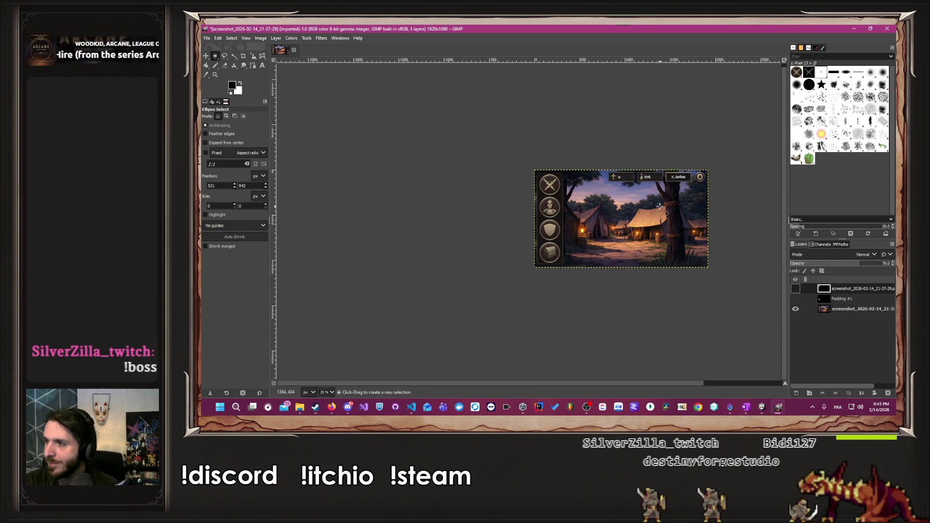
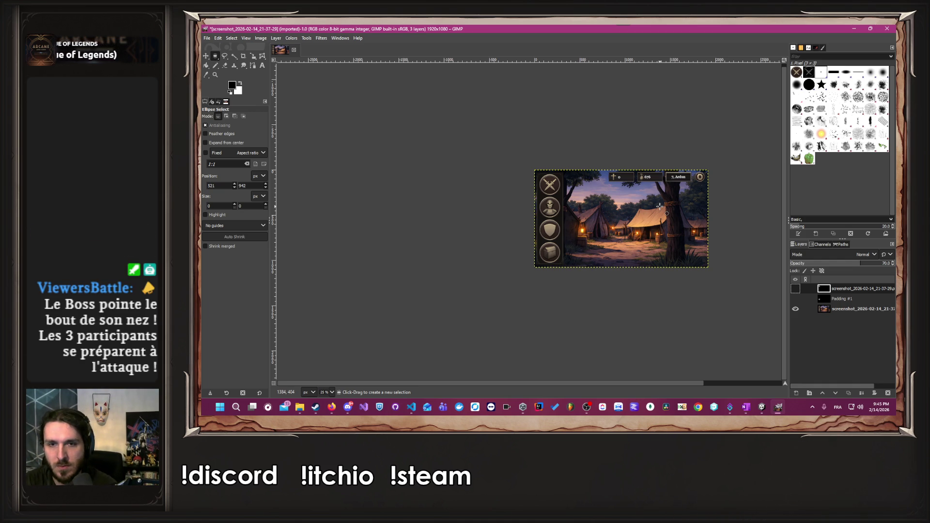
Add a new Padding layer just above the bottom screenshot and hide the screenshot beneath it.
left_click(796, 394)
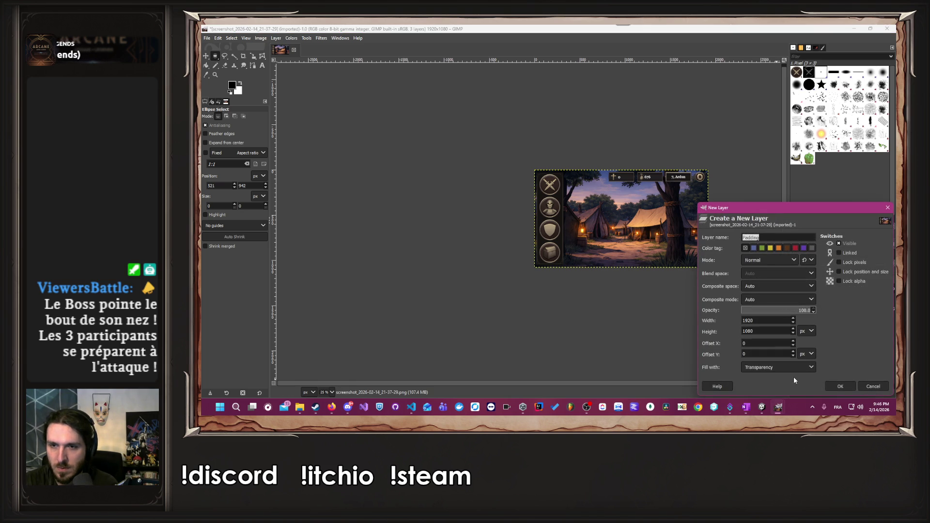
left_click(828, 386)
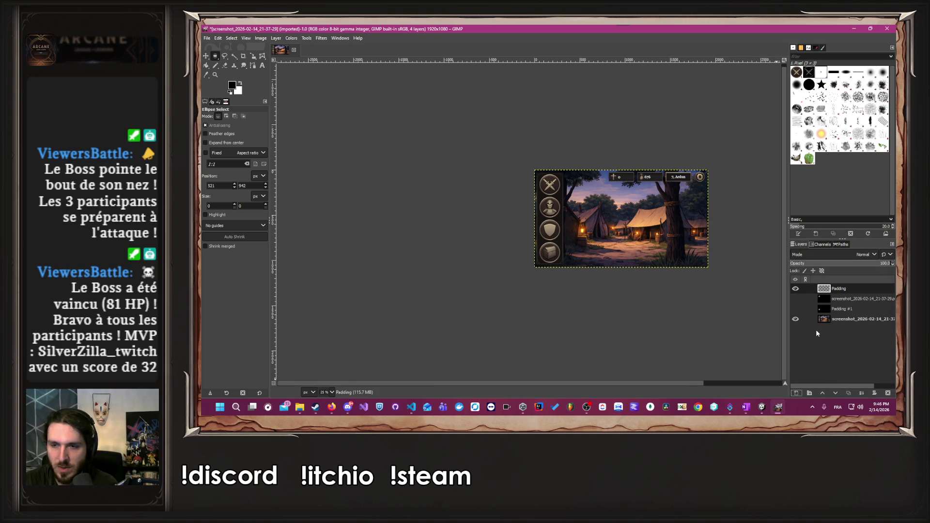
left_click_drag(855, 289, 862, 316)
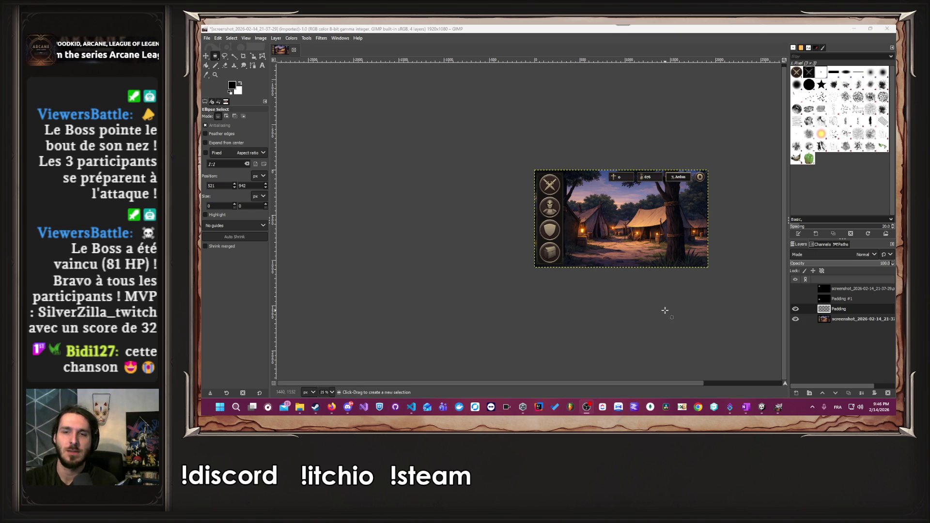
left_click(795, 319)
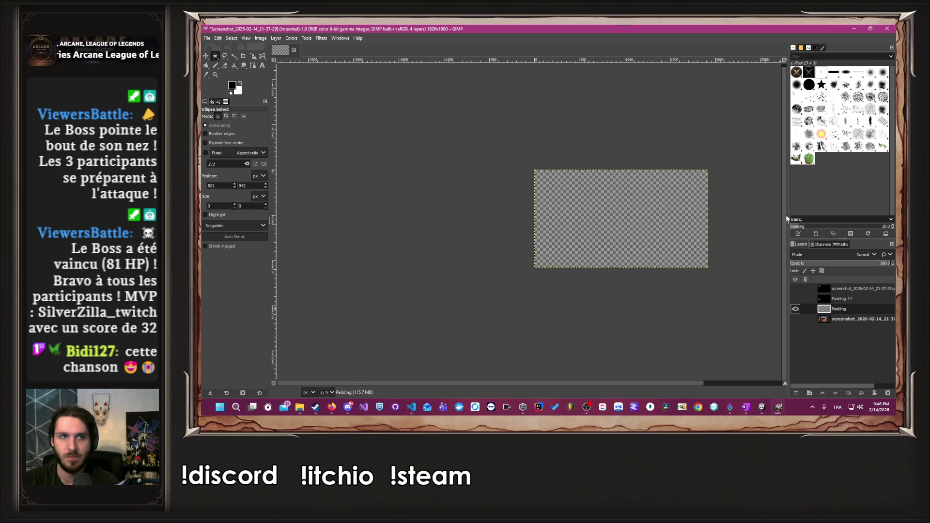
Bucket-fill the Padding layer solid black and set its opacity to 70.
key("shift+b")
left_click(567, 213)
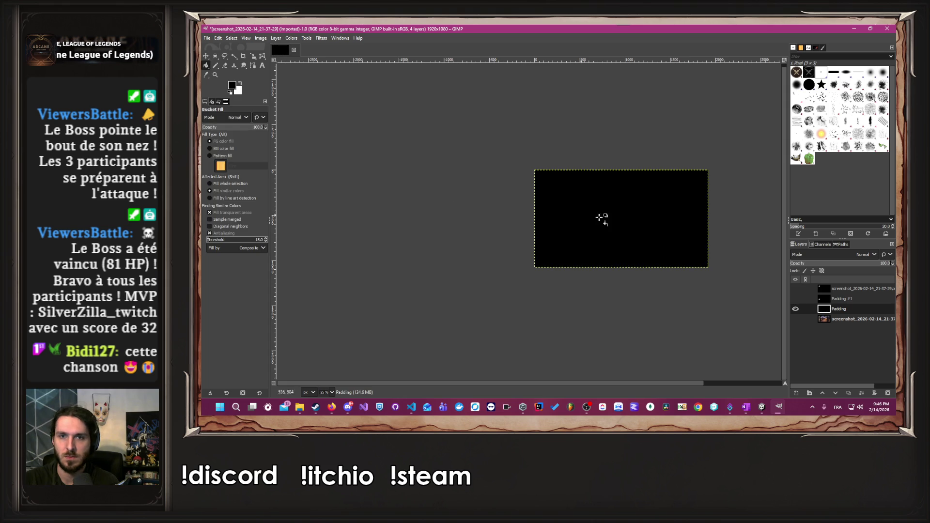
left_click(855, 265)
type("70")
key("Return")
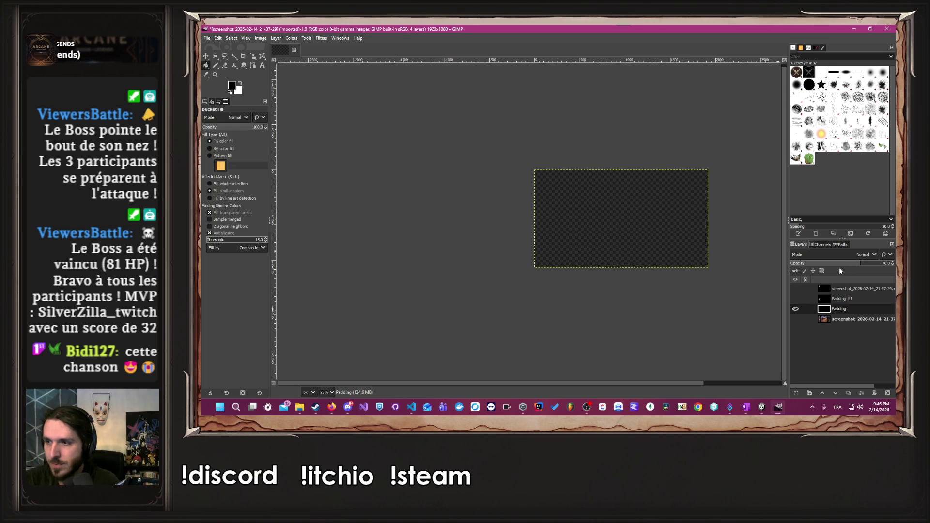
Return to GIMP and make the screenshot layer visible again under the dark overlay.
left_click(334, 406)
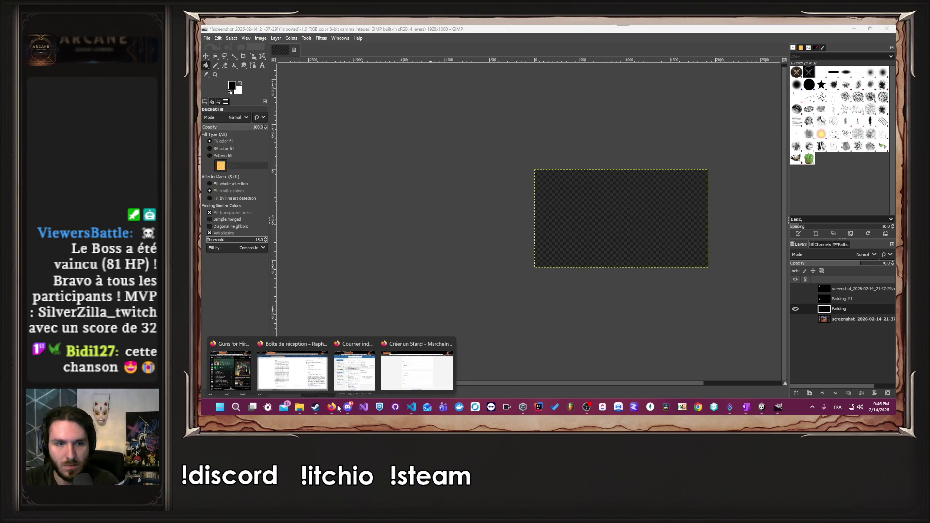
left_click(293, 371)
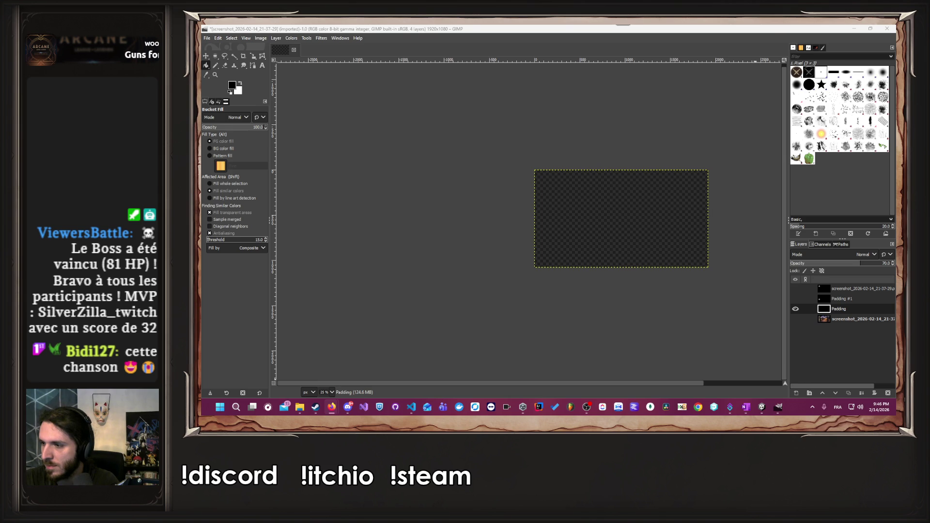
key("alt+Tab")
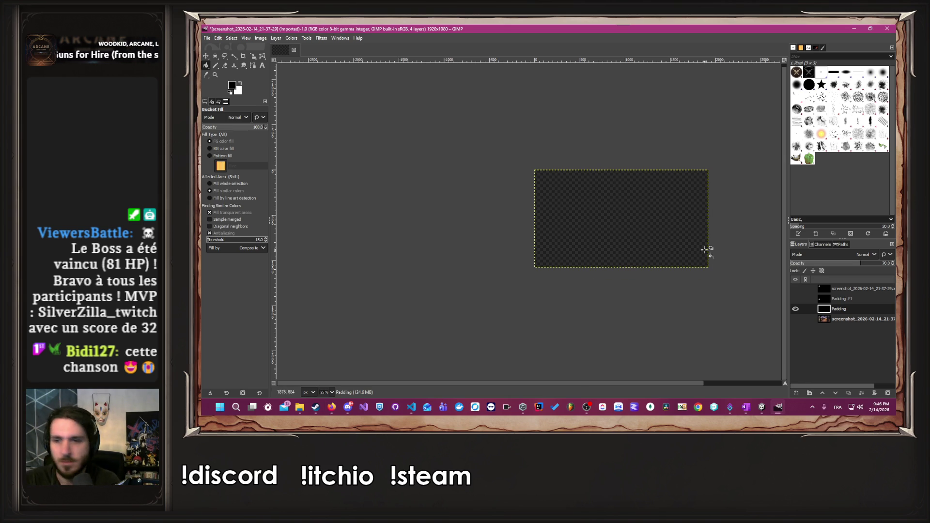
left_click(795, 319)
scroll(533, 242, "up", 5)
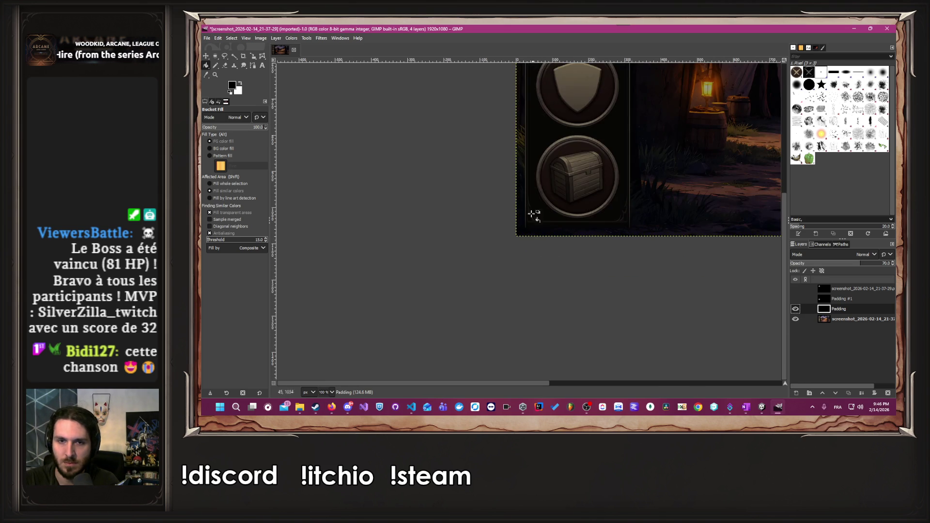
Draw an ellipse selection over the chest icon and widen its left edge.
scroll(629, 112, "up", 1)
key("e")
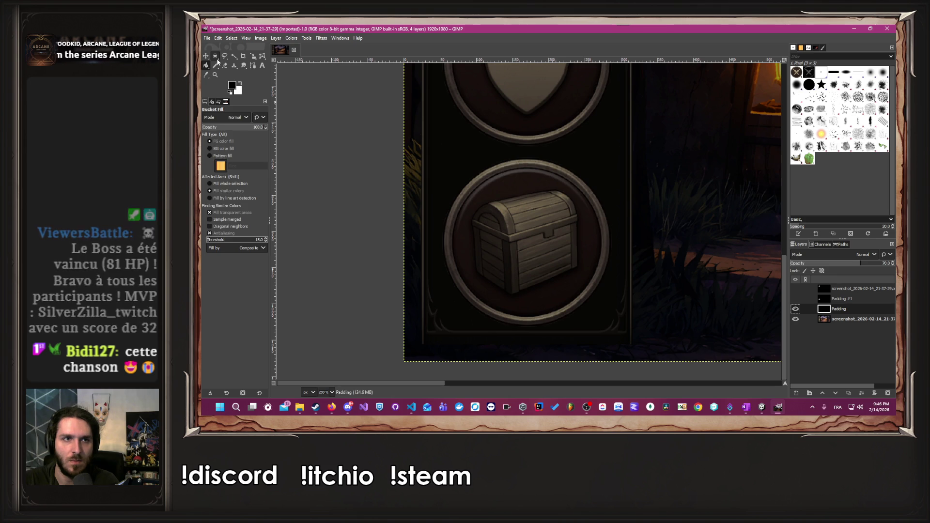
mouse_move(514, 178)
left_mouse_down()
mouse_move(540, 260)
mouse_move(577, 306)
left_mouse_up()
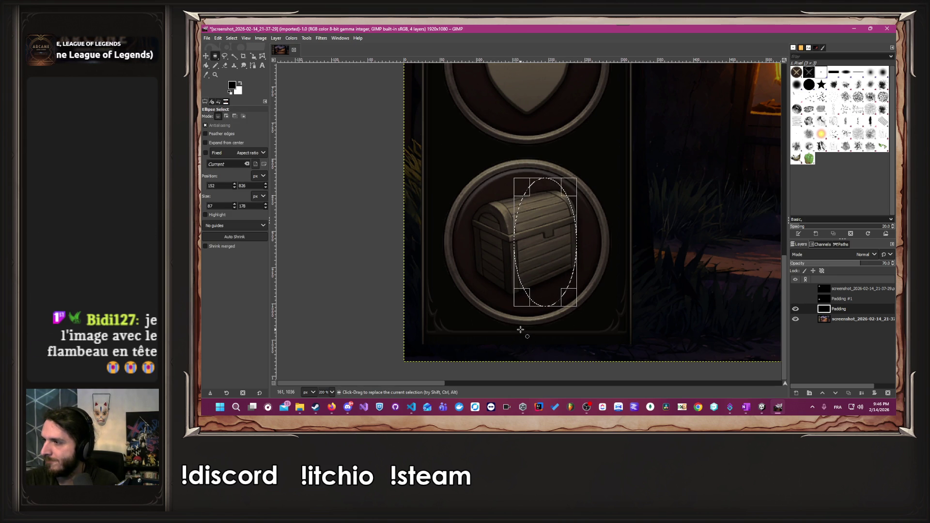
scroll(492, 252, "up", 2)
scroll(477, 266, "down", 2)
scroll(460, 276, "up", 1, "ctrl")
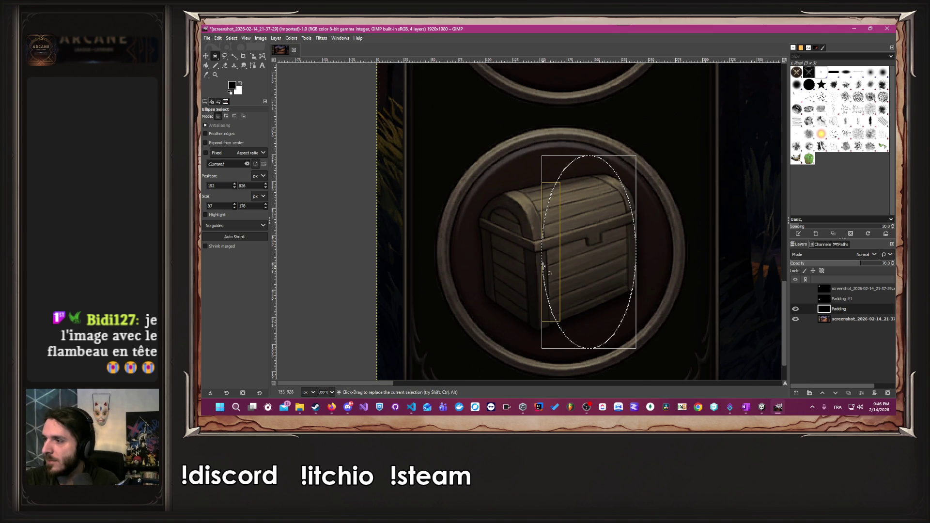
left_click_drag(543, 266, 441, 262)
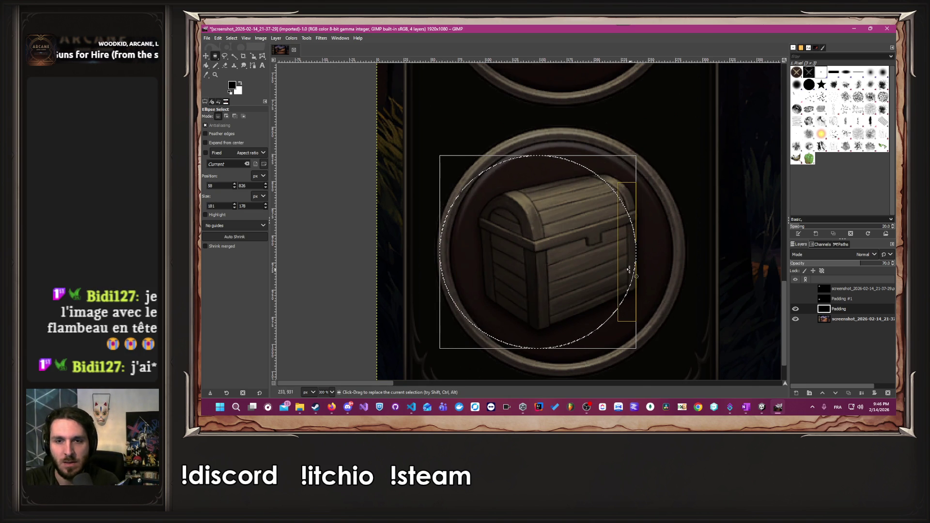
scroll(426, 265, "up", 4)
mouse_move(426, 264)
left_mouse_down()
mouse_move(467, 216)
mouse_move(450, 204)
mouse_move(424, 204)
left_mouse_up()
Fit the ellipse to a 228×228 circle on the chest rim and clear it from the overlay.
scroll(530, 250, "down", 4)
scroll(618, 242, "up", 4)
left_click_drag(533, 232, 708, 235)
scroll(708, 235, "down", 7)
scroll(556, 290, "up", 3)
scroll(556, 289, "up", 3)
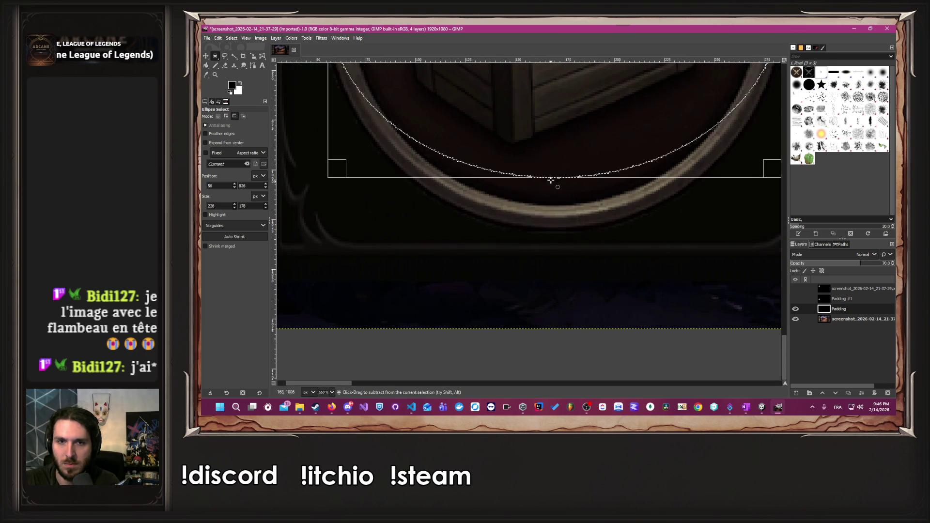
mouse_move(551, 170)
left_mouse_down()
mouse_move(551, 207)
mouse_move(570, 203)
mouse_move(571, 212)
left_mouse_up()
scroll(547, 227, "up", 2)
scroll(570, 212, "down", 9)
scroll(567, 144, "up", 8)
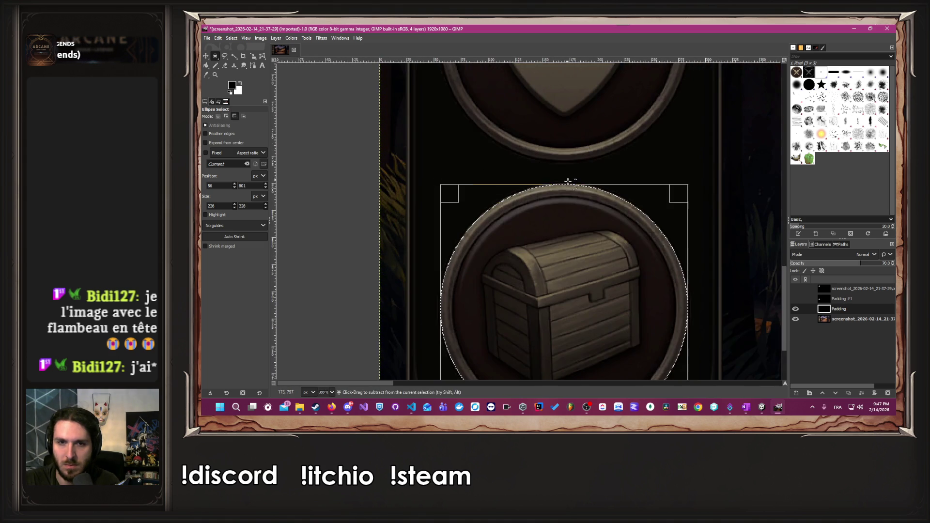
scroll(557, 127, "up", 4)
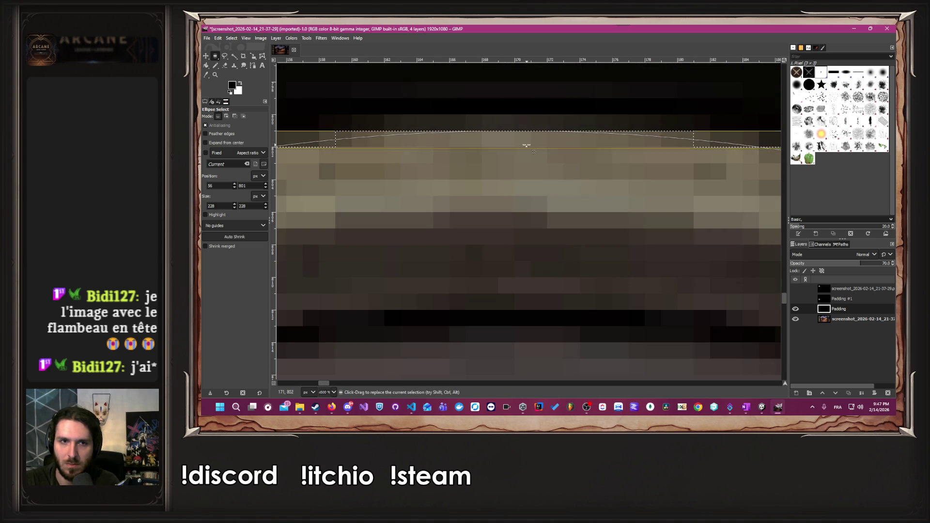
scroll(533, 140, "down", 12)
scroll(525, 256, "up", 1)
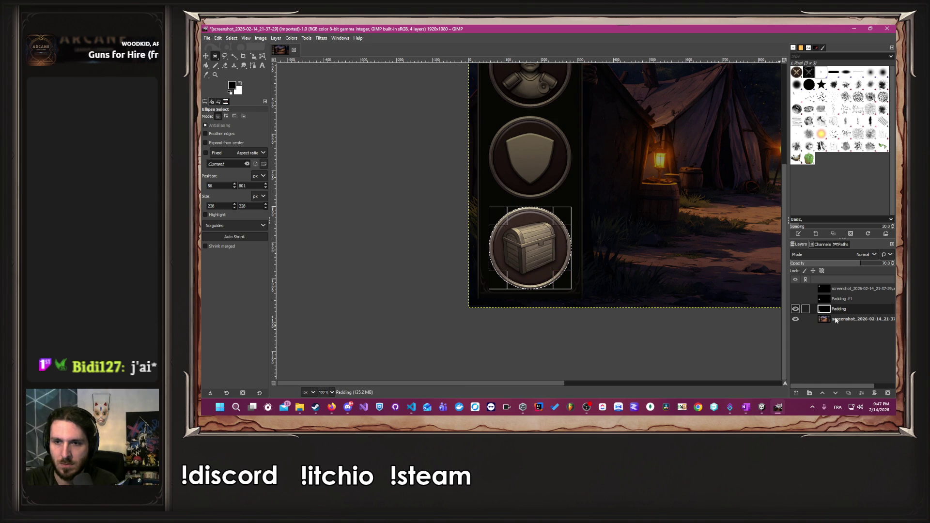
left_click(669, 347)
scroll(668, 347, "down", 2)
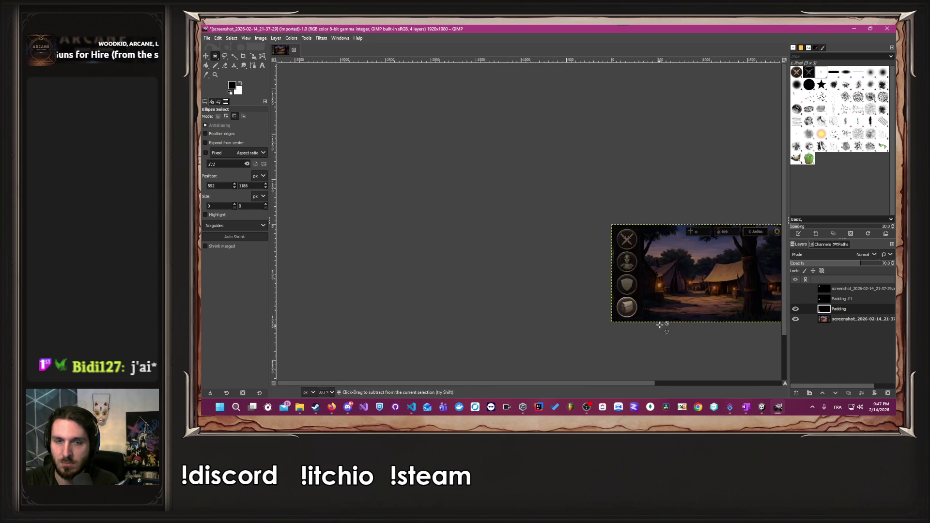
Toggle the Padding and top screenshot layers to check the hole, select the bottom screenshot, then go to Unity.
left_click(796, 309)
left_click(796, 308)
left_click(796, 308)
left_click(796, 289)
left_click(795, 289)
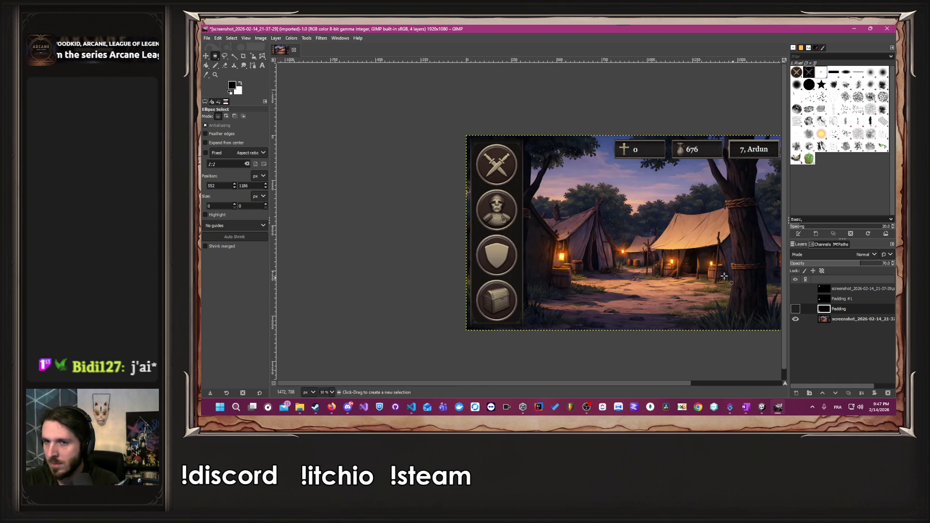
scroll(734, 273, "down", 3)
scroll(734, 273, "up", 4)
scroll(735, 273, "down", 1)
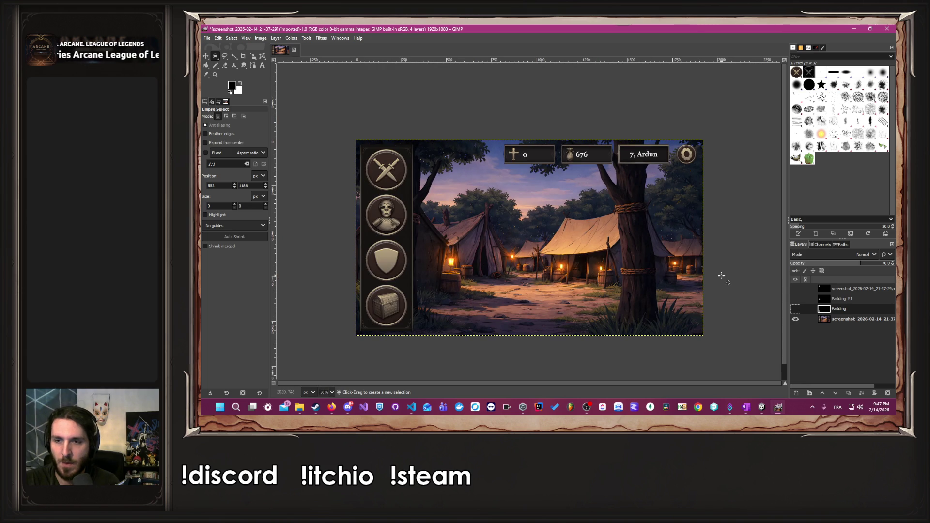
left_click(870, 320)
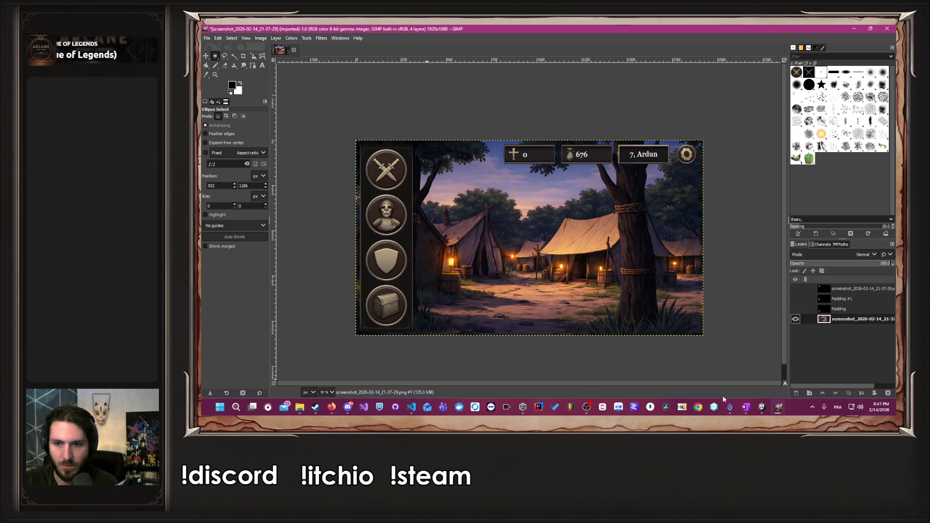
left_click(764, 407)
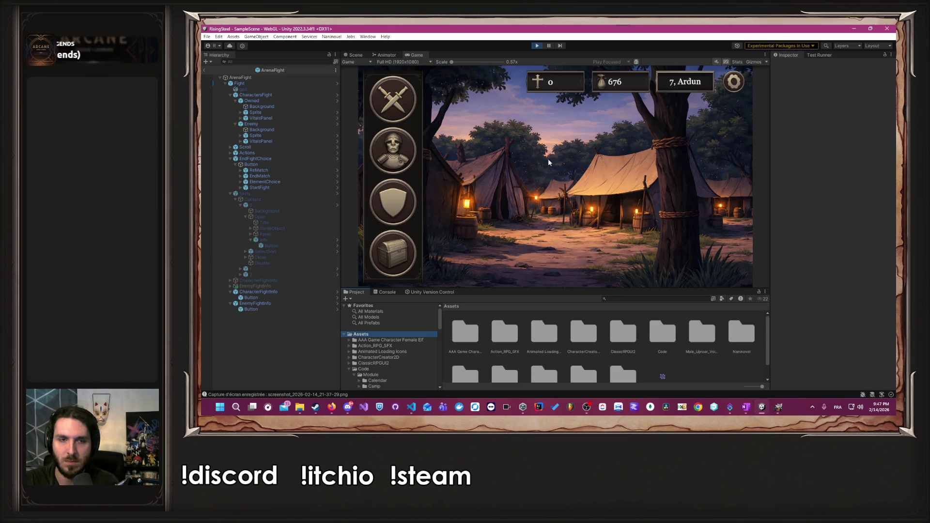
Show the Arena, Magical duel and Mission selection panel in Play mode, enlarge the Game view, and minimise Unity.
left_click(386, 107)
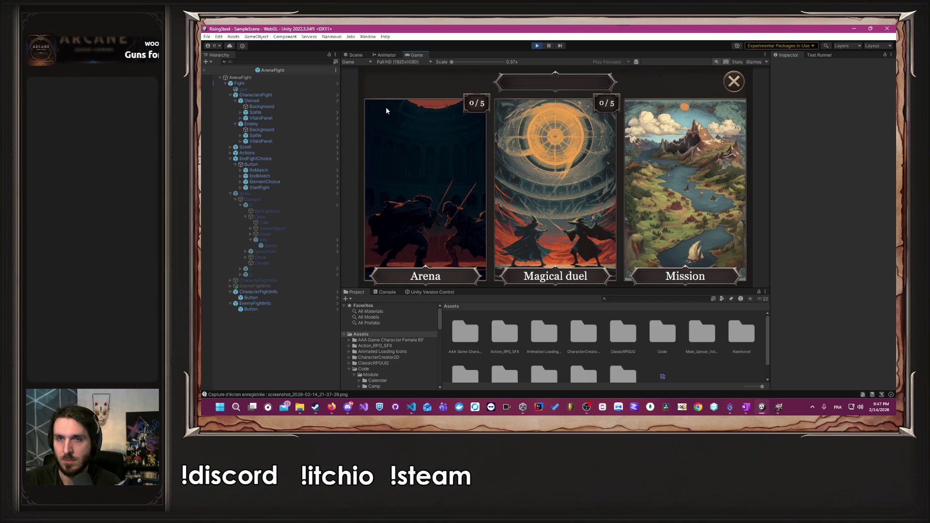
left_click_drag(562, 289, 551, 336)
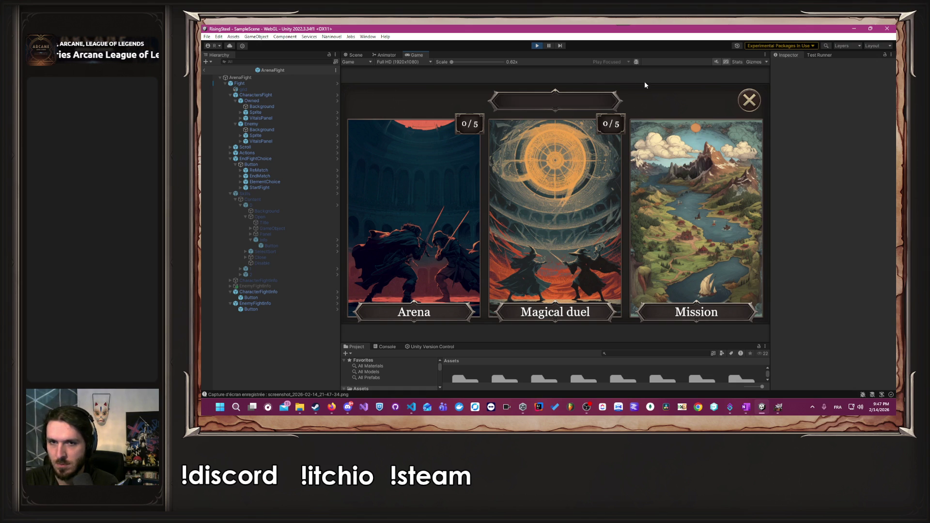
left_click(855, 28)
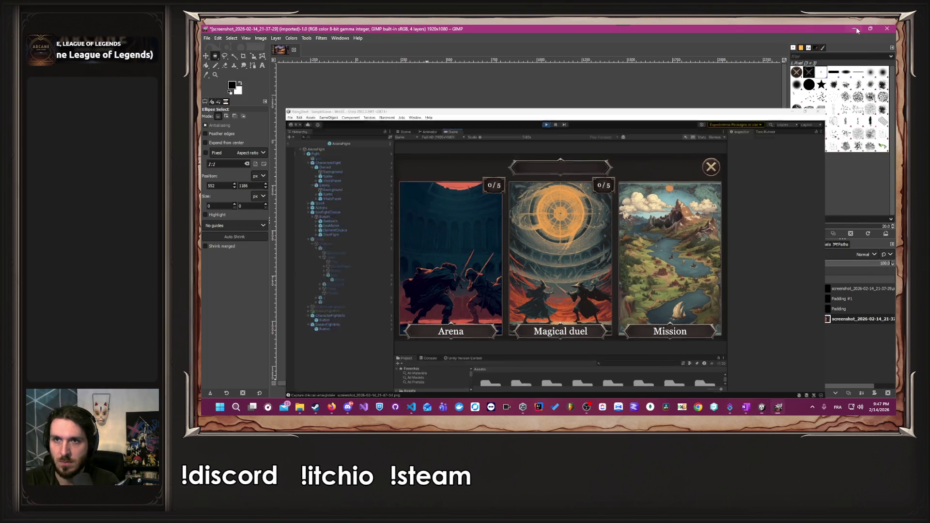
Come back via the RisingSteel folder window and add a new Padding #2 layer in GIMP.
left_click(300, 407)
left_click(350, 374)
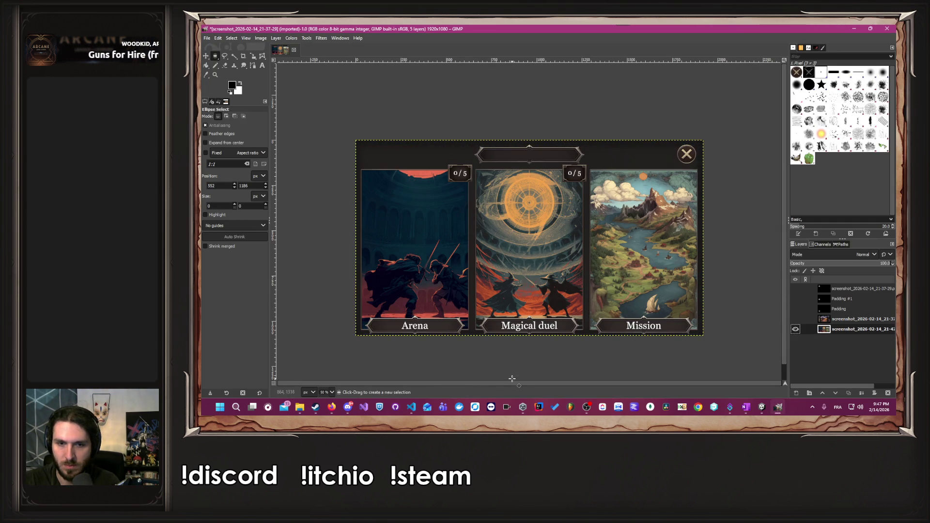
scroll(372, 345, "up", 1, "ctrl")
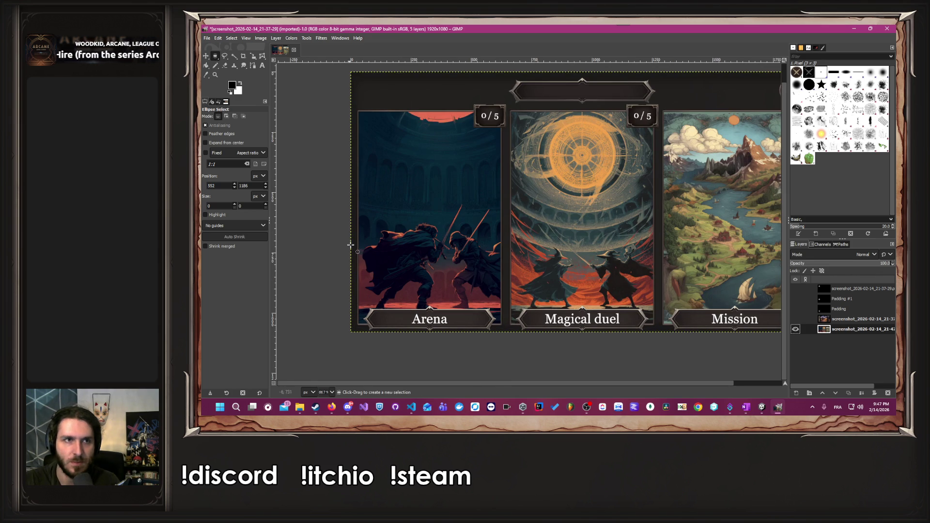
left_click(797, 394)
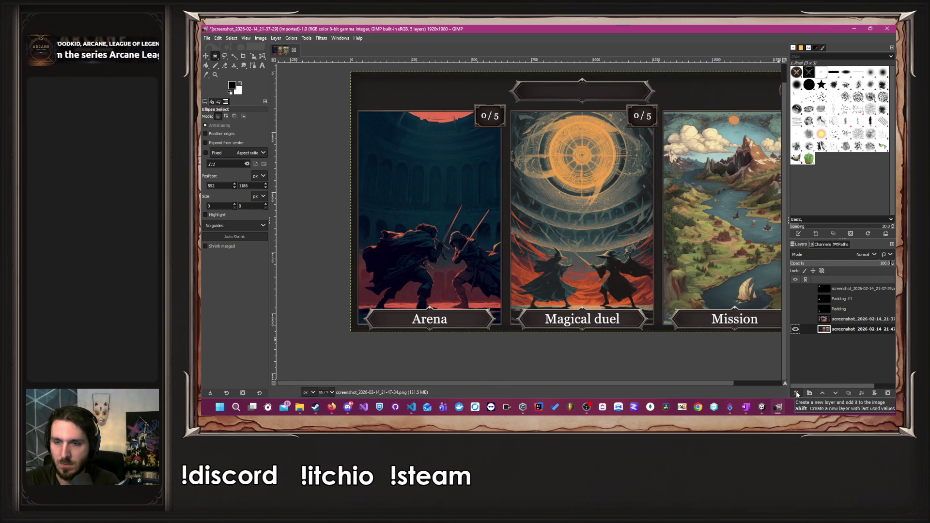
left_click(839, 387)
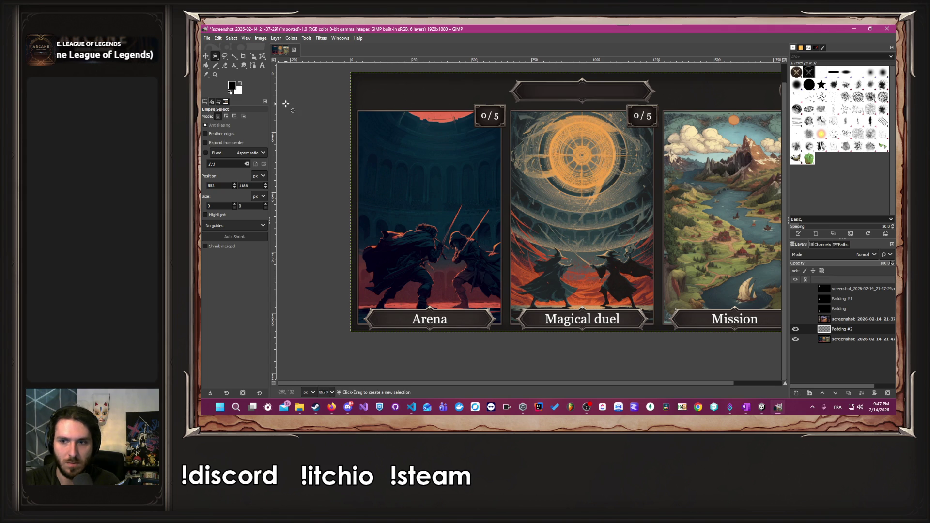
Fill Padding #2 solid black and set its opacity to 70.
left_click(795, 339)
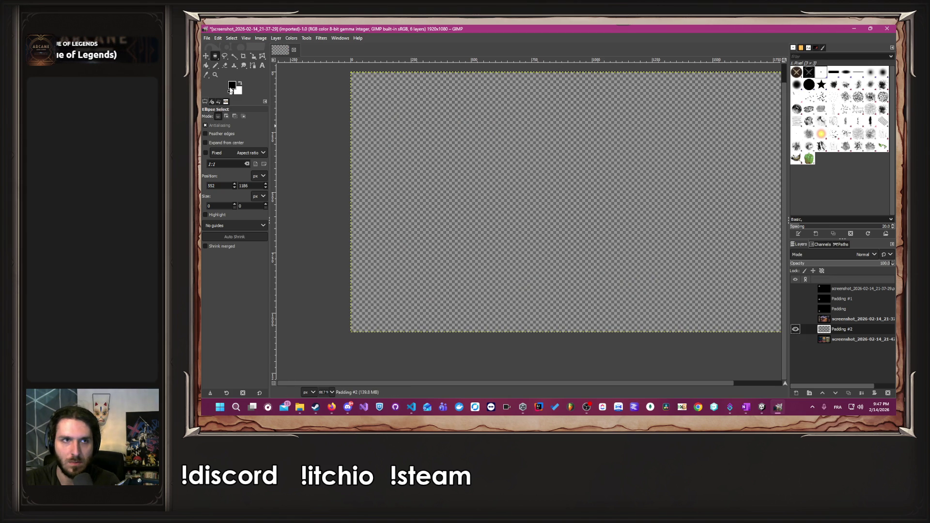
key("shift+b")
left_click(372, 127)
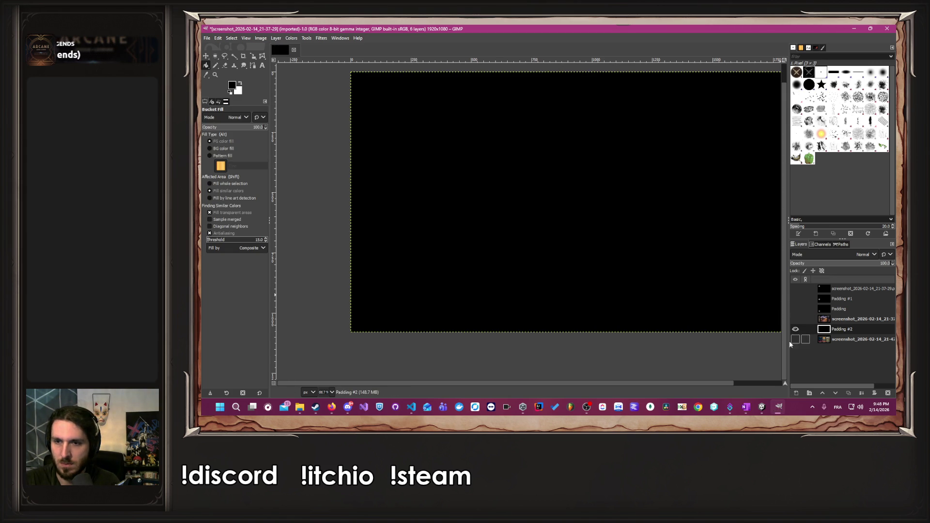
left_click(871, 265)
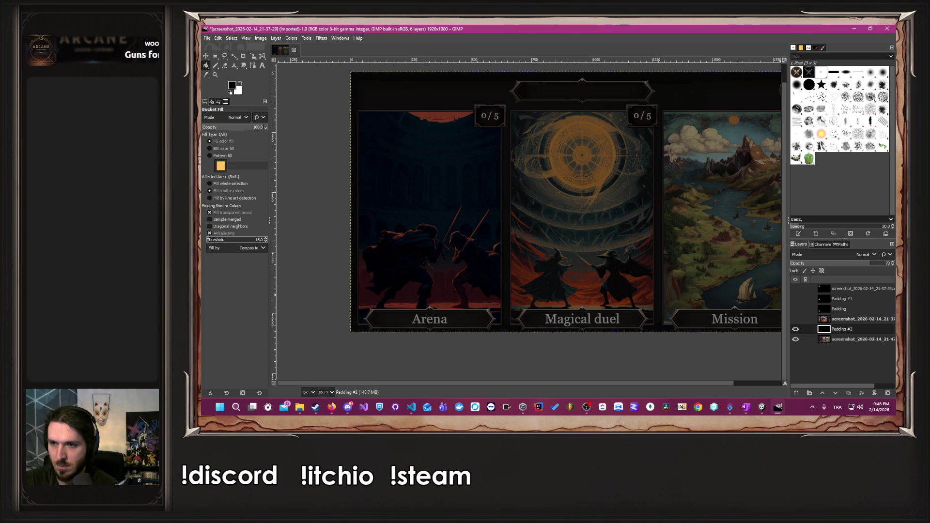
key("Return")
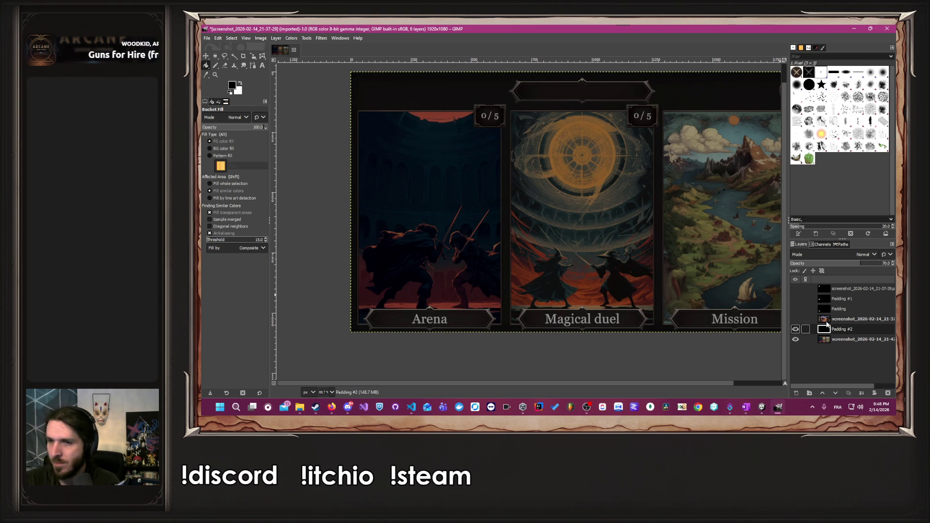
scroll(549, 267, "down", 2)
scroll(548, 267, "up", 1)
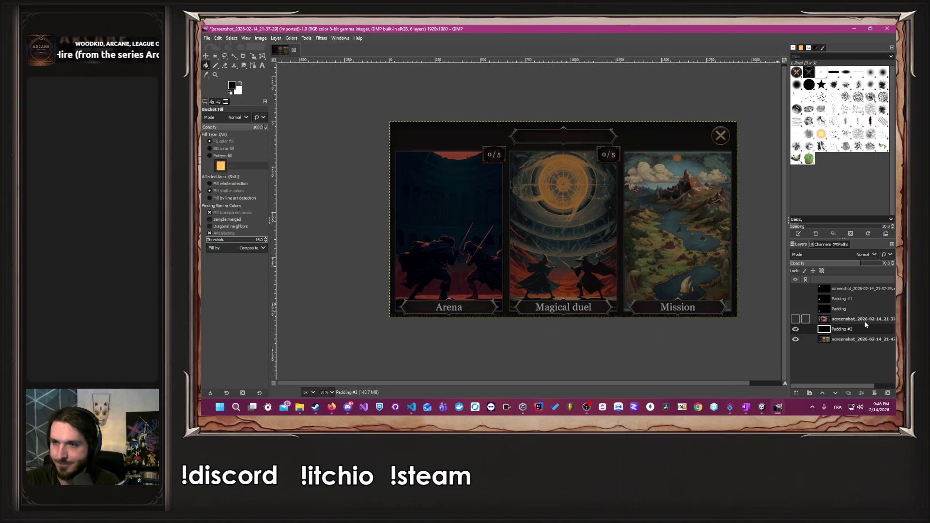
left_click(216, 56)
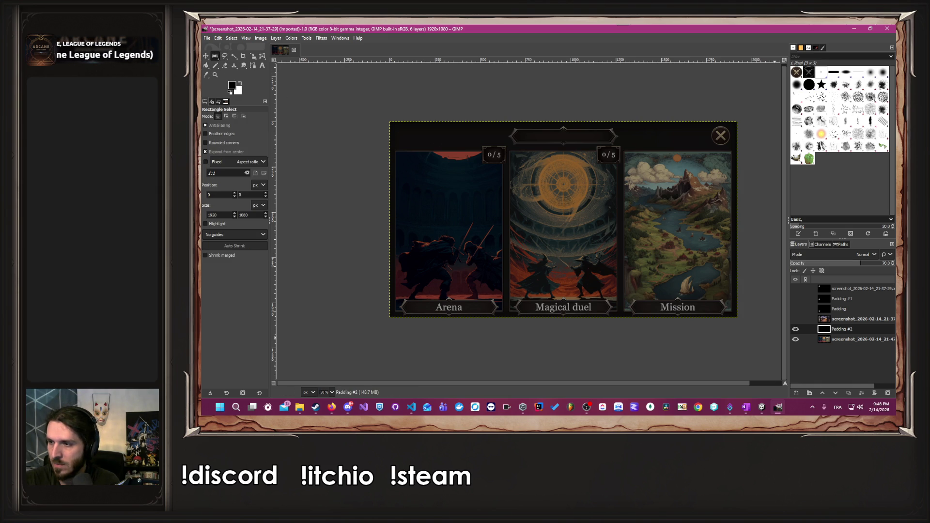
Draw a rectangle selection over the Arena card and extend its top, bottom and right edges.
key("alt+Tab")
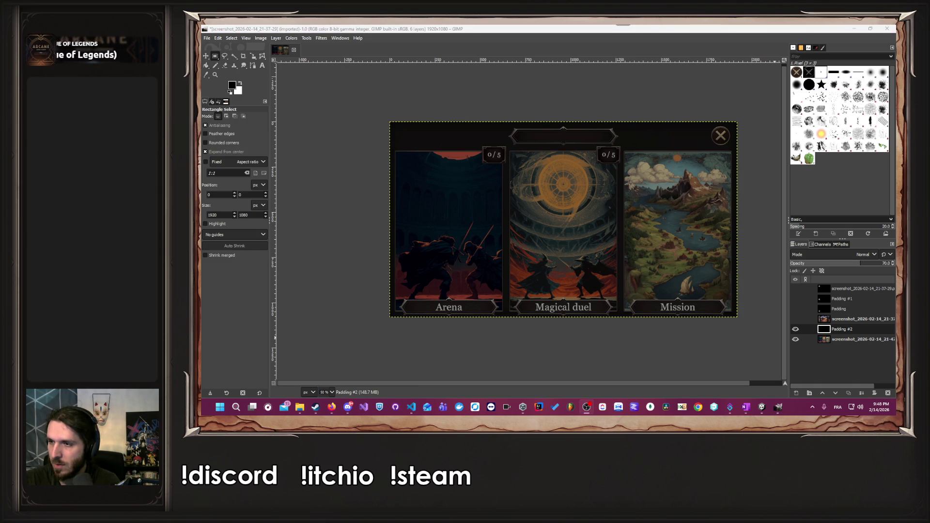
left_click_drag(425, 187, 490, 277)
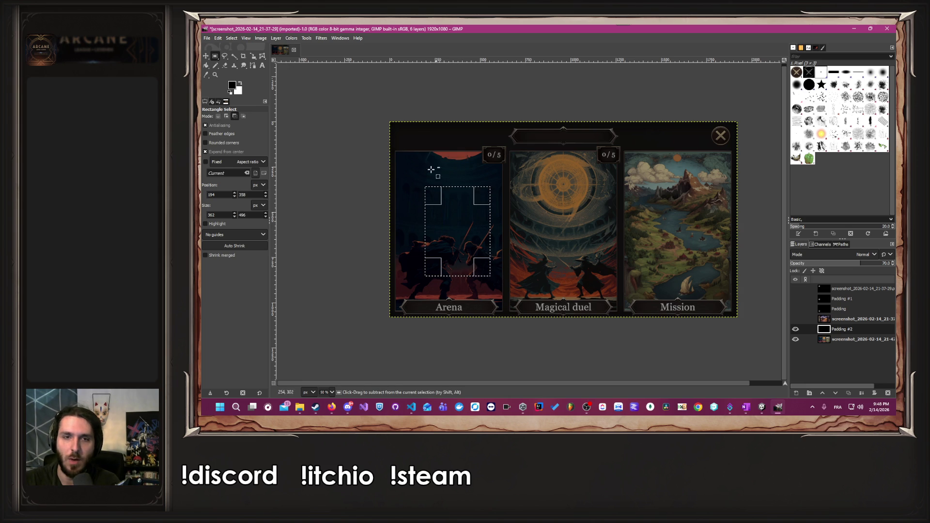
scroll(414, 166, "up", 3, "ctrl")
mouse_move(566, 246)
left_mouse_down()
mouse_move(565, 218)
mouse_move(577, 264)
mouse_move(555, 207)
mouse_move(556, 119)
left_mouse_up()
left_click(552, 247)
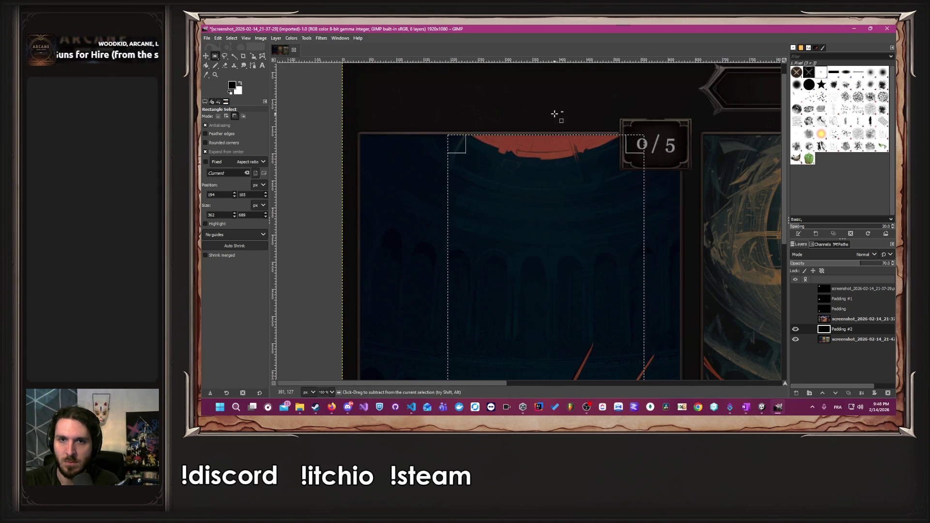
scroll(567, 129, "up", 3, "ctrl")
scroll(570, 138, "up", 2, "ctrl")
mouse_move(623, 219)
left_mouse_down()
mouse_move(620, 228)
mouse_move(615, 208)
left_mouse_up()
scroll(605, 252, "down", 8, "ctrl")
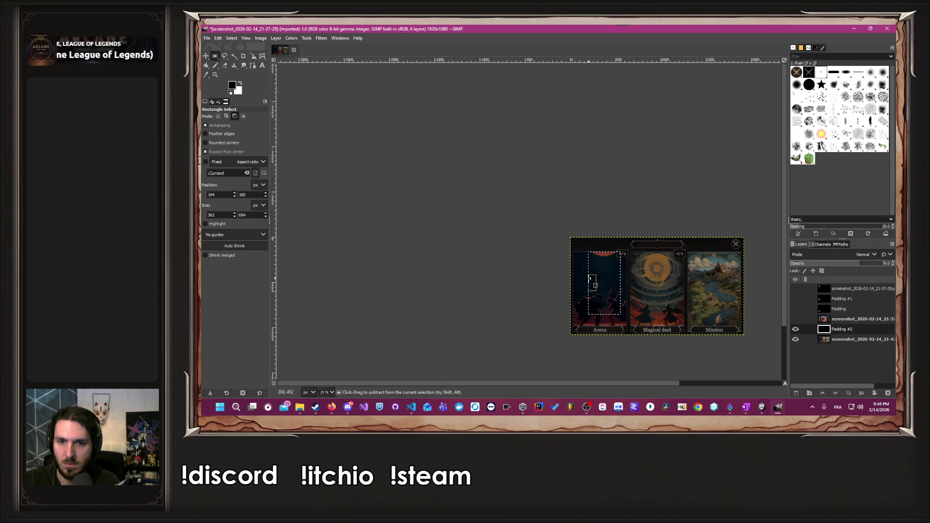
scroll(600, 289, "up", 5, "ctrl")
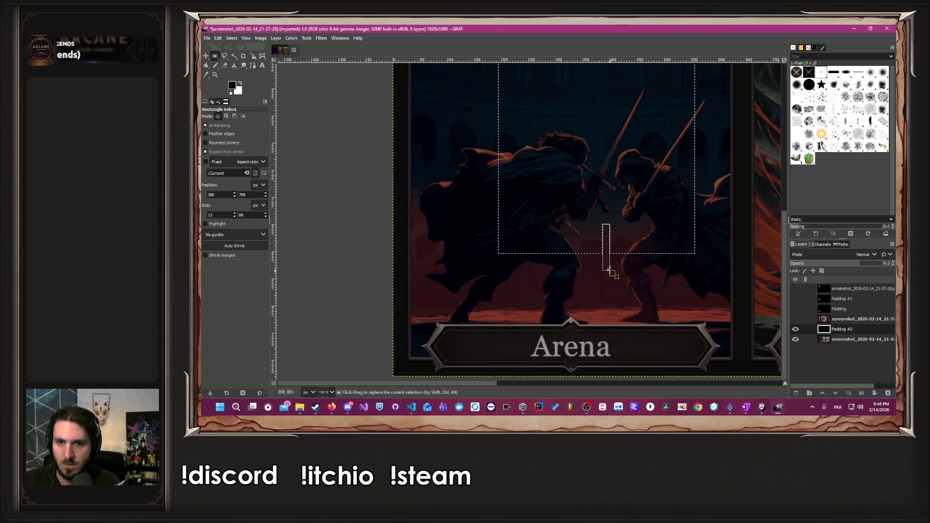
left_click_drag(646, 237, 652, 349)
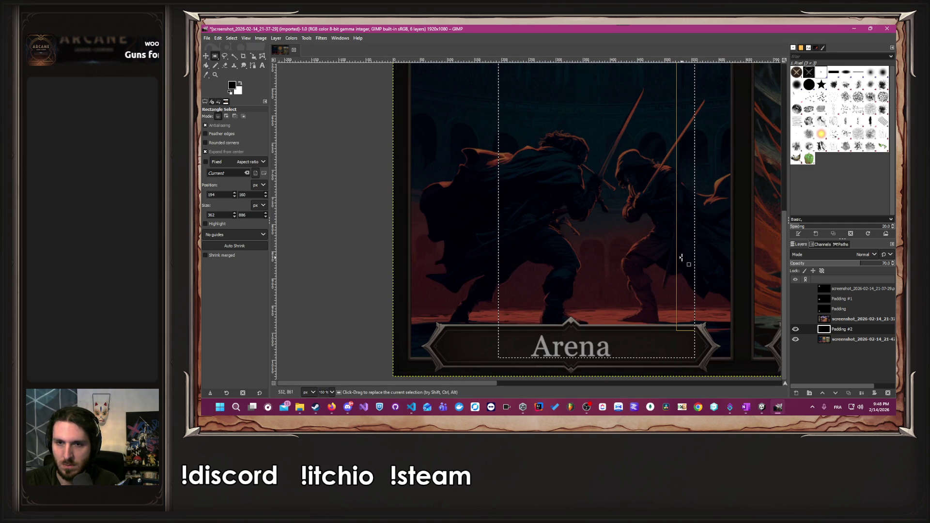
left_click_drag(682, 258, 721, 266)
Align the selection's bottom and left edges with the Arena card border.
scroll(702, 370, "up", 7)
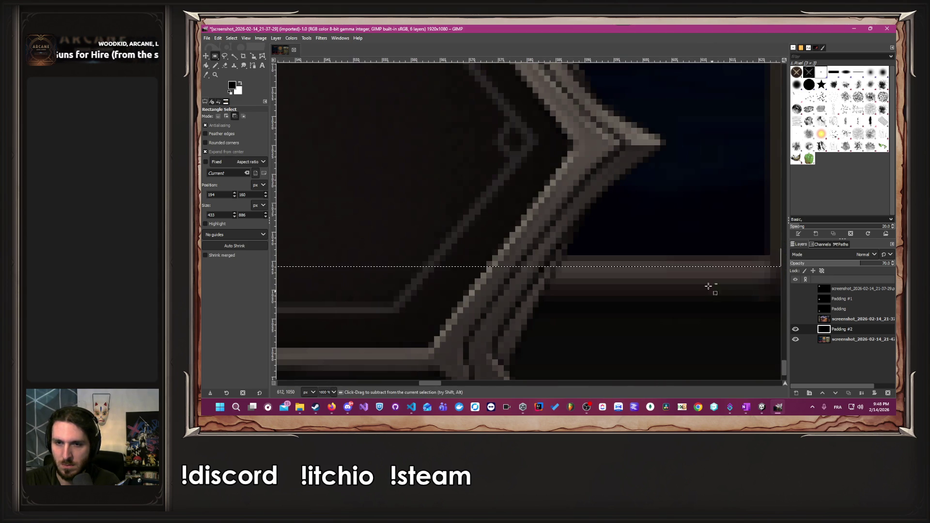
left_click(694, 255, "ctrl")
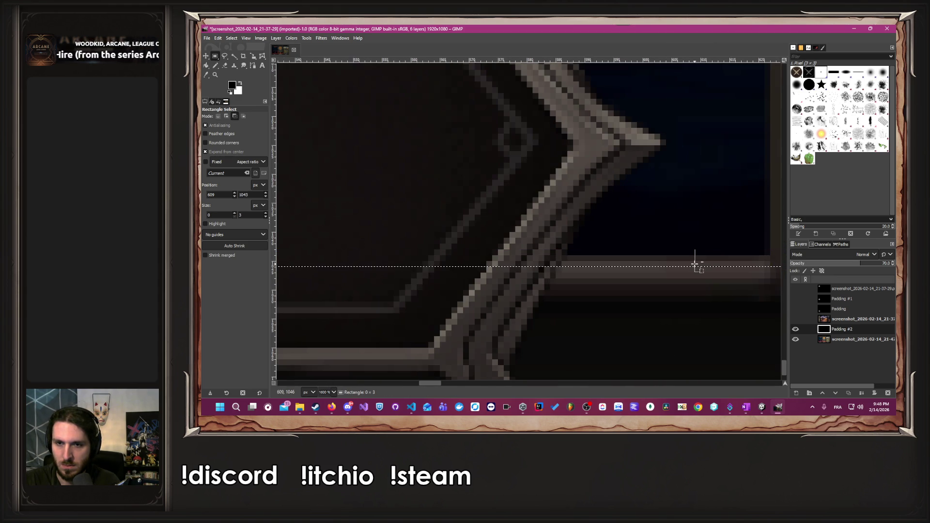
left_click_drag(695, 264, 694, 257)
left_click_drag(660, 257, 657, 287)
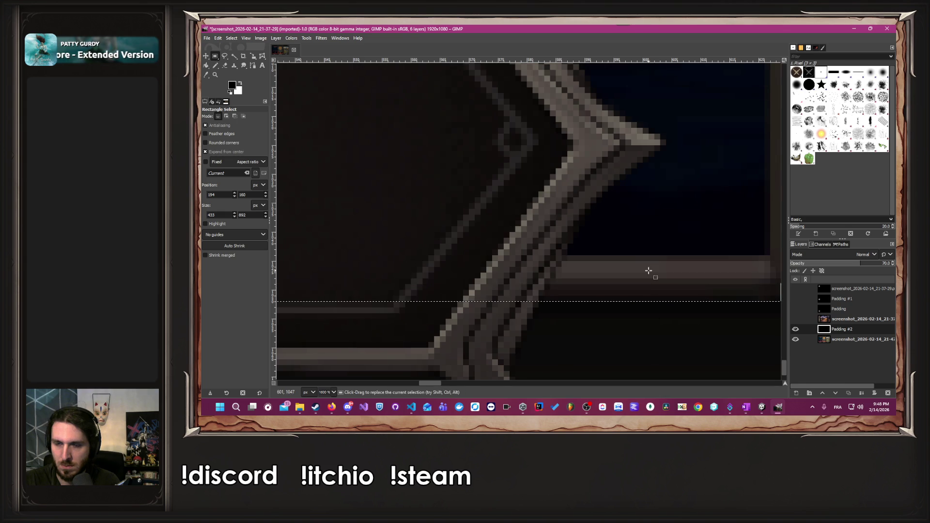
scroll(651, 270, "down", 3)
scroll(651, 271, "down", 3)
scroll(707, 201, "up", 5)
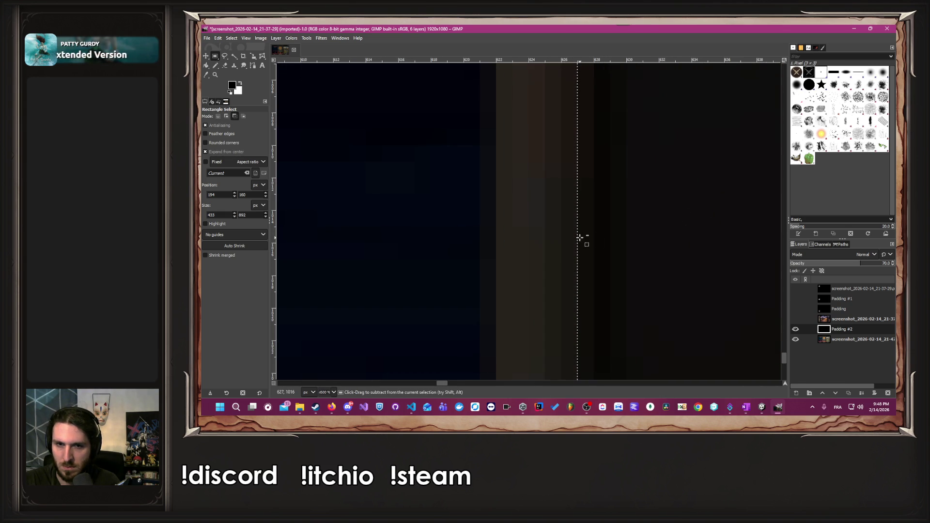
scroll(509, 264, "down", 8)
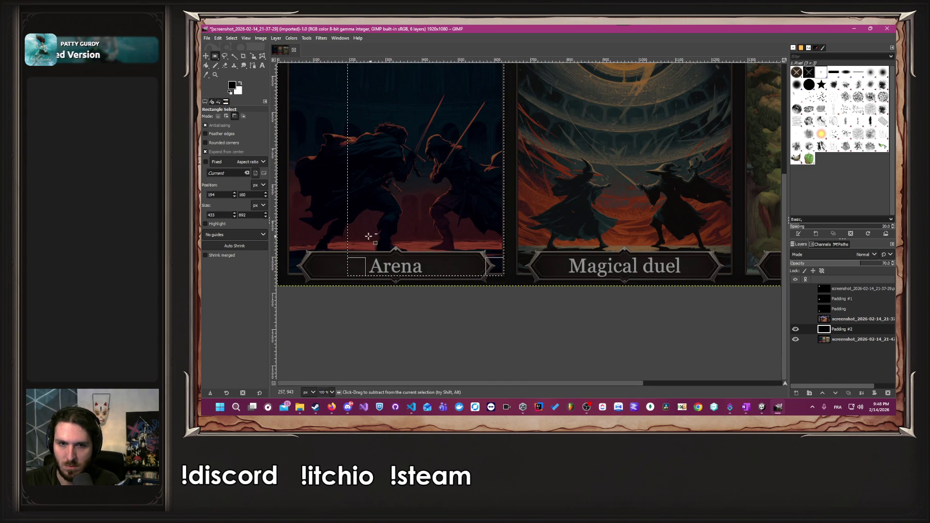
scroll(372, 237, "down", 2)
scroll(333, 191, "up", 5)
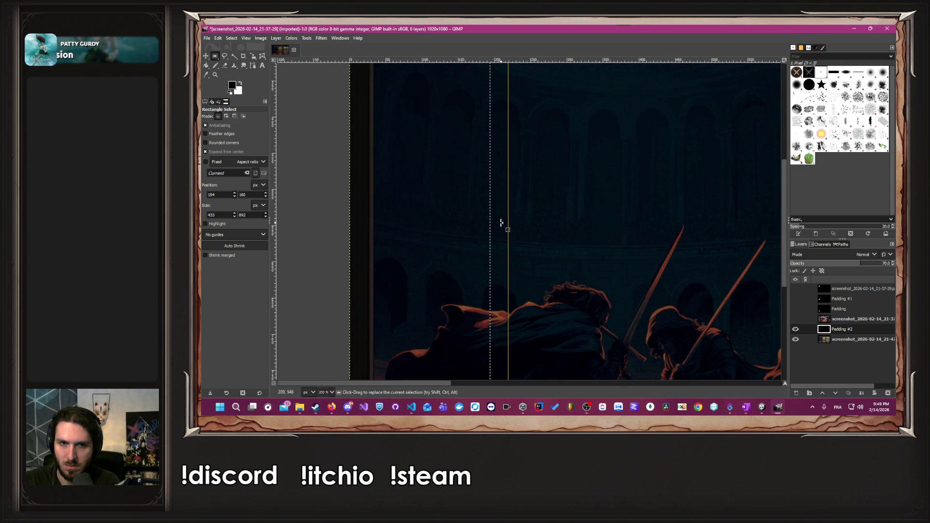
left_click_drag(501, 223, 392, 227)
scroll(349, 235, "up", 6)
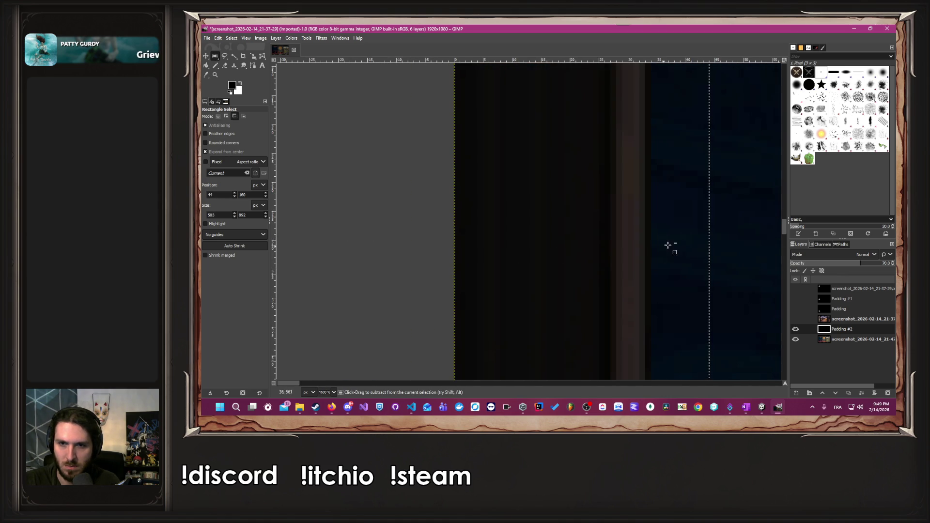
left_click_drag(719, 239, 619, 243)
scroll(685, 248, "down", 10)
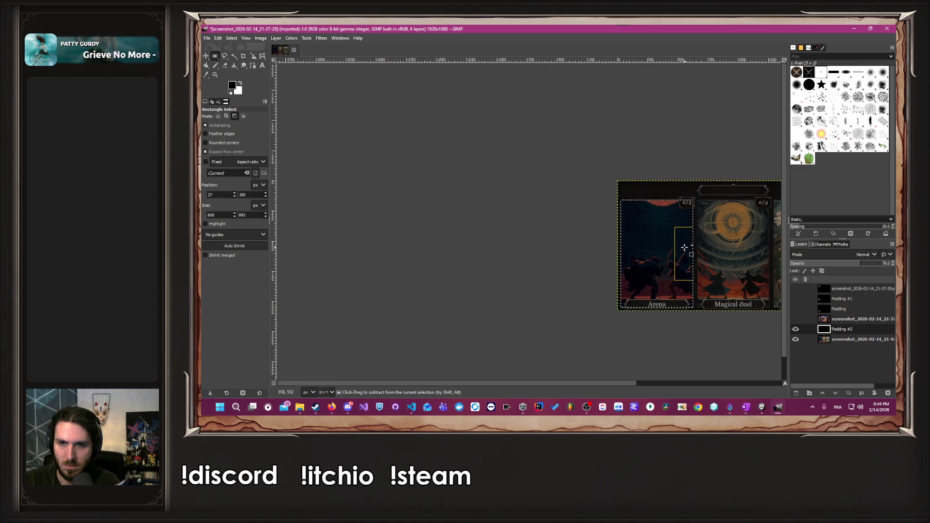
scroll(685, 248, "up", 8)
scroll(633, 223, "down", 4)
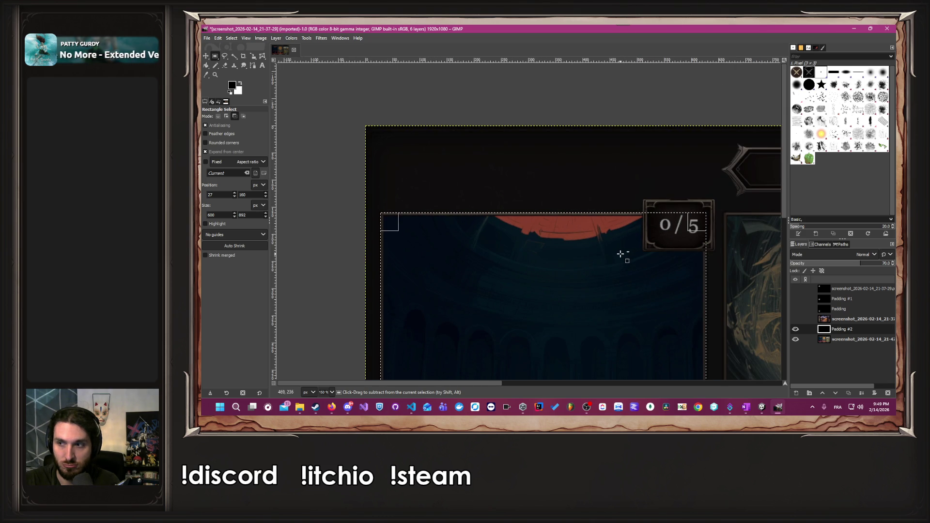
scroll(649, 219, "up", 2)
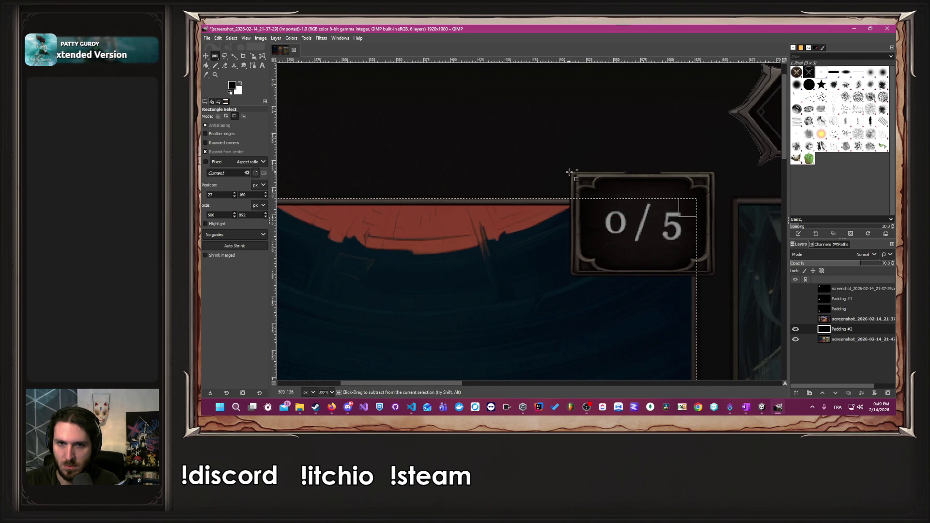
Adjust the selection around the 0/5 badge and delete it to cut a clear window in the overlay.
mouse_move(570, 173)
left_mouse_down()
mouse_move(693, 238)
mouse_move(714, 275)
left_mouse_up()
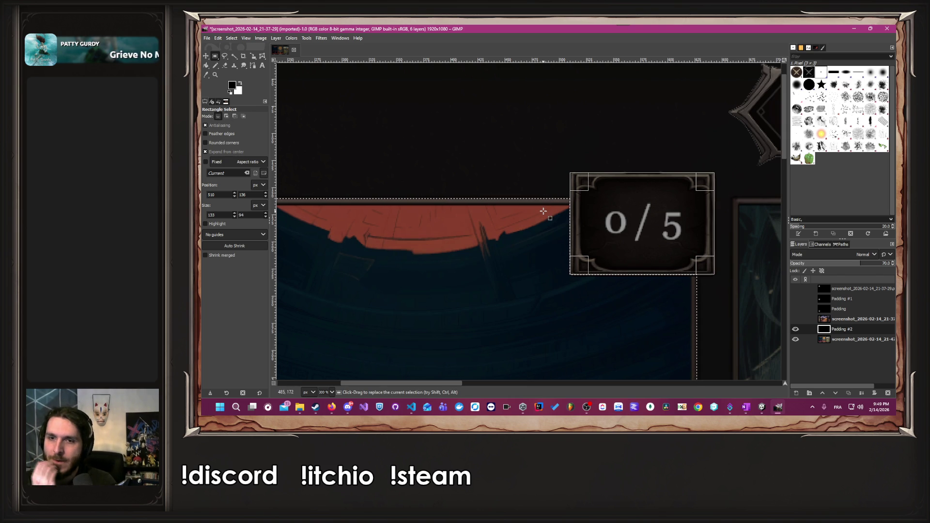
scroll(523, 249, "down", 4, "ctrl")
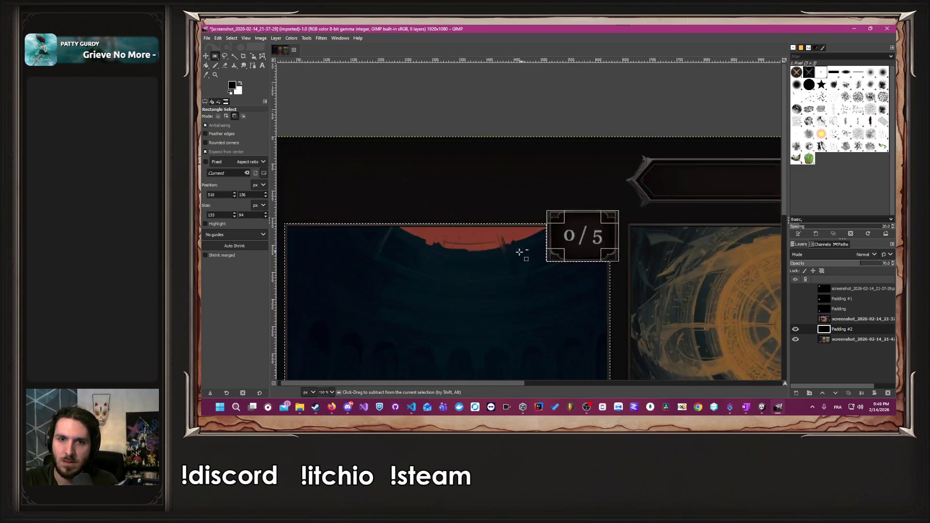
scroll(509, 249, "up", 2, "ctrl")
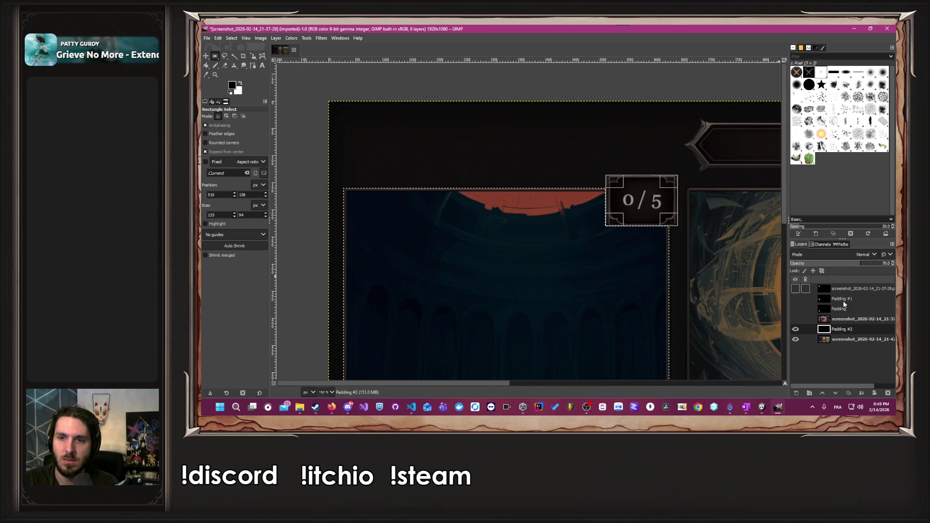
scroll(592, 277, "down", 3)
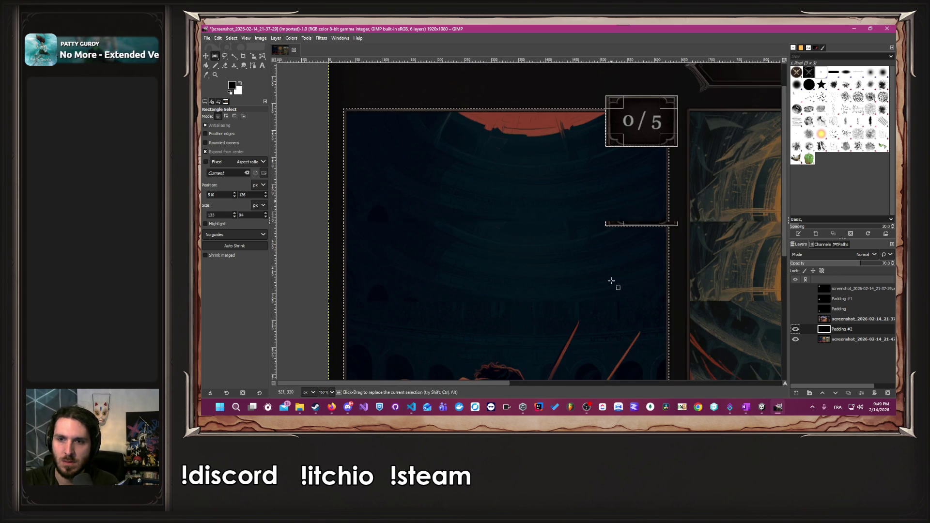
key("Delete")
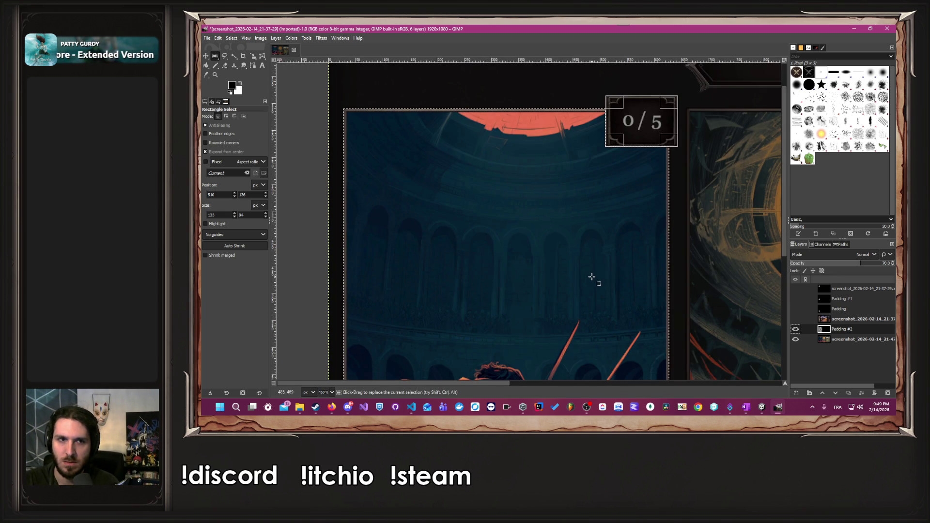
scroll(592, 277, "down", 8)
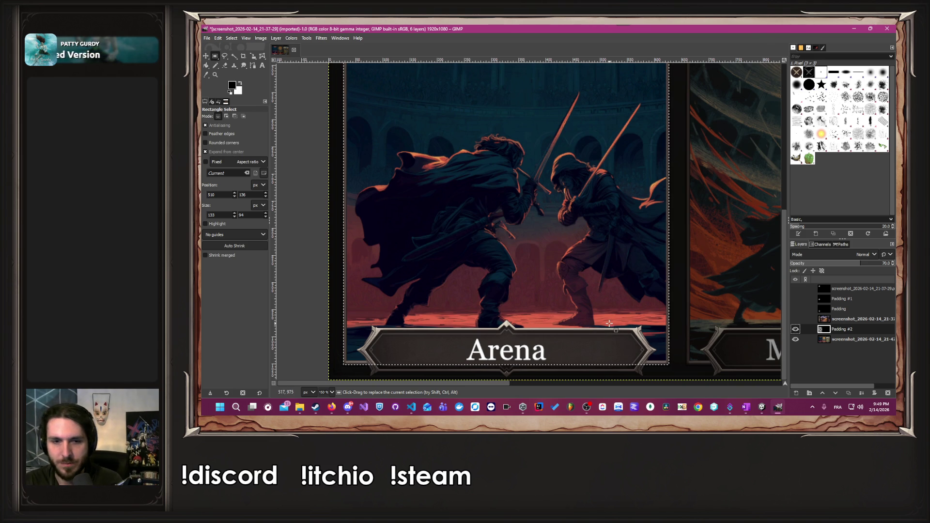
scroll(608, 323, "up", 8)
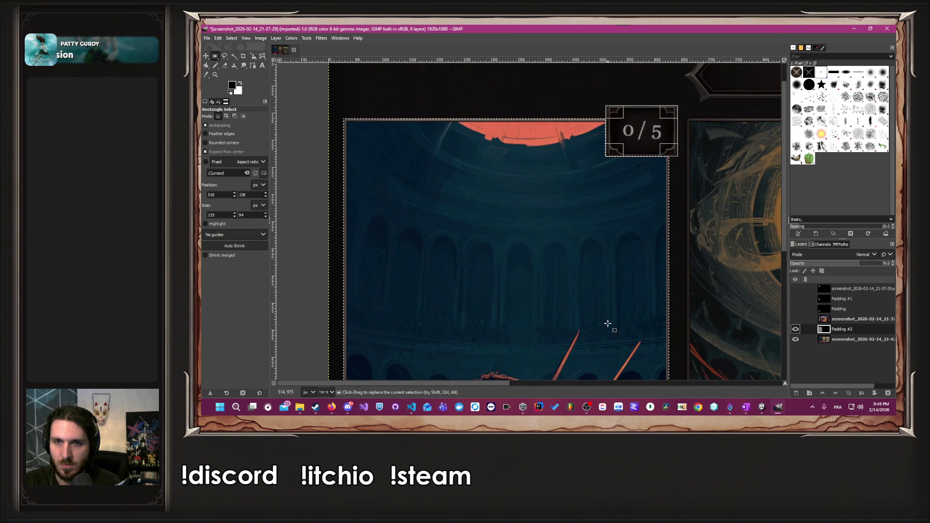
left_click(560, 247)
Deselect everything and zoom out to view the whole three-card image.
left_click(378, 194)
scroll(376, 226, "down", 8)
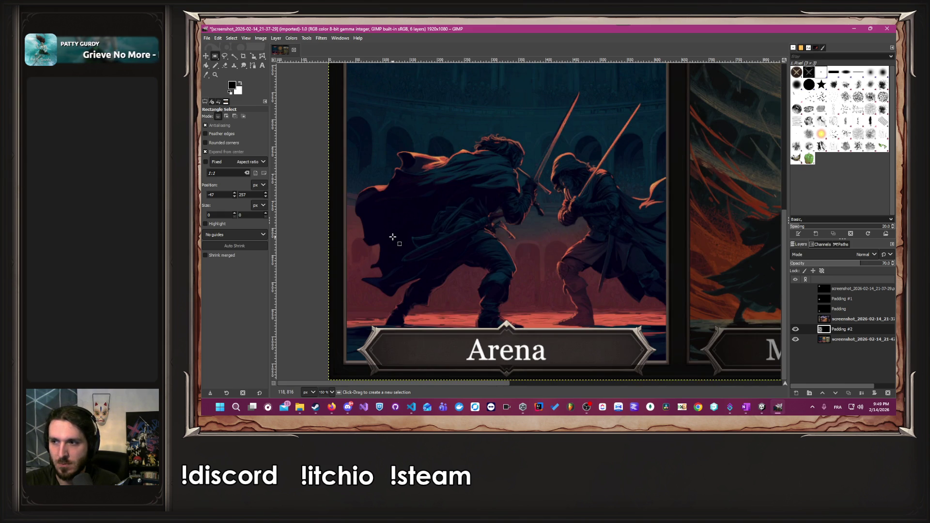
scroll(394, 237, "up", 5)
scroll(405, 242, "down", 3)
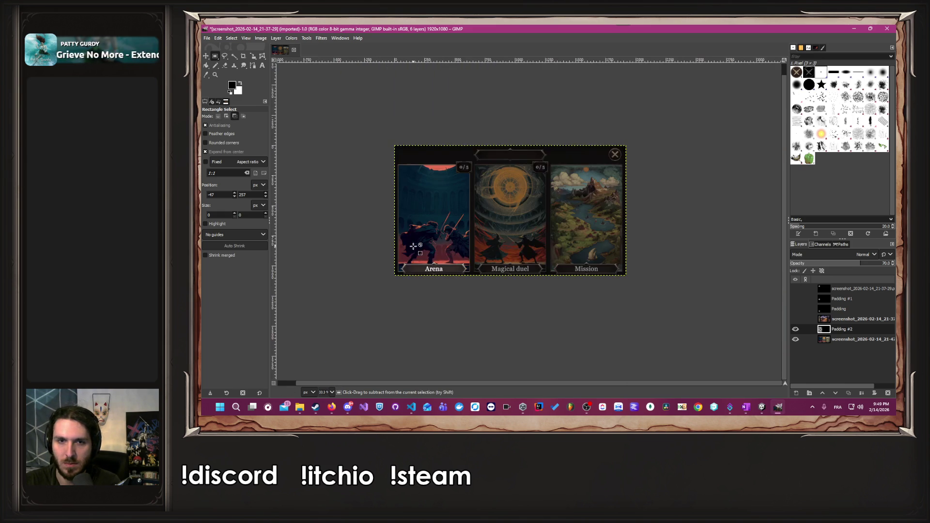
scroll(513, 257, "up", 1)
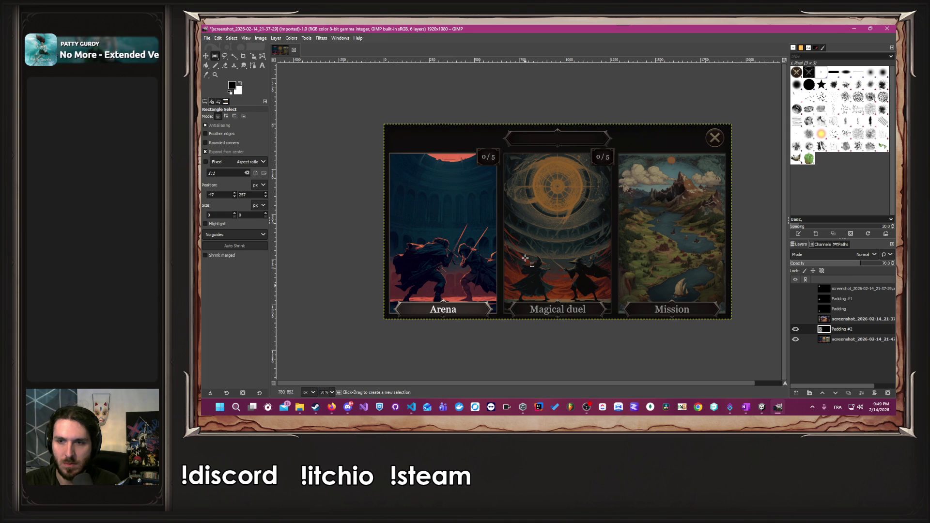
Toggle Padding #2 on and off repeatedly to compare the dimmed and undimmed image.
left_click(795, 330)
left_click(796, 330)
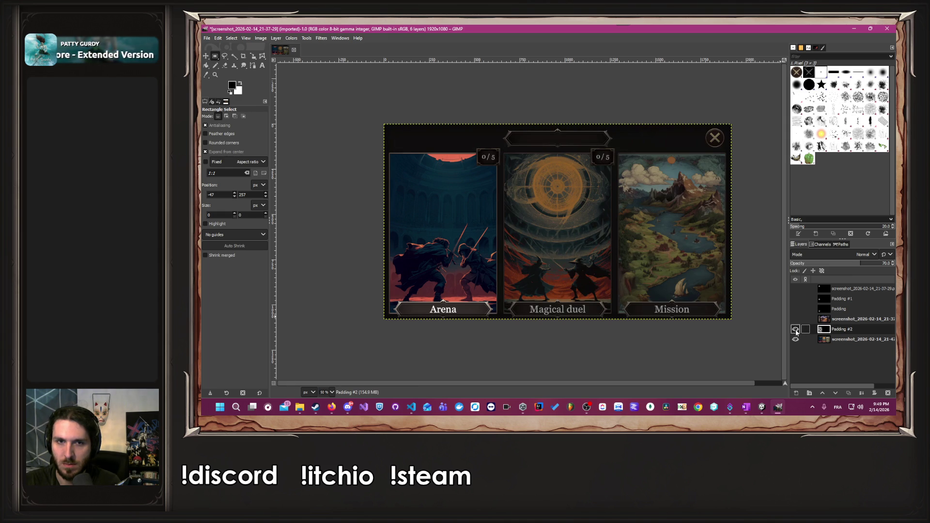
left_click(796, 330)
left_click(796, 330)
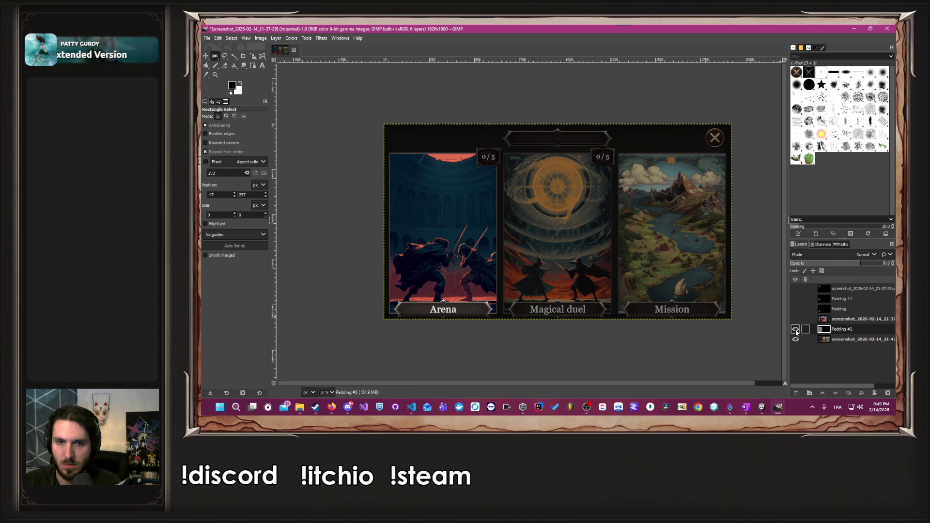
left_click(796, 330)
left_click(795, 330)
left_click(796, 330)
left_click(795, 330)
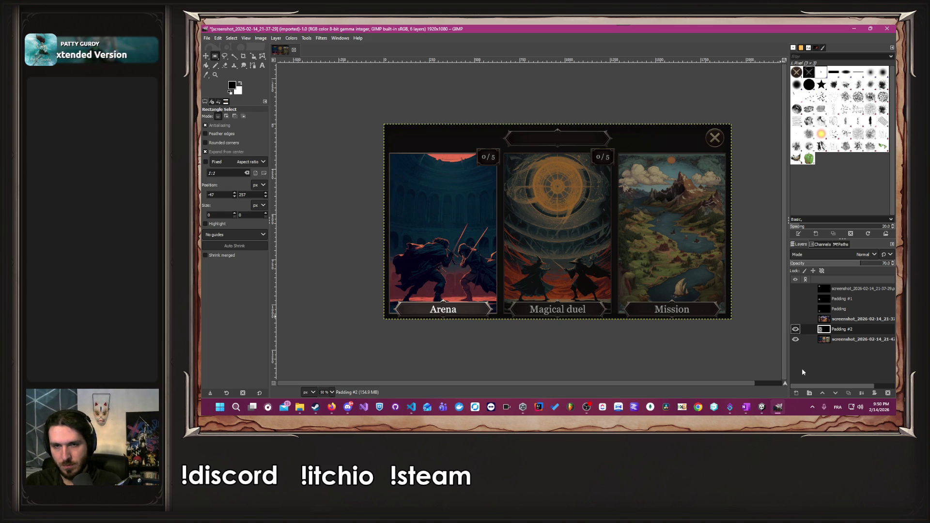
Add a Padding #3 layer below Padding #2, then hide Padding #2 and the screenshot.
left_click(795, 394)
left_click(844, 390)
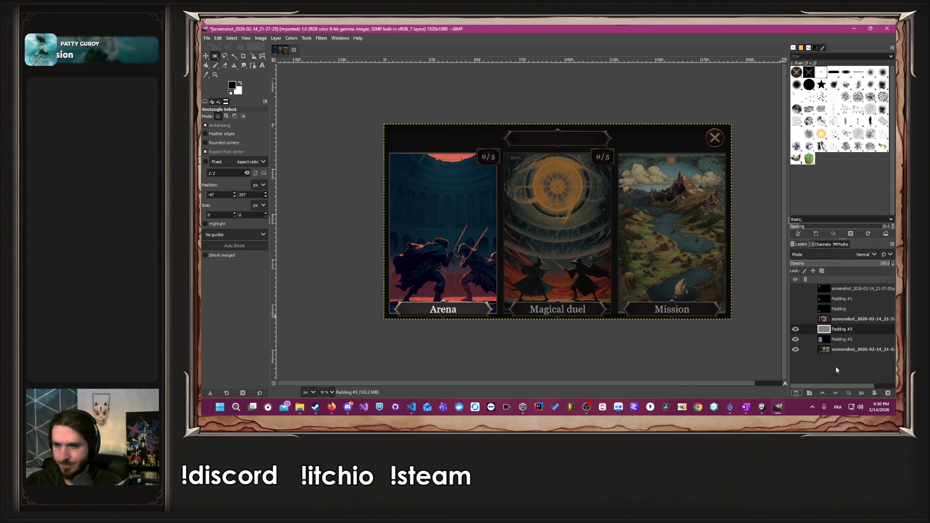
left_click_drag(843, 331, 842, 344)
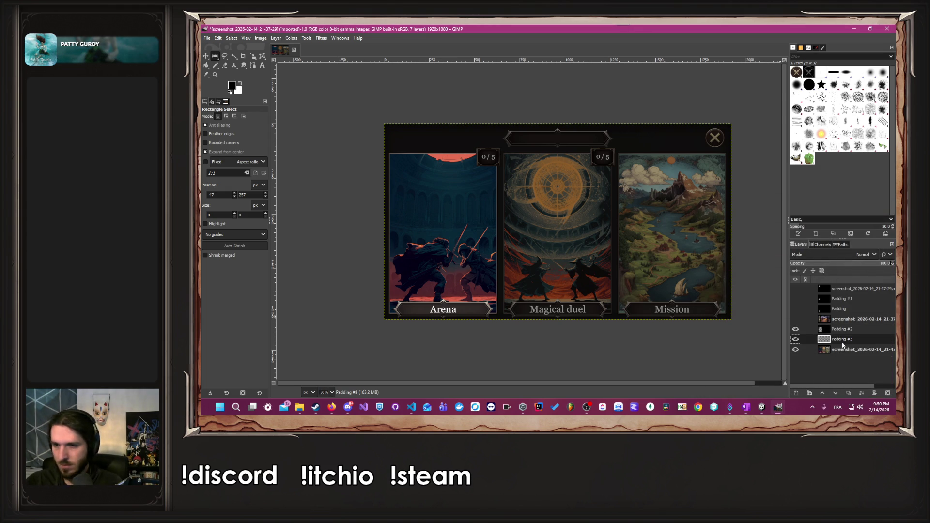
left_click(836, 351)
left_click(795, 329)
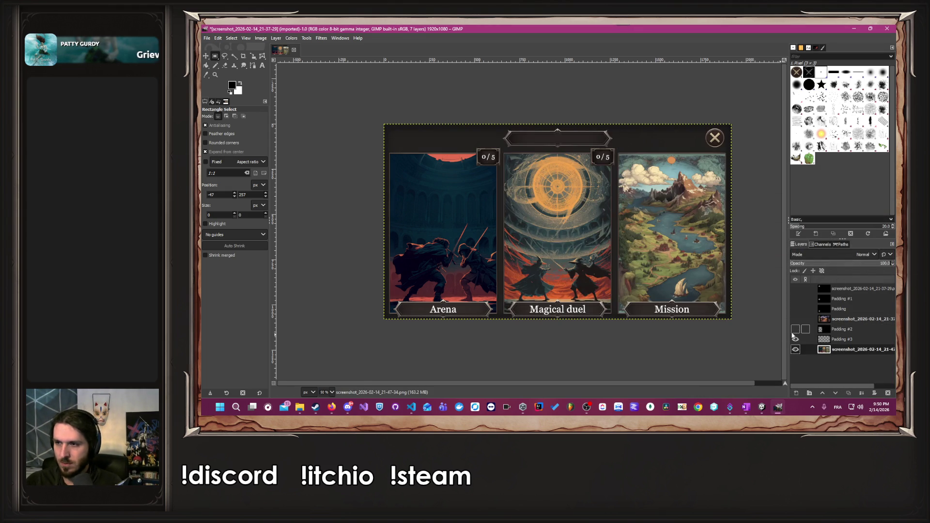
left_click(796, 349)
Fill Padding #3 black, set its opacity to 70, and show the screenshot again.
left_click(331, 407)
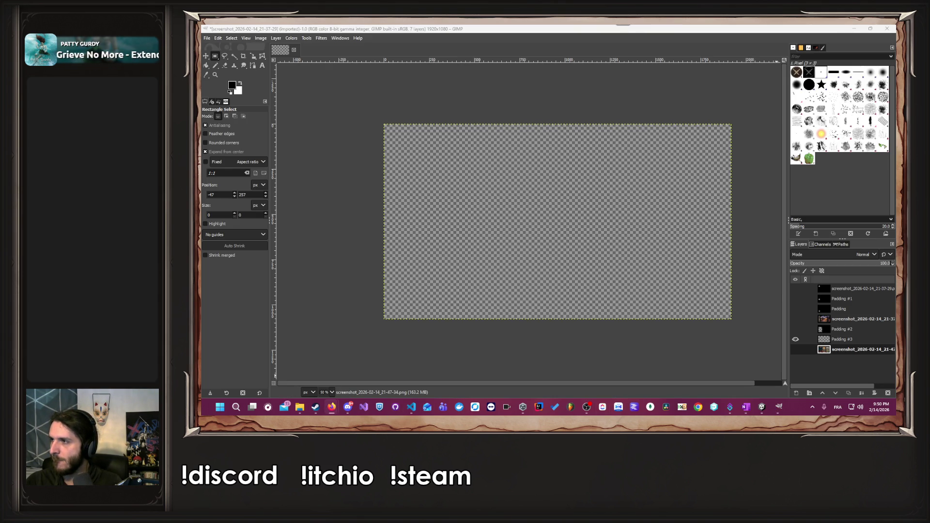
left_click(203, 190)
left_click(207, 65)
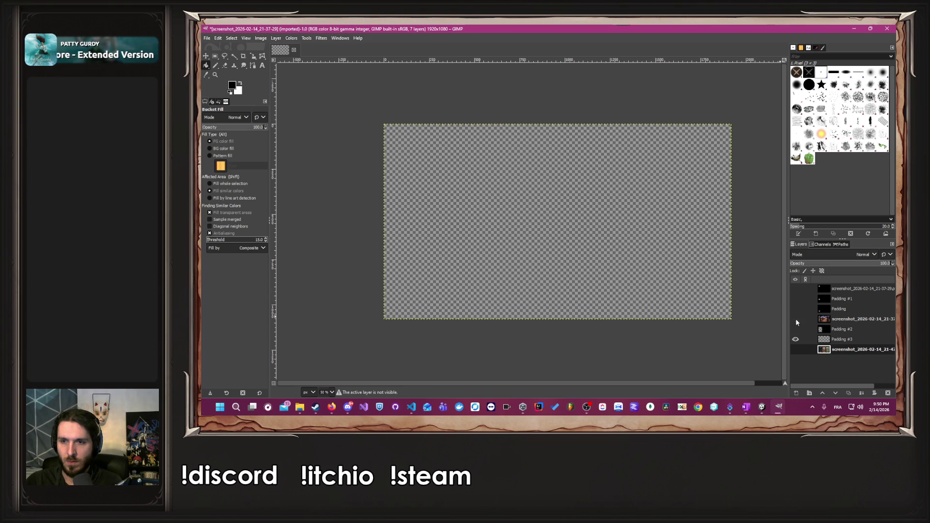
left_click(809, 339)
left_click(622, 232)
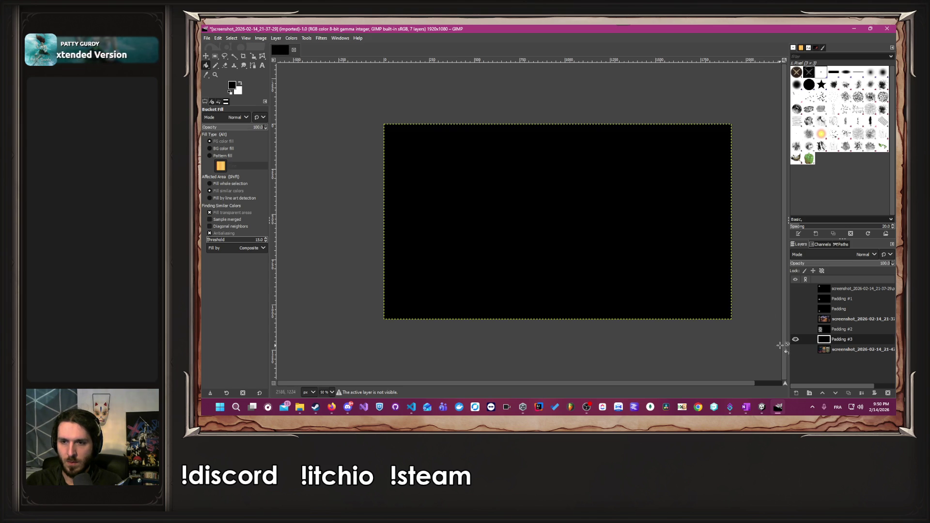
left_click(883, 264)
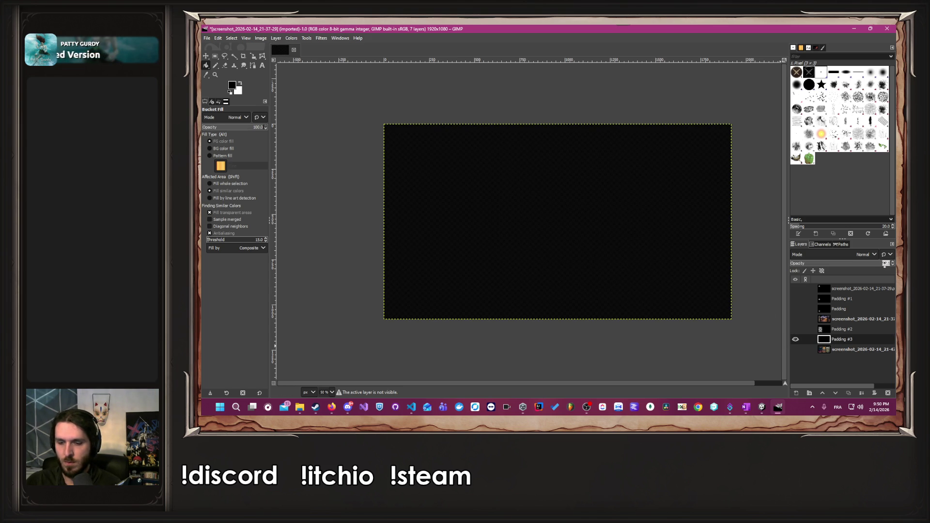
type("70")
key("Return")
left_click(796, 349)
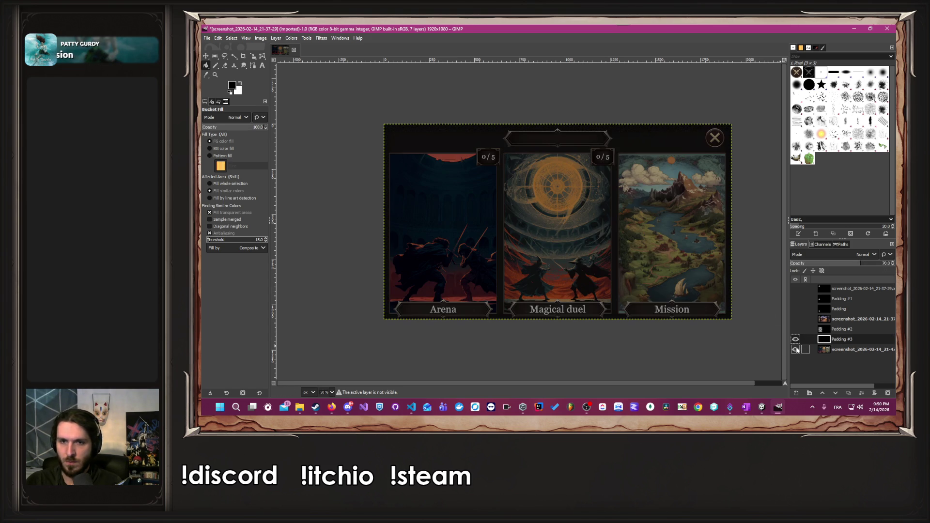
Draw a rectangle selection over the Magical duel card and align its top edge to the card border.
left_click(215, 56)
mouse_move(525, 172)
left_mouse_down()
mouse_move(615, 250)
mouse_move(622, 308)
mouse_move(615, 316)
left_mouse_up()
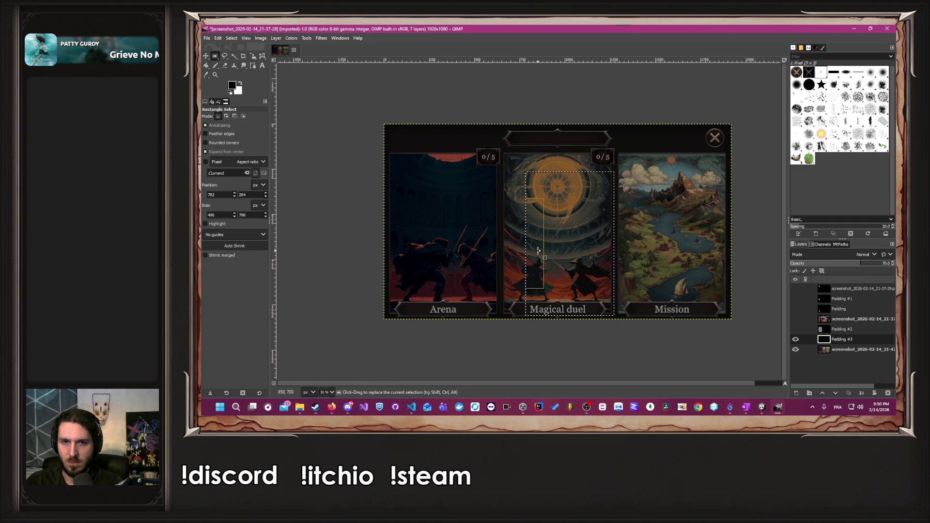
left_click_drag(535, 250, 514, 251)
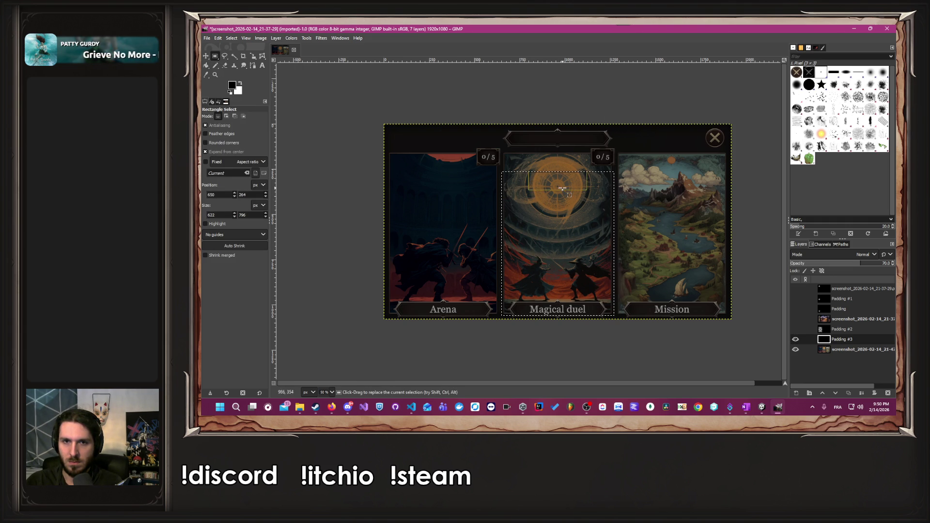
left_click(564, 191)
left_click_drag(557, 185, 556, 162)
scroll(555, 162, "up", 5, "ctrl")
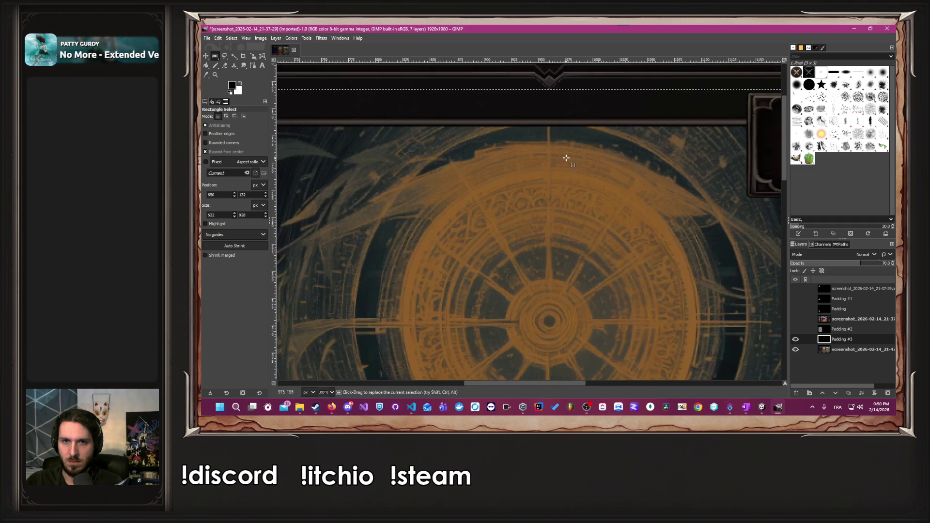
left_click_drag(565, 120, 568, 119)
scroll(568, 119, "up", 6, "ctrl")
scroll(571, 117, "up", 3)
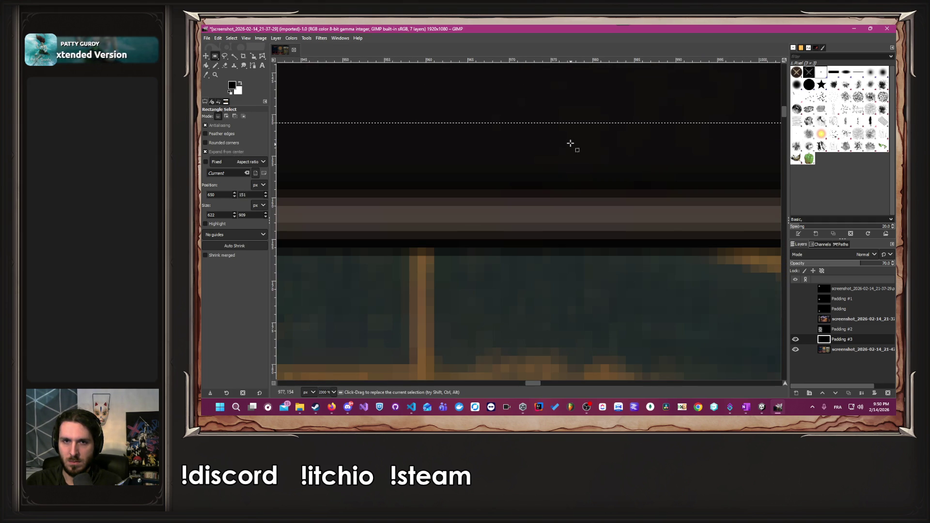
left_click_drag(570, 146, 565, 218)
scroll(562, 257, "down", 5, "ctrl")
scroll(562, 256, "down", 8, "ctrl")
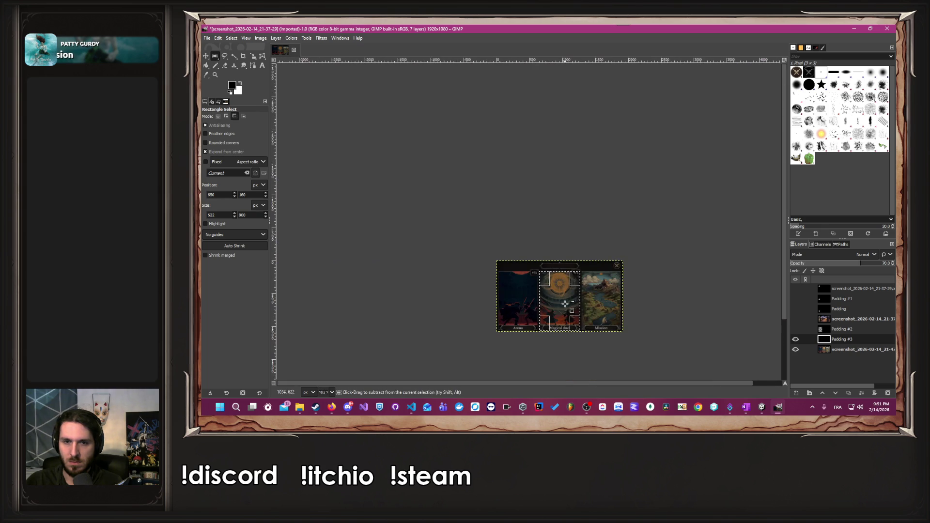
scroll(569, 298, "up", 8, "ctrl")
scroll(668, 312, "up", 3, "ctrl")
scroll(668, 313, "up", 5, "ctrl")
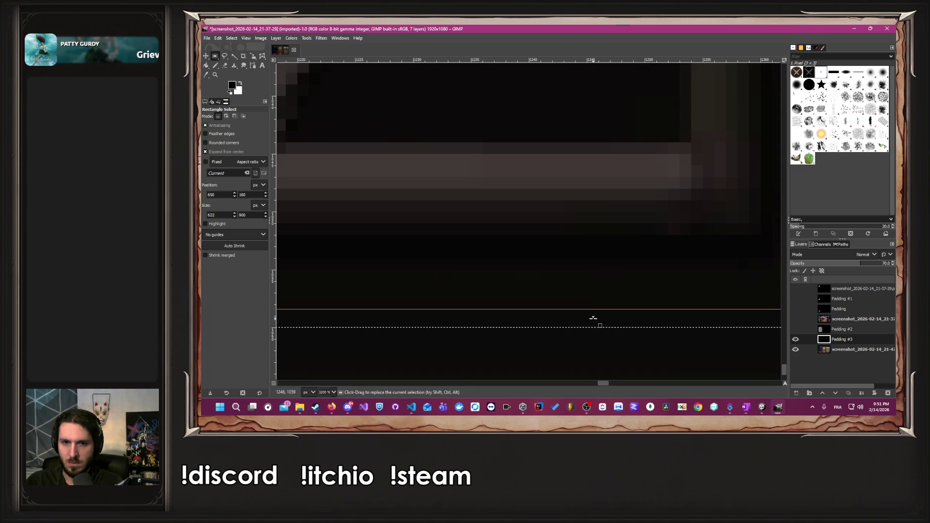
Align the card selection's bottom and left edges to the Magical duel card border.
mouse_move(593, 318)
left_mouse_down()
mouse_move(594, 225)
mouse_move(587, 239)
left_mouse_up()
scroll(588, 239, "down", 10, "ctrl")
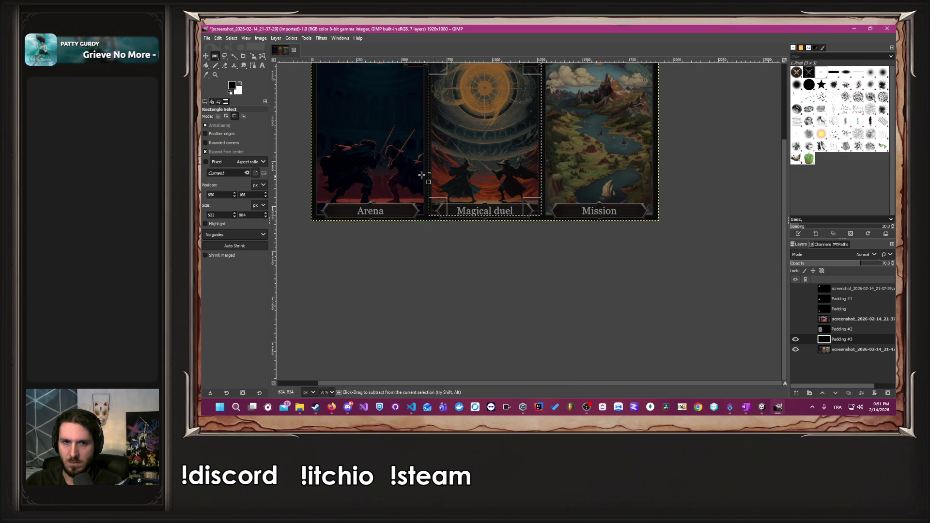
scroll(422, 144, "up", 2, "ctrl")
scroll(422, 144, "up", 9, "ctrl")
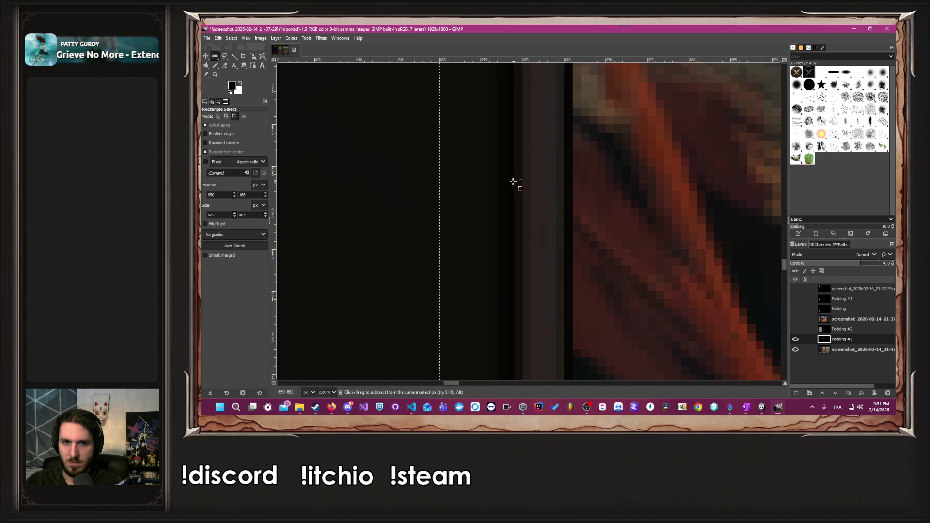
left_click_drag(436, 205, 520, 214)
scroll(566, 218, "down", 12, "ctrl")
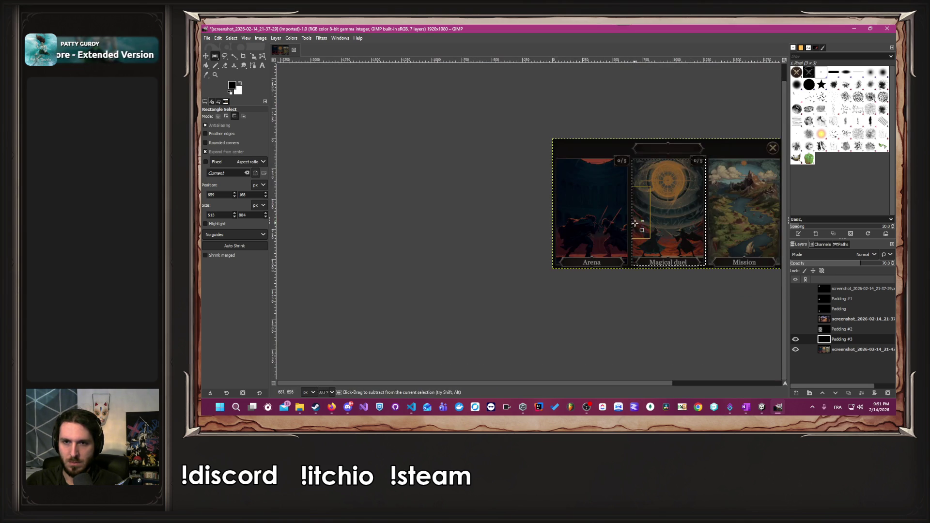
scroll(702, 208, "up", 5, "ctrl")
scroll(702, 208, "up", 6, "ctrl")
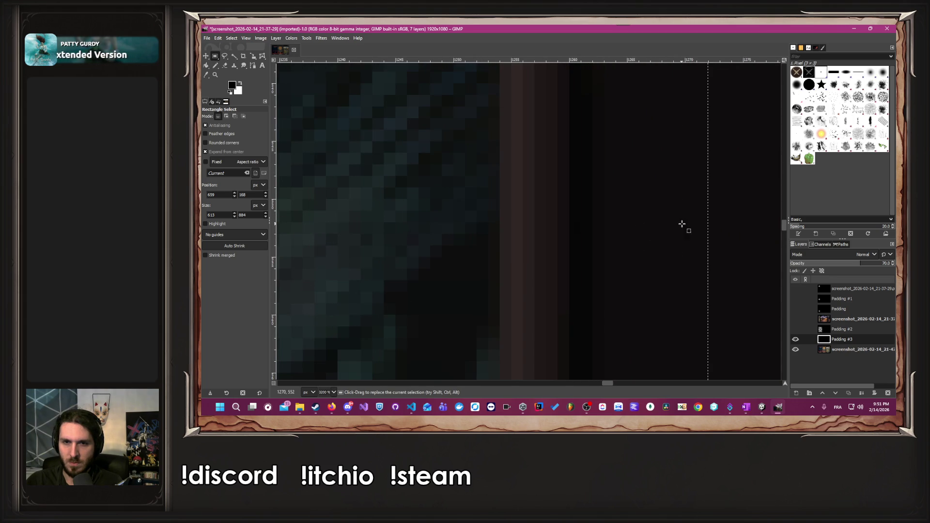
mouse_move(698, 224)
left_mouse_down()
mouse_move(558, 233)
mouse_move(567, 232)
left_mouse_up()
scroll(488, 232, "down", 10, "ctrl")
scroll(470, 136, "up", 5, "ctrl")
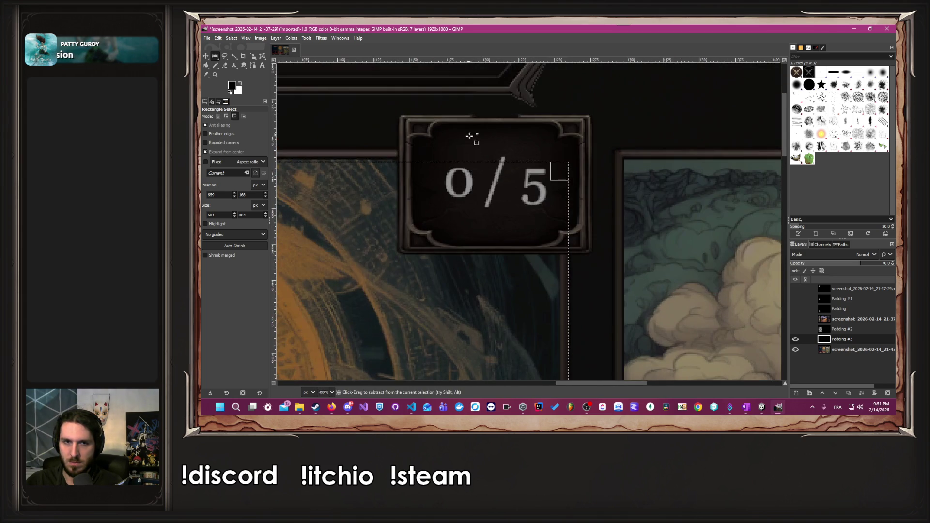
scroll(430, 134, "up", 1, "ctrl")
Draw a rectangle around the 0/5 badge, widening it left and down to cover the whole badge.
left_click_drag(393, 112, 461, 166)
left_click(461, 165)
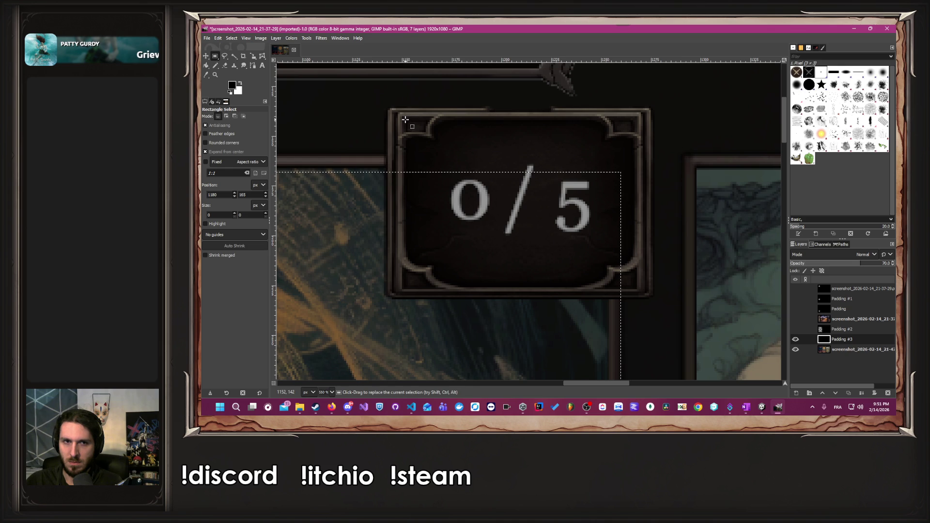
mouse_move(404, 119)
left_mouse_down()
mouse_move(440, 145)
mouse_move(450, 177)
mouse_move(657, 293)
left_mouse_up()
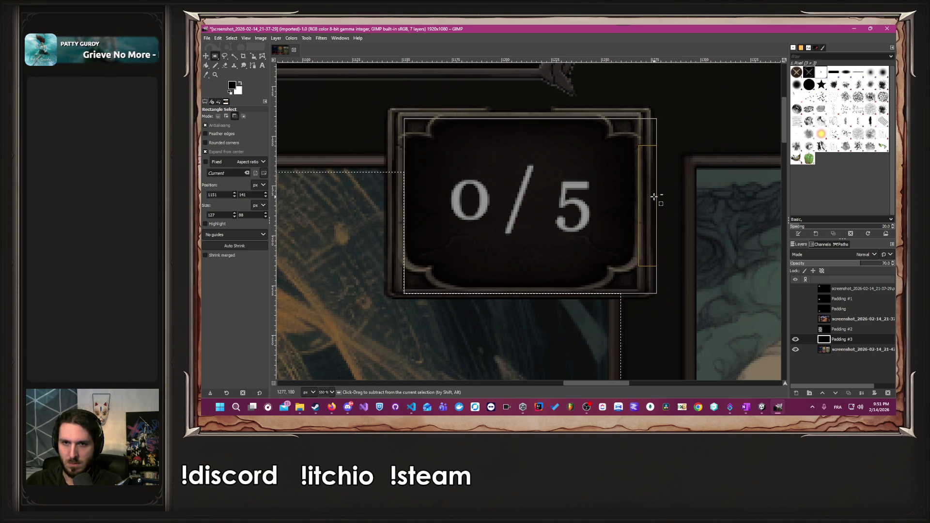
left_click_drag(651, 198, 650, 202)
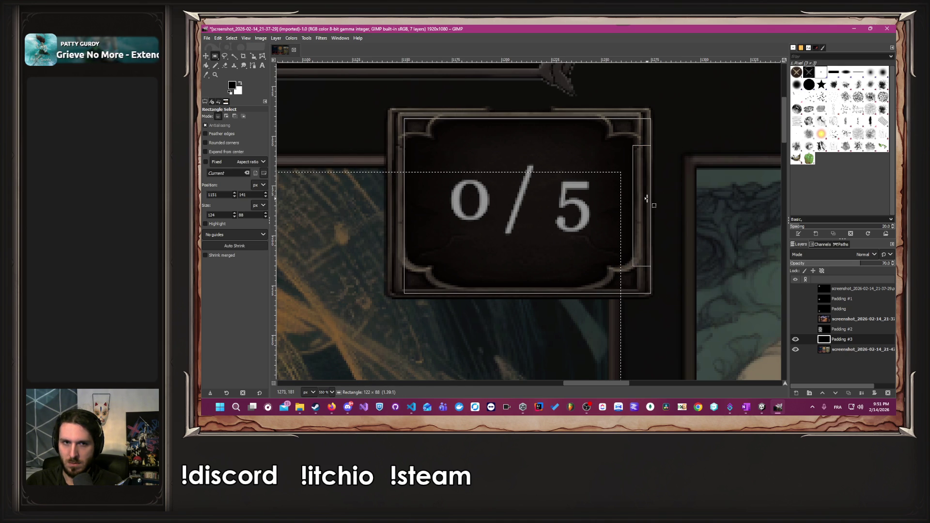
left_click(560, 129)
left_click_drag(556, 125, 557, 127)
mouse_move(435, 126)
left_mouse_down()
mouse_move(498, 176)
mouse_move(519, 208)
mouse_move(493, 249)
mouse_move(505, 262)
left_mouse_up()
left_click_drag(448, 220, 398, 221)
scroll(397, 221, "up", 3)
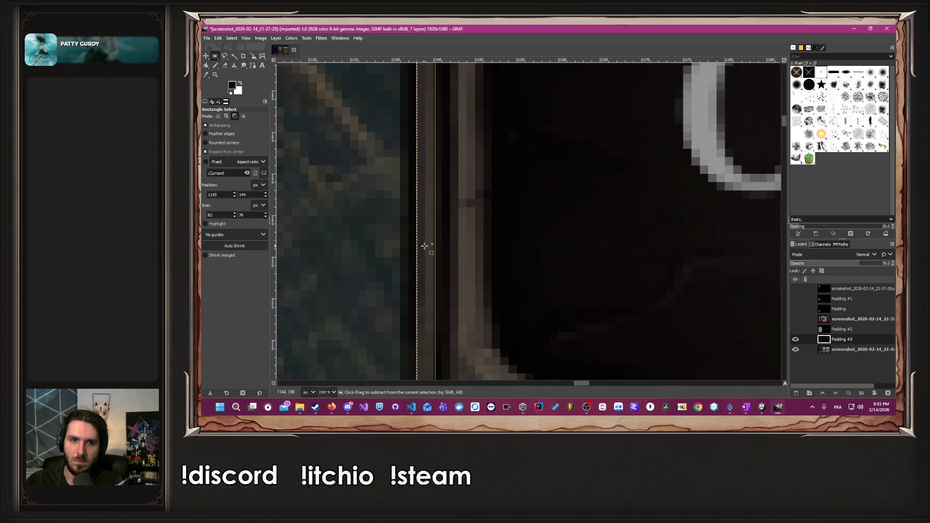
scroll(421, 245, "down", 5)
scroll(502, 277, "up", 4)
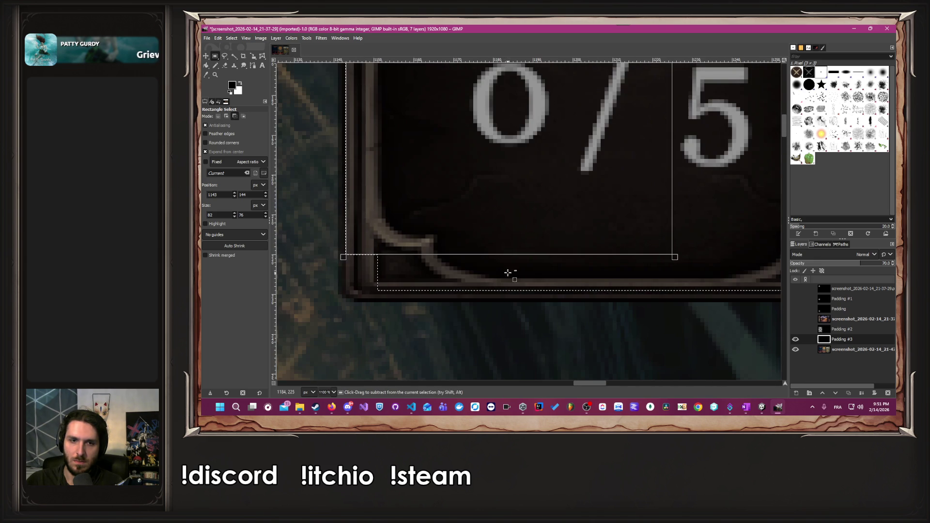
left_click_drag(504, 250, 503, 298)
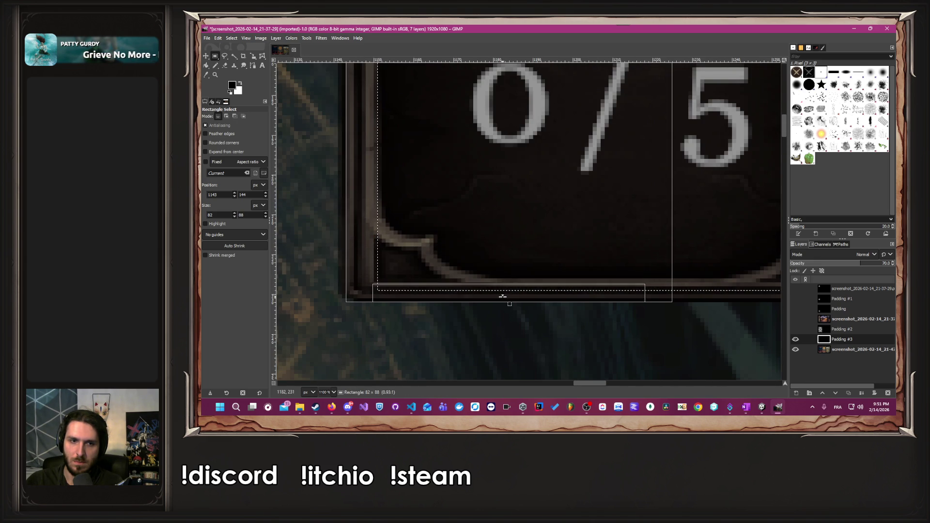
left_click_drag(354, 216, 349, 216)
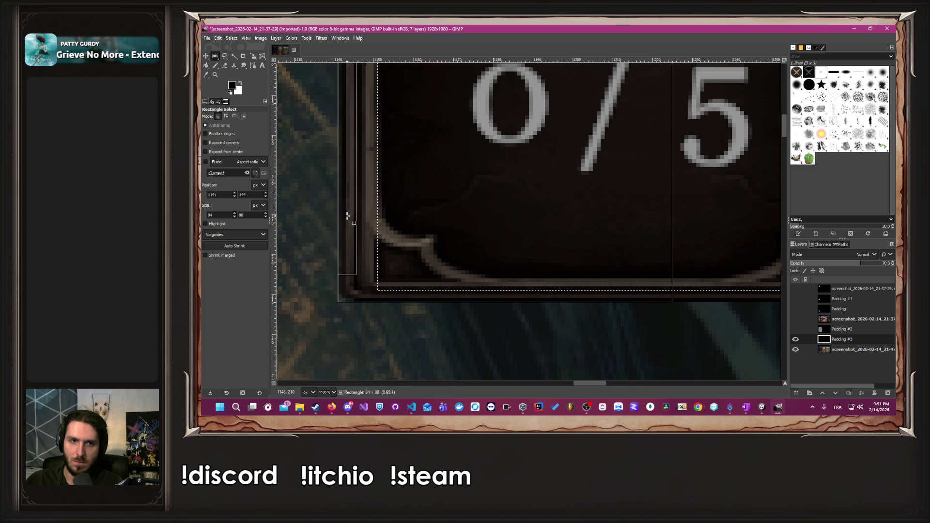
scroll(431, 218, "down", 1)
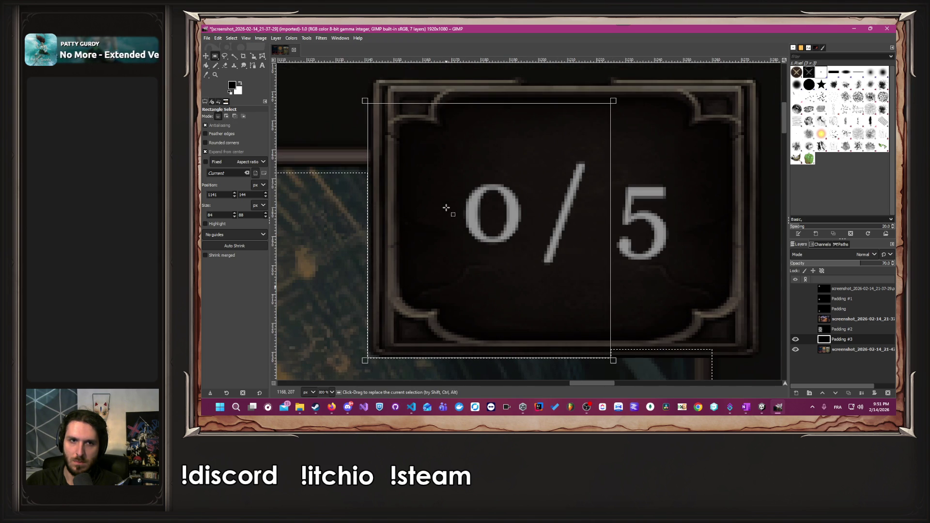
scroll(407, 199, "down", 5)
scroll(310, 183, "up", 2)
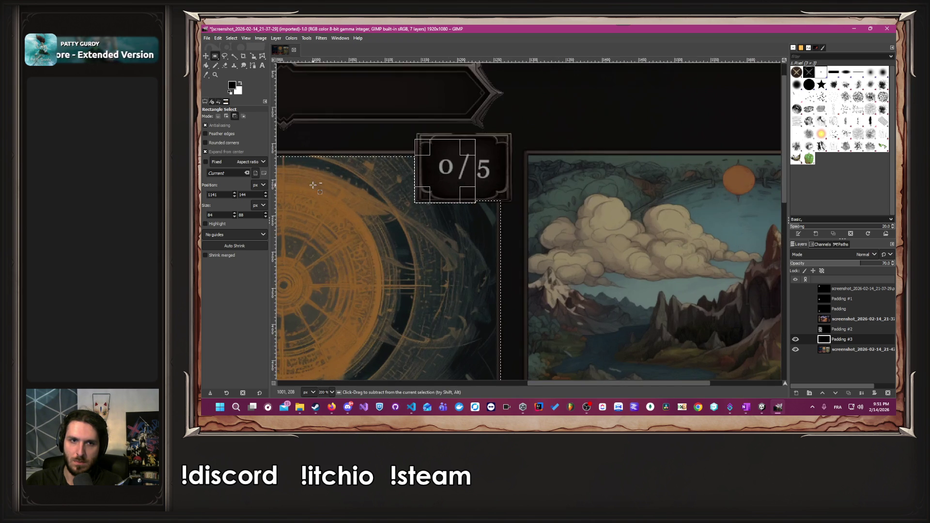
scroll(319, 168, "down", 7)
Undo back to the card-size selection and extend it up to the card's top edge.
key("ctrl+z")
scroll(320, 170, "up", 6)
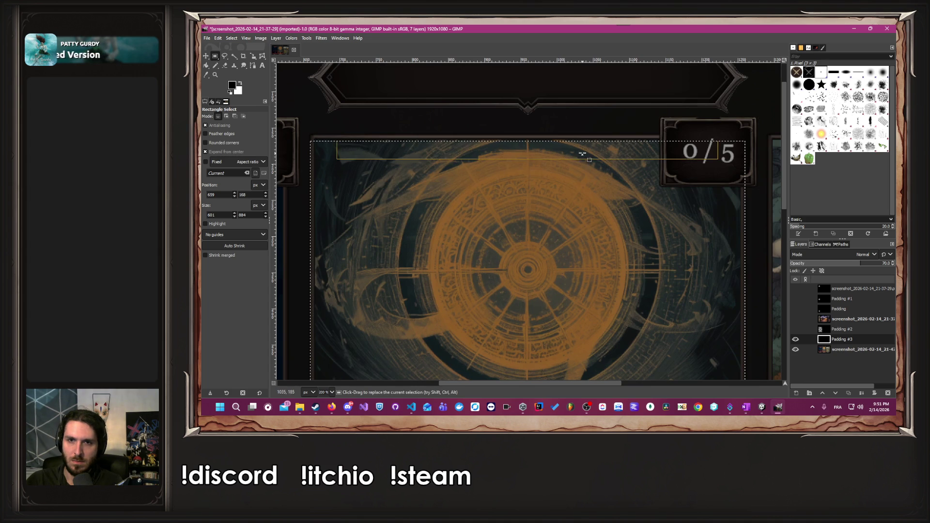
scroll(606, 170, "up", 6)
left_click_drag(606, 173, 604, 126)
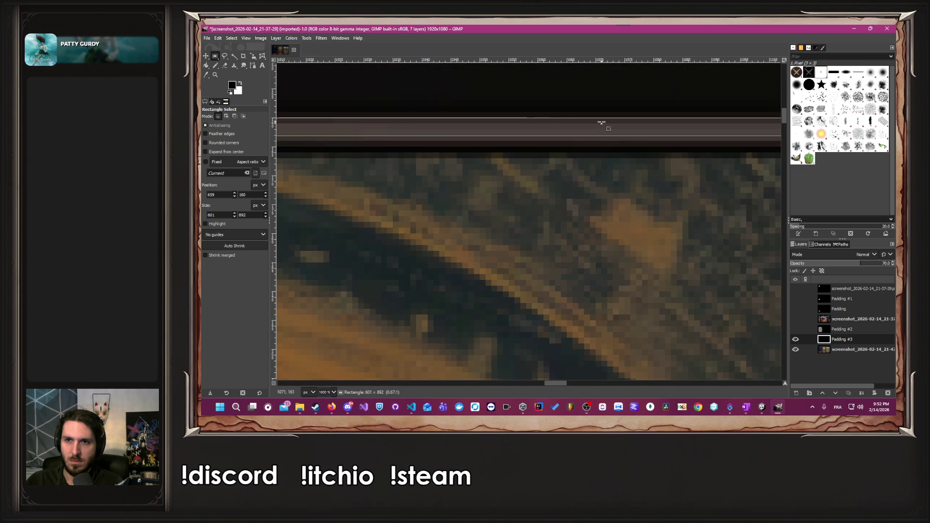
scroll(591, 194, "down", 10)
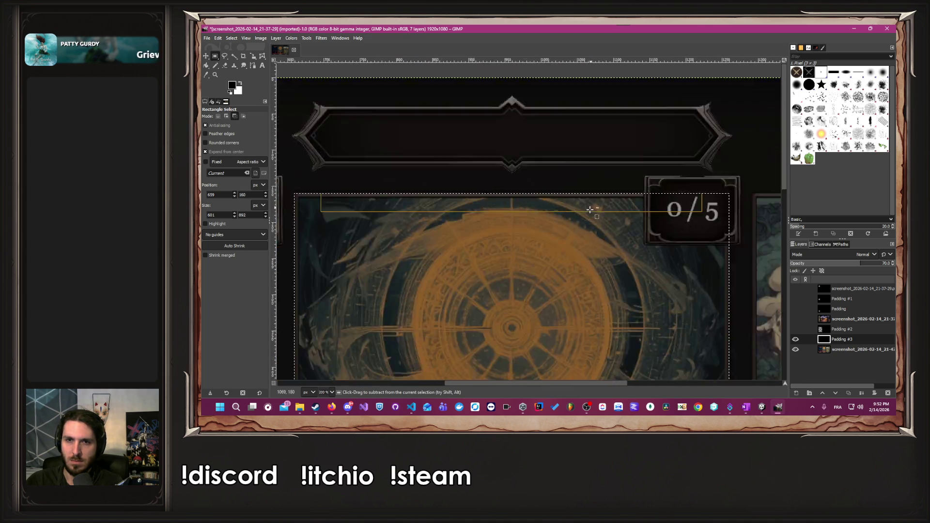
scroll(590, 315, "up", 6)
scroll(629, 325, "down", 2)
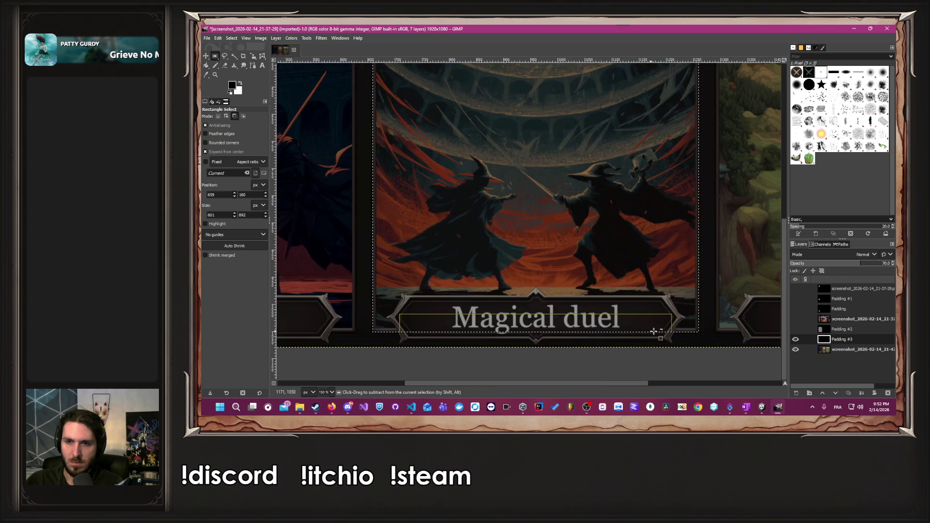
scroll(698, 333, "up", 2)
scroll(678, 320, "down", 4)
scroll(524, 102, "up", 5)
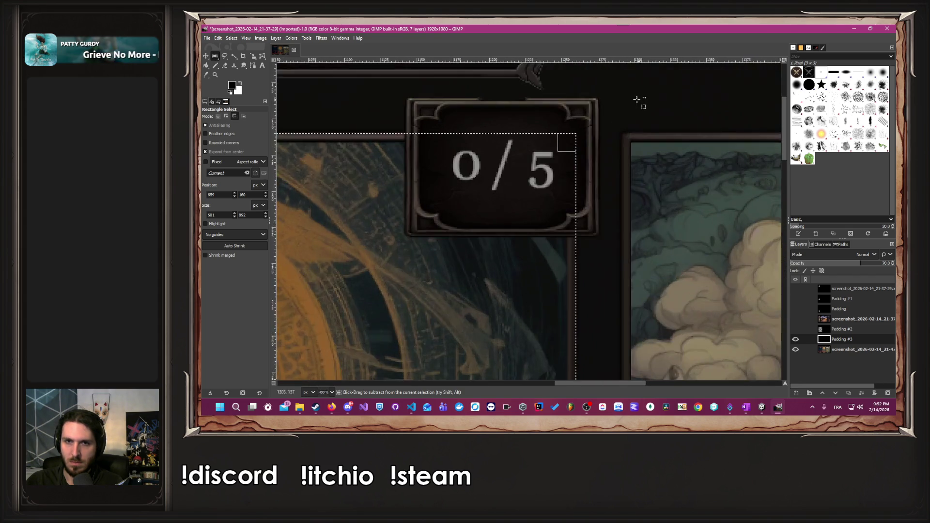
Select the 0/5 badge out to its left frame edge, then drop the selection.
left_click_drag(386, 110, 521, 212)
left_click_drag(593, 269, 606, 287)
scroll(496, 280, "up", 2)
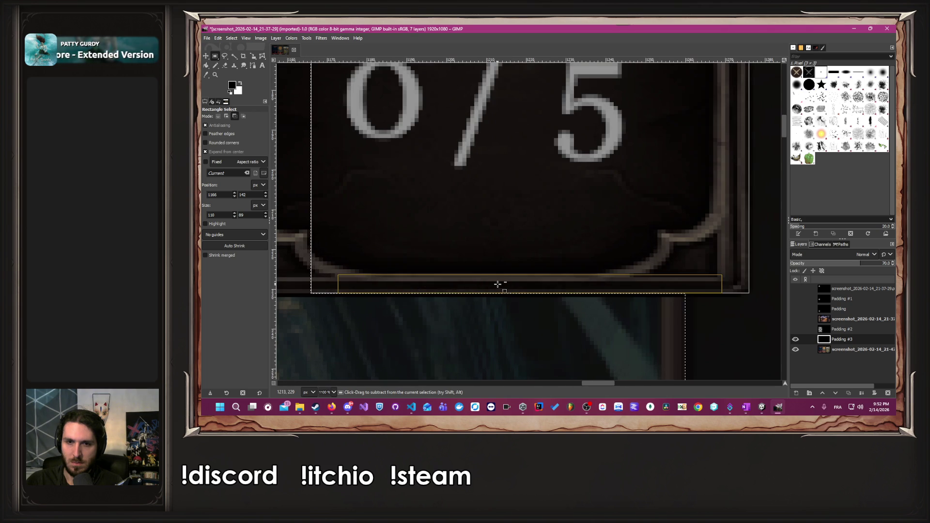
scroll(696, 305, "up", 2)
scroll(536, 270, "down", 2)
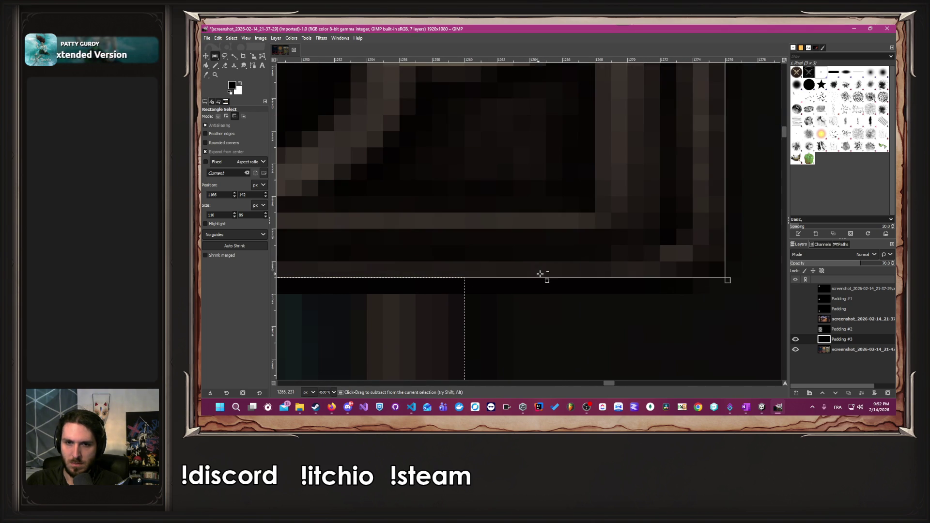
scroll(546, 270, "down", 2)
scroll(512, 256, "down", 1)
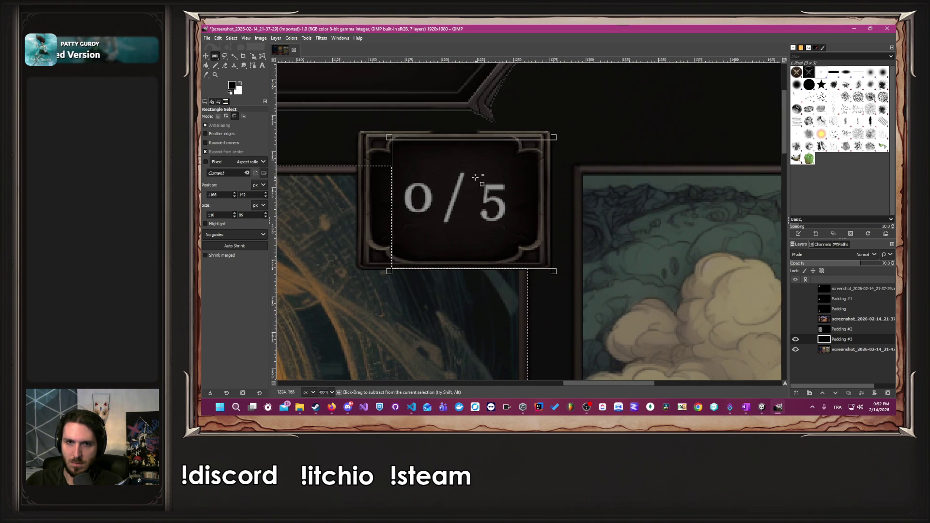
scroll(485, 243, "up", 4)
left_click_drag(514, 233, 373, 230)
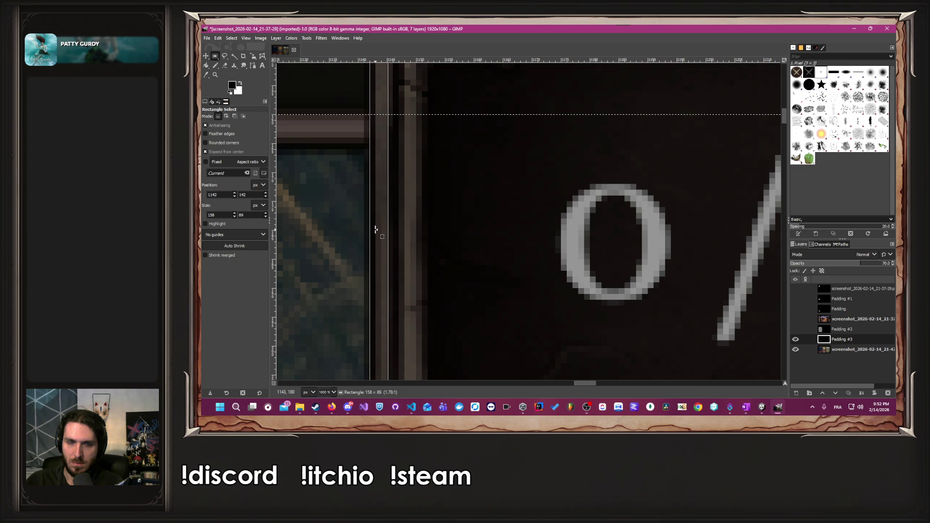
scroll(474, 238, "down", 4)
scroll(475, 238, "down", 6)
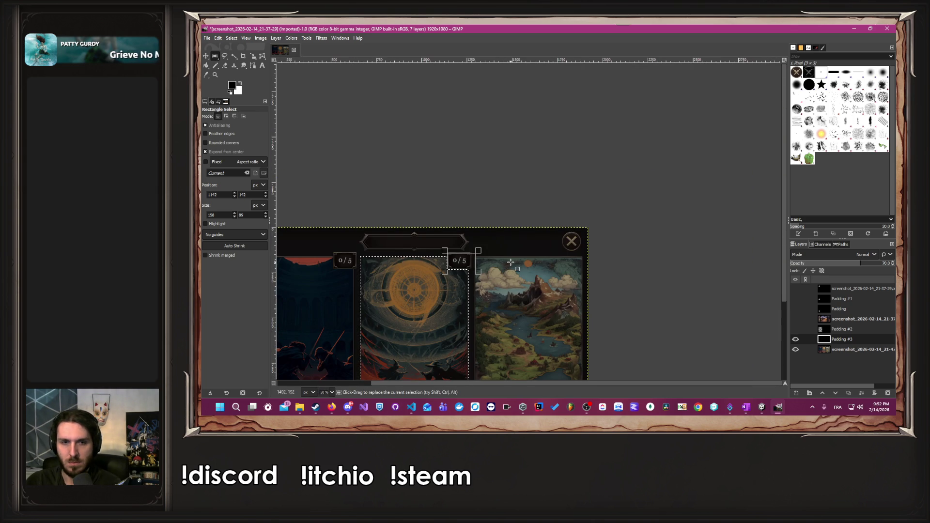
scroll(476, 341, "down", 3)
left_click(475, 341)
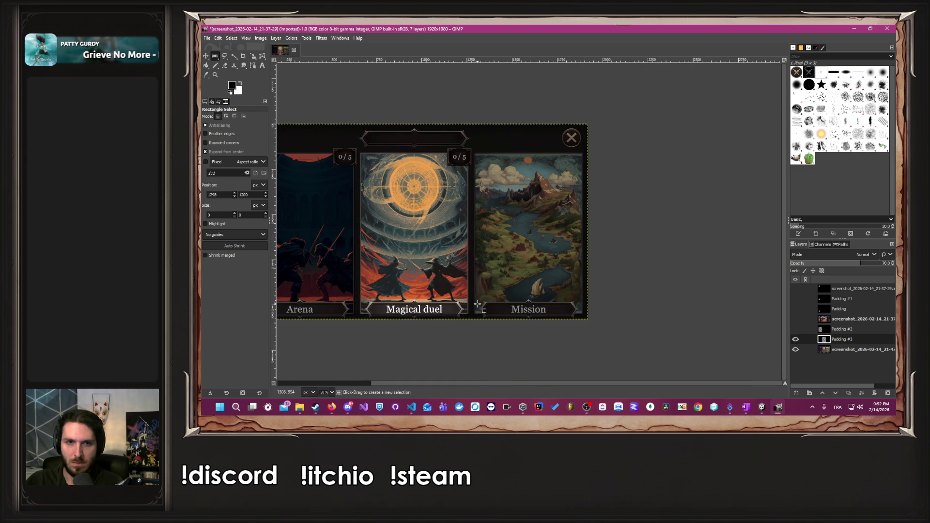
Turn the Padding #2 and Padding #3 overlays off, leaving only the three-card screenshot visible.
scroll(562, 382, "left", 4)
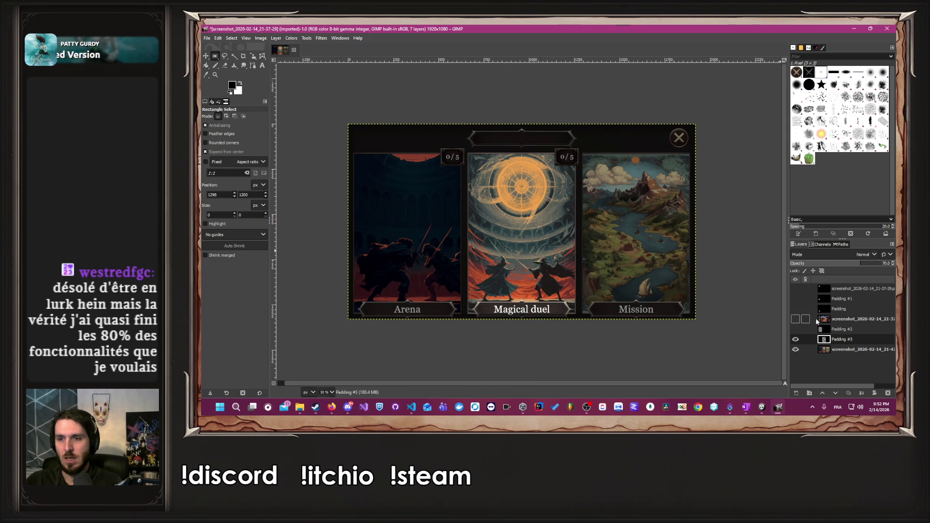
left_click(795, 330)
left_click(796, 336)
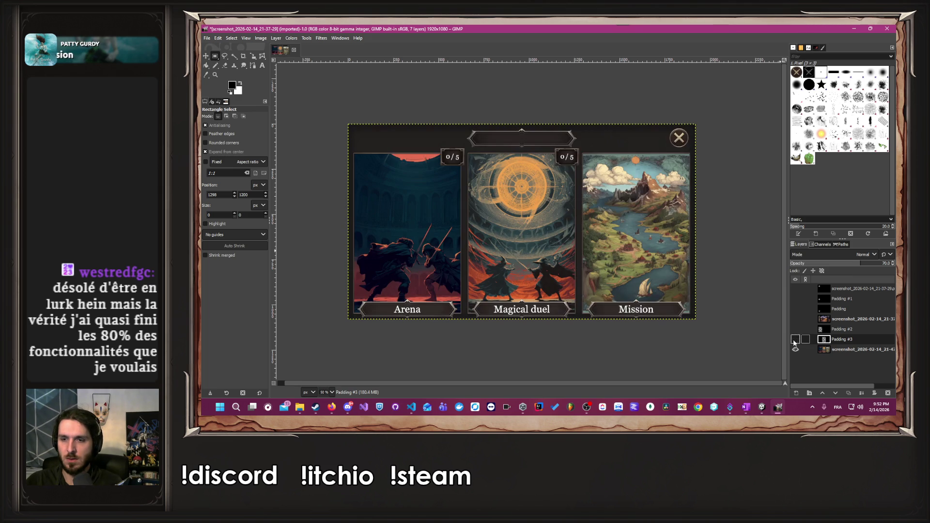
left_click(796, 330)
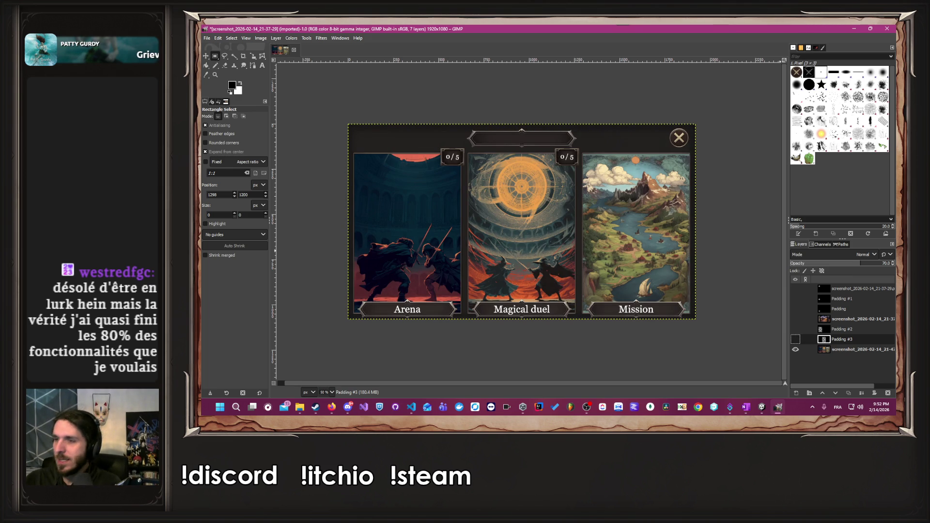
key("alt+Tab")
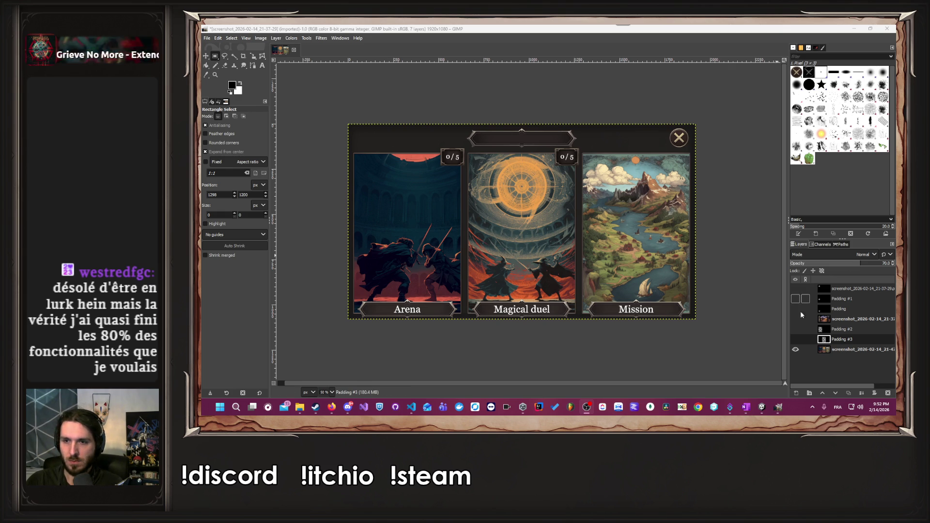
left_click(795, 330)
left_click(795, 330)
left_click(795, 339)
left_click(795, 340)
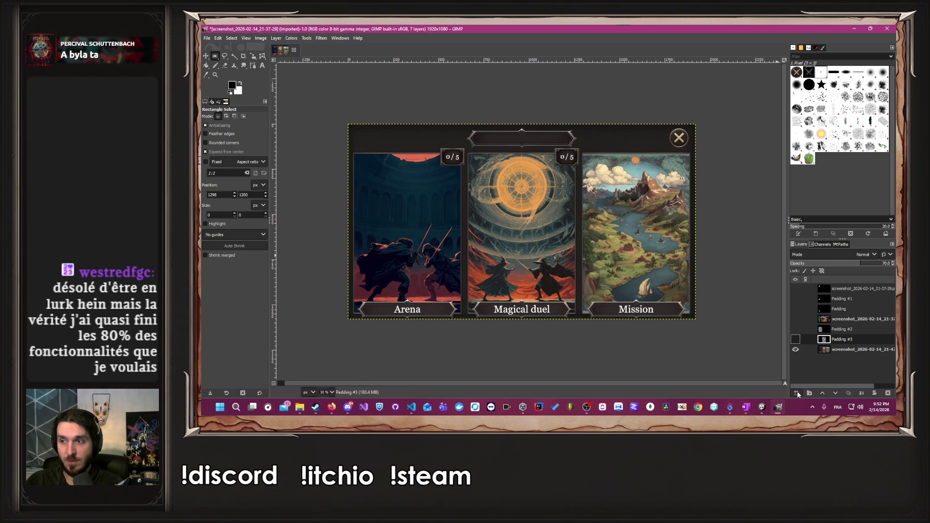
Create a new transparent layer named Padding #4 and make it the active layer.
left_click(797, 393)
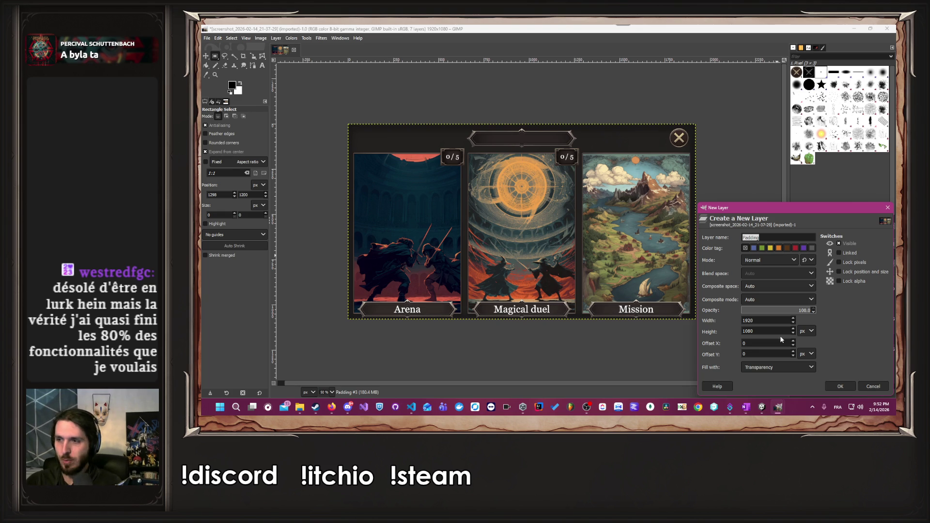
left_click(841, 386)
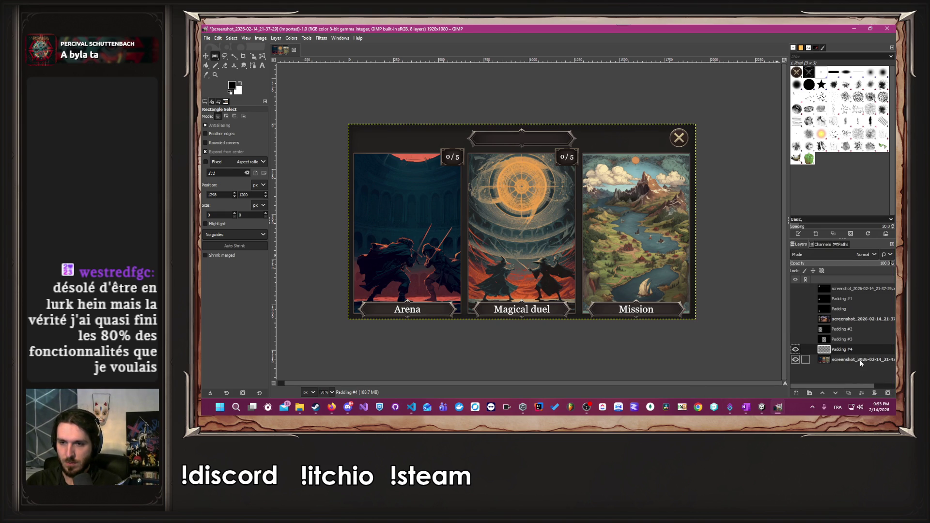
left_click(859, 359)
left_click(795, 360)
left_click(843, 350)
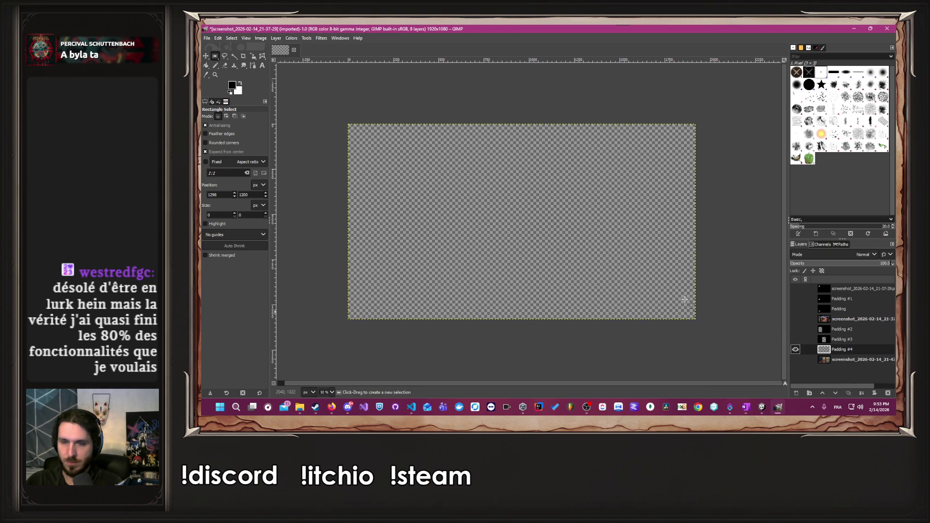
Bucket-fill Padding #4 with black at about 75% opacity over the visible screenshot.
key("shift+b")
left_click(480, 199)
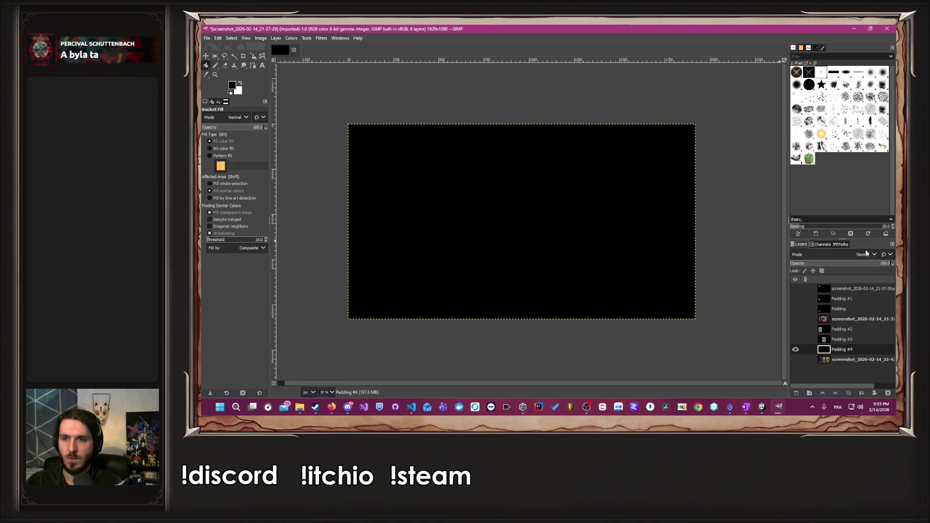
left_click(865, 266)
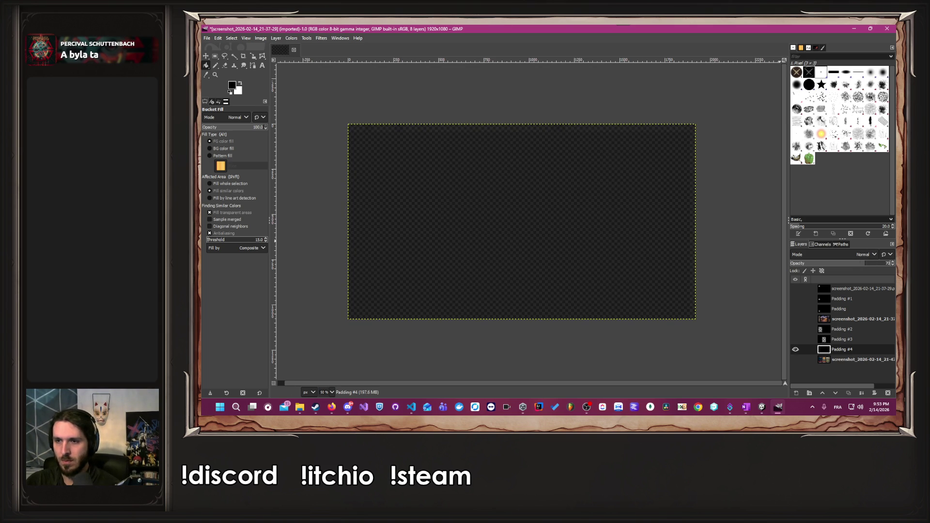
left_click(796, 359)
left_click(215, 56)
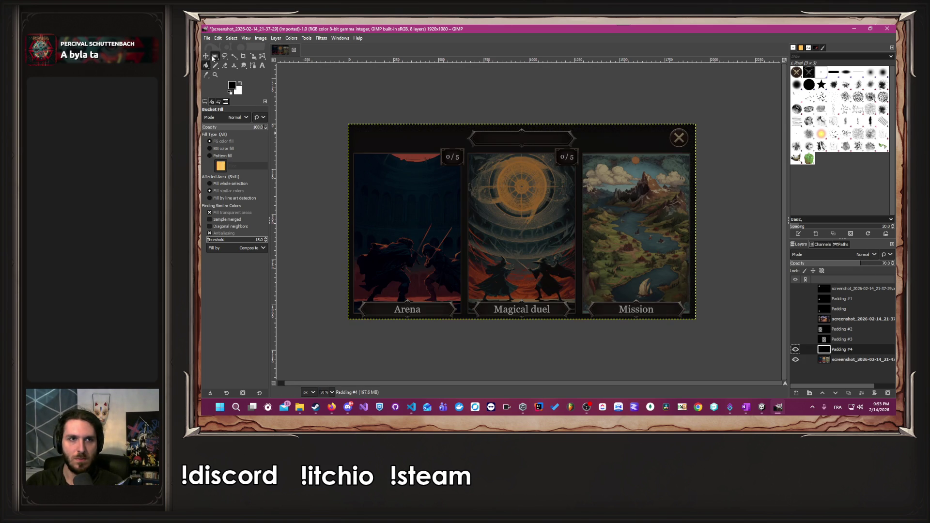
Draw a rectangle over the Mission card, extending it to the card's right and bottom edges.
left_click_drag(595, 204, 684, 275)
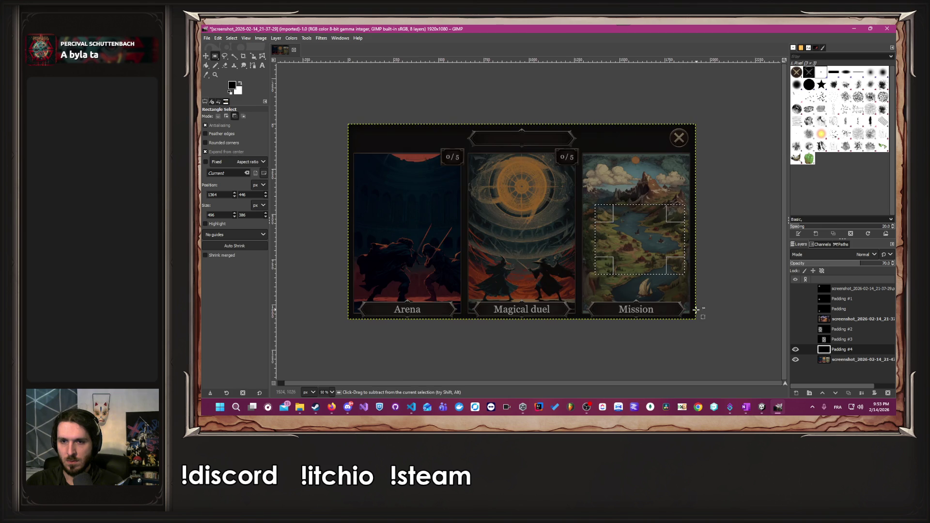
scroll(685, 274, "up", 10)
mouse_move(480, 206)
left_mouse_down()
mouse_move(463, 209)
mouse_move(650, 227)
left_mouse_up()
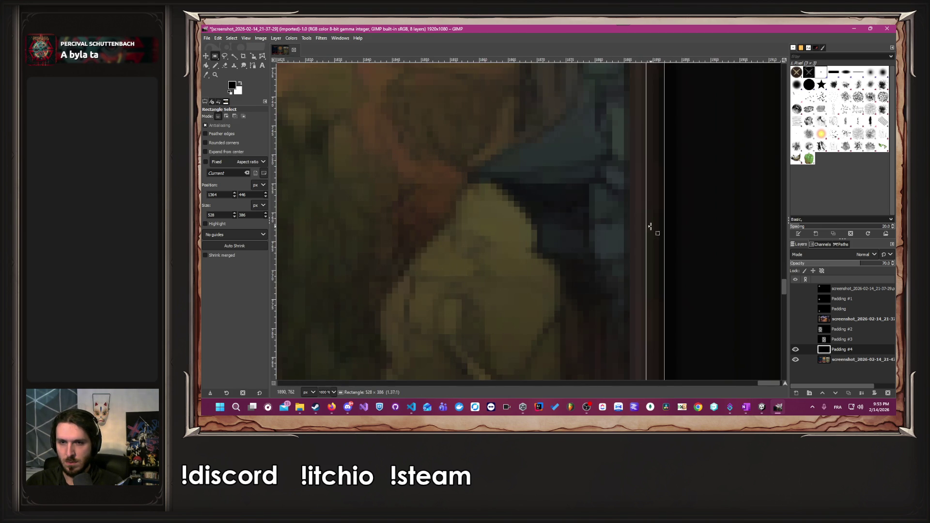
scroll(599, 215, "down", 5)
scroll(588, 162, "down", 8)
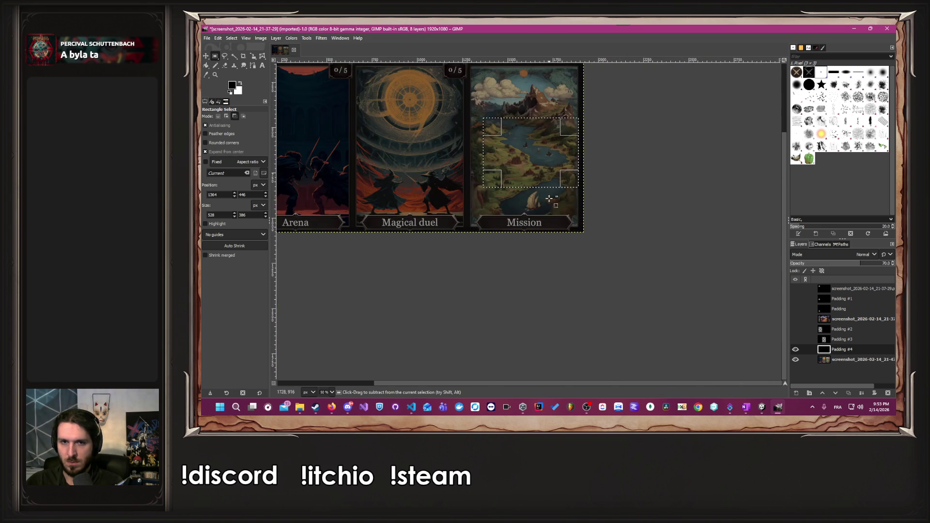
scroll(598, 209, "up", 3)
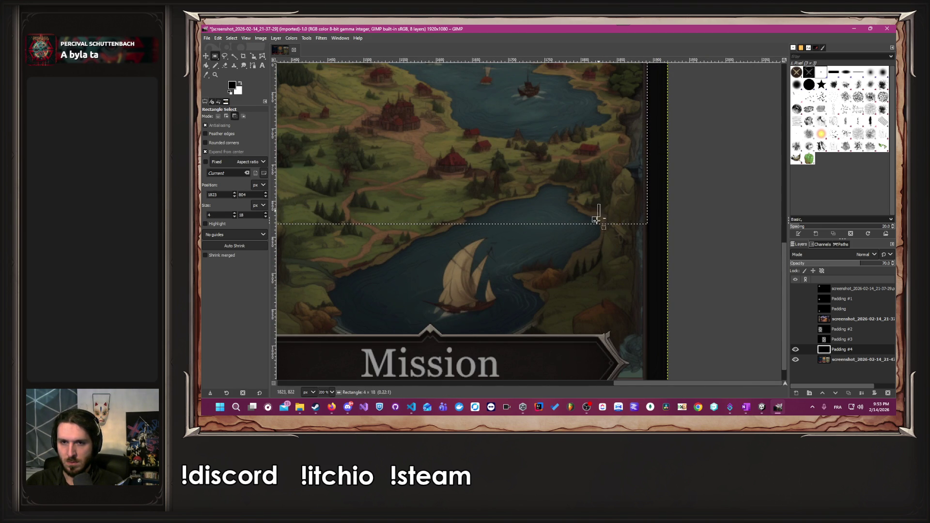
mouse_move(548, 208)
left_mouse_down()
mouse_move(562, 349)
mouse_move(613, 310)
left_mouse_up()
scroll(612, 310, "down", 4)
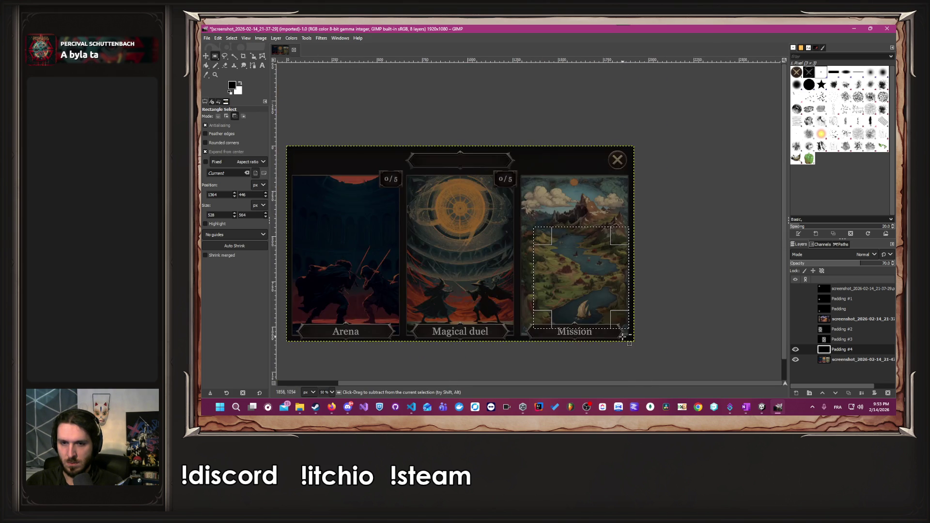
scroll(613, 311, "up", 10)
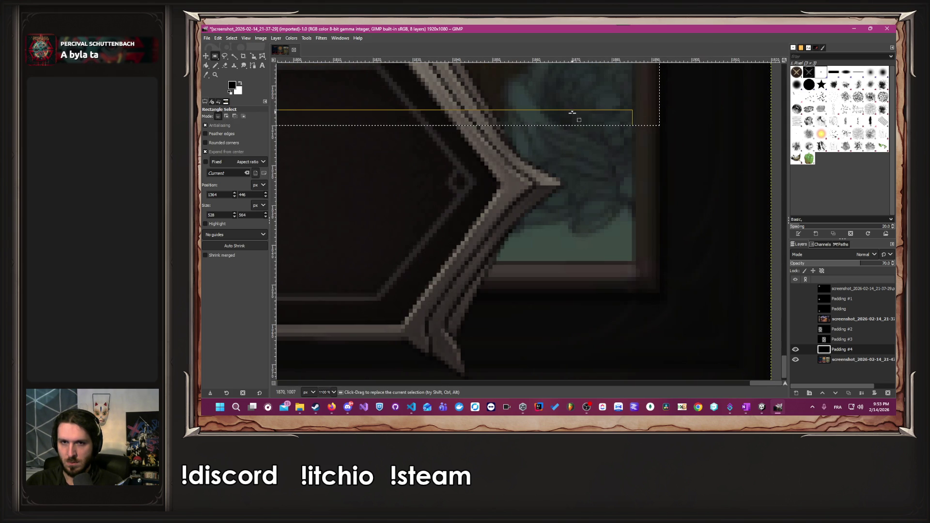
left_click_drag(575, 116, 561, 284)
scroll(535, 208, "down", 6)
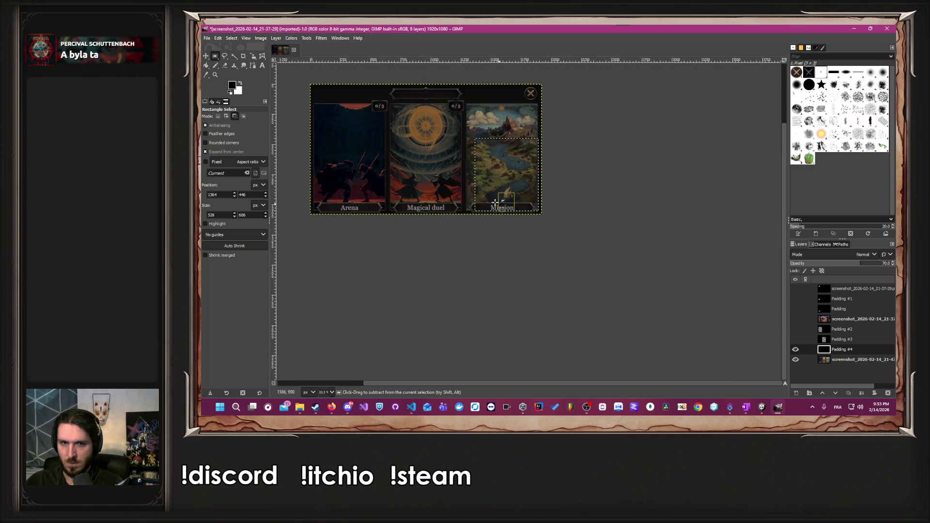
scroll(533, 208, "up", 5)
Align the selection's left and top edges to the Mission card, then deselect after the cutout.
left_click_drag(594, 212, 474, 223)
scroll(513, 216, "up", 4)
scroll(513, 217, "up", 4)
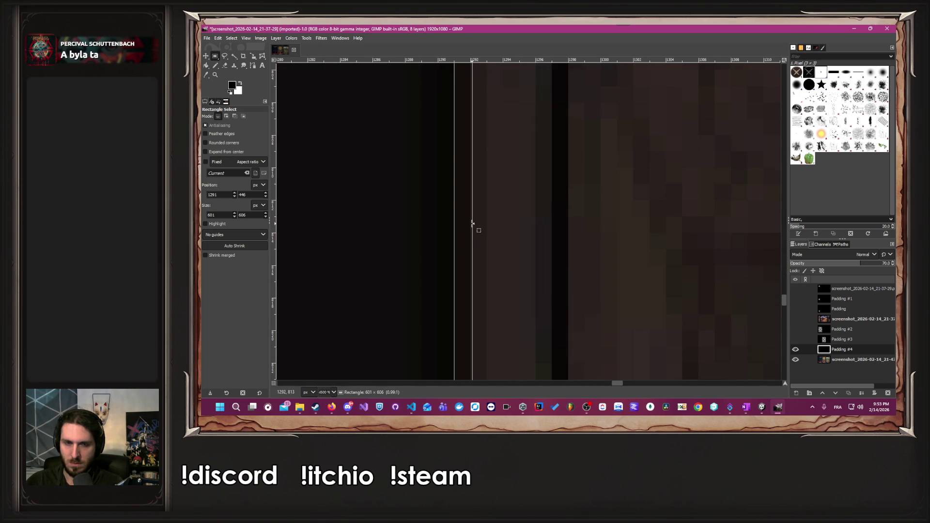
scroll(472, 223, "down", 10)
scroll(672, 122, "down", 6)
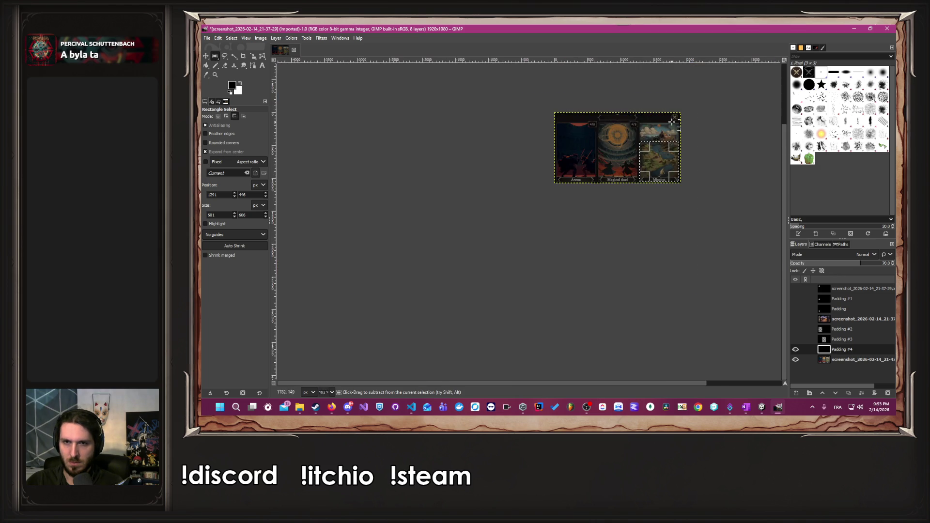
scroll(672, 122, "up", 5)
left_click_drag(626, 233, 626, 94)
scroll(521, 89, "up", 2)
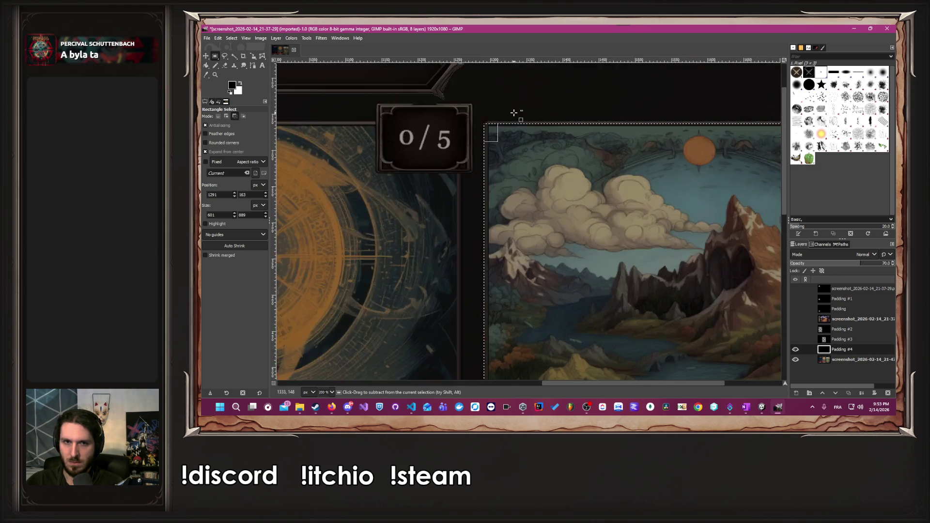
scroll(515, 113, "up", 4)
left_click_drag(508, 139, 477, 155)
scroll(478, 158, "down", 9)
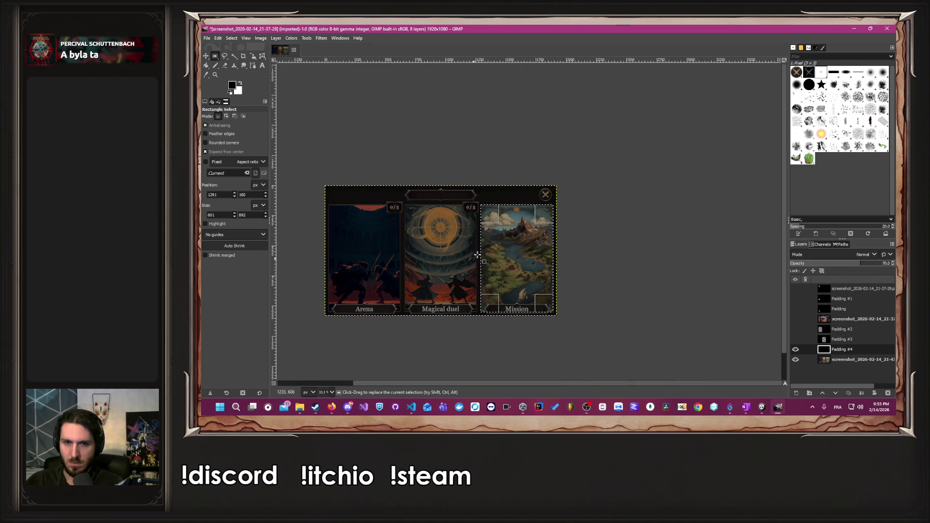
left_click(624, 251)
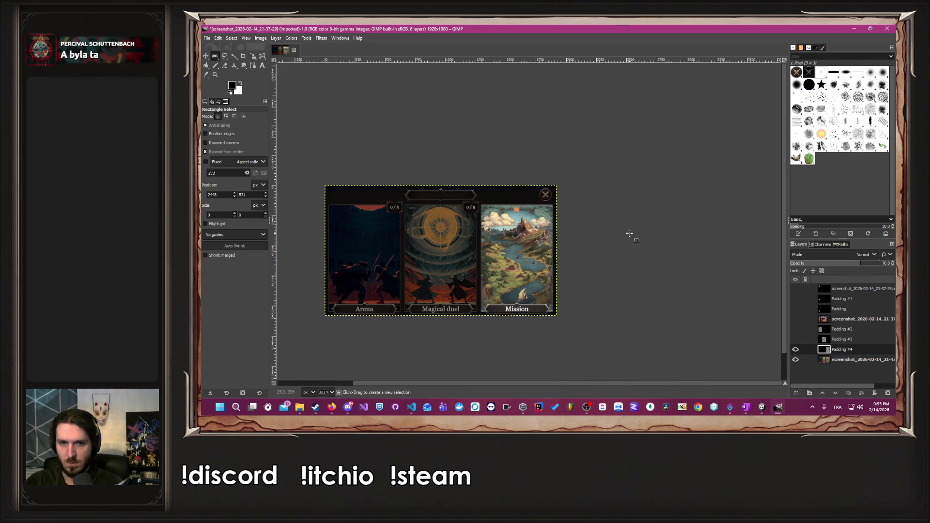
scroll(630, 233, "down", 2)
scroll(613, 382, "left", 3)
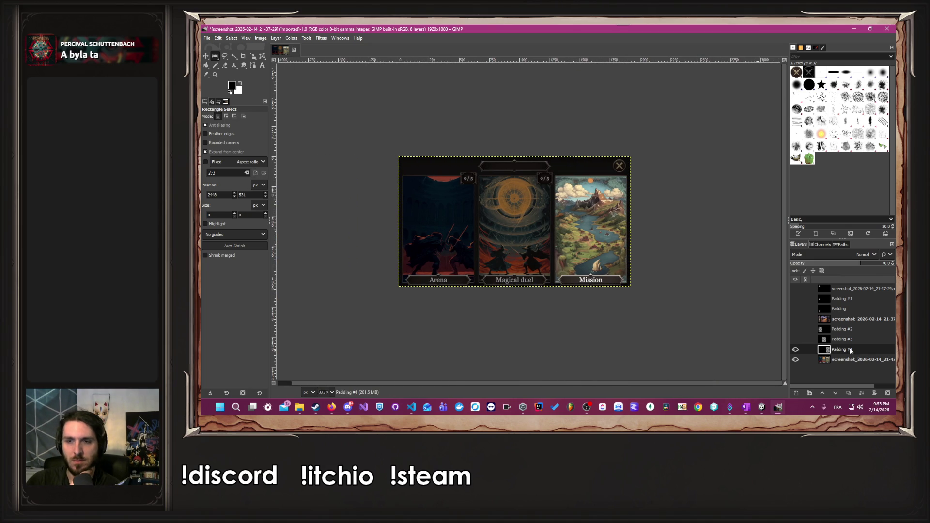
Turn off Padding #4, #3, #2 and the screenshot layer, then switch back to Unity.
left_click(795, 349)
left_click(795, 340)
left_click(796, 340)
left_click(795, 330)
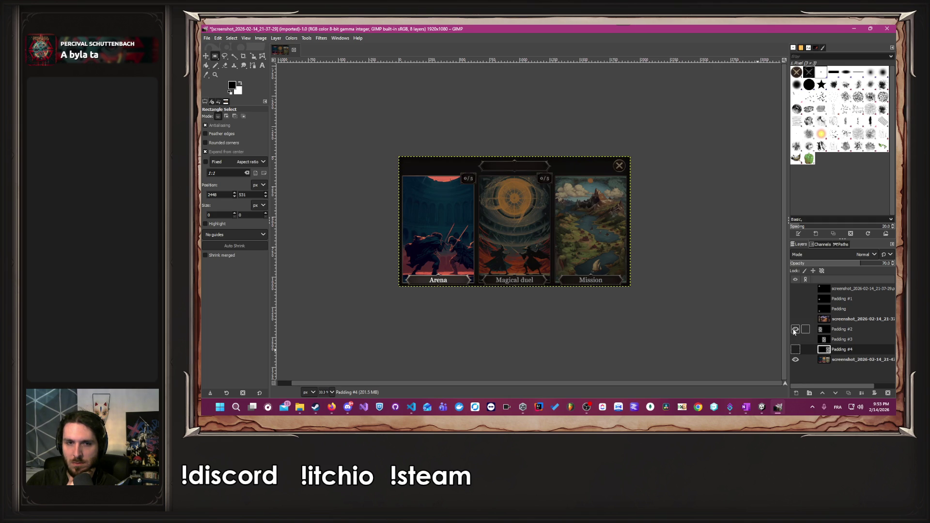
left_click(795, 330)
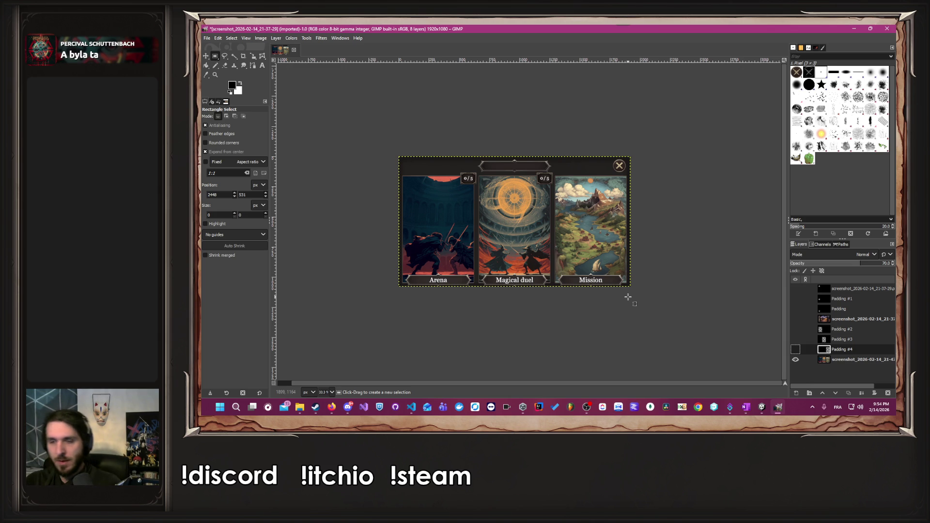
left_click(795, 359)
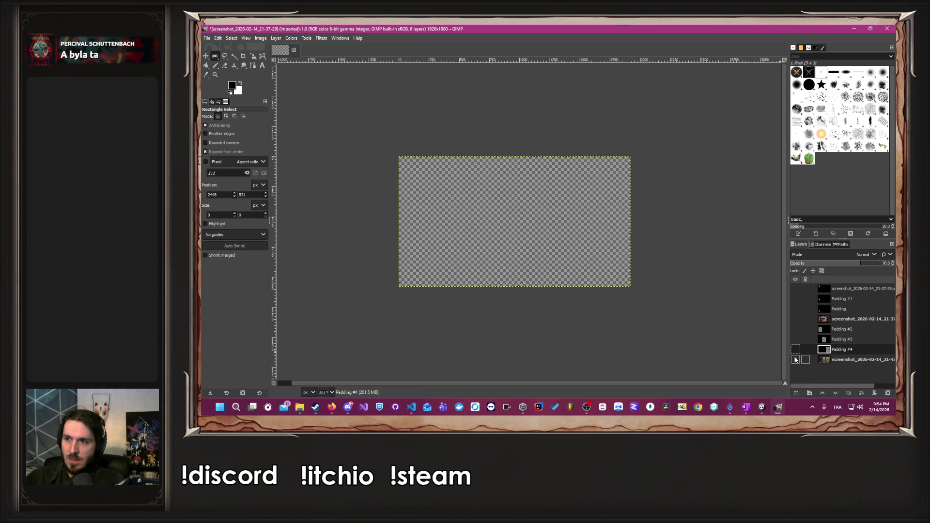
mouse_move(348, 409)
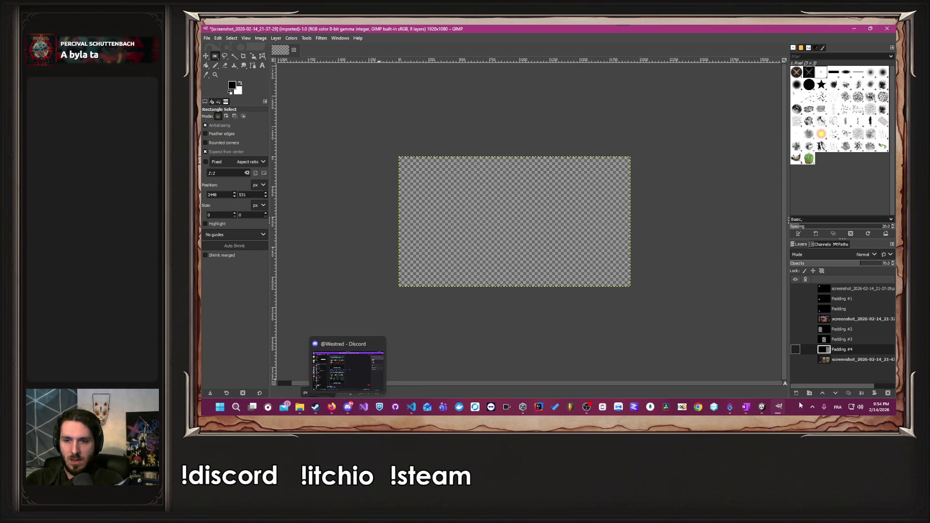
left_click(762, 407)
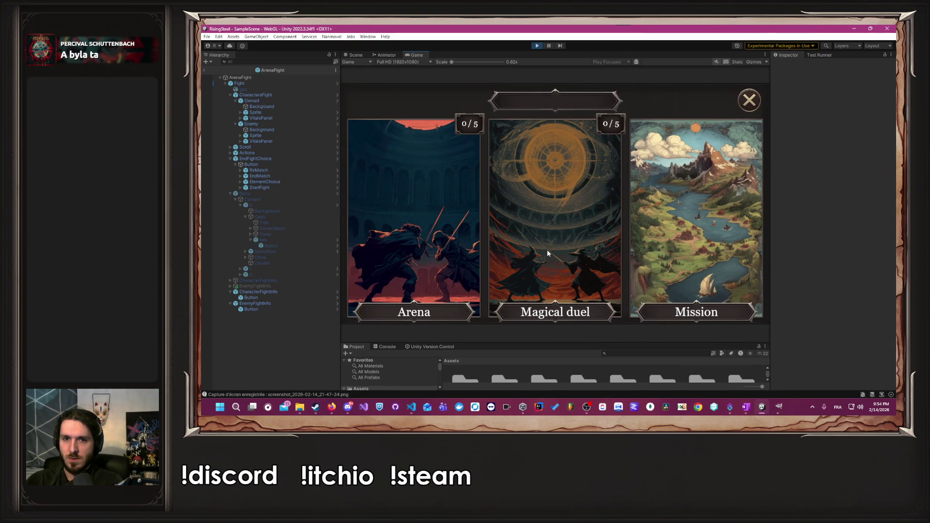
Exit play mode in Unity and switch over to Visual Studio Code.
left_click(539, 46)
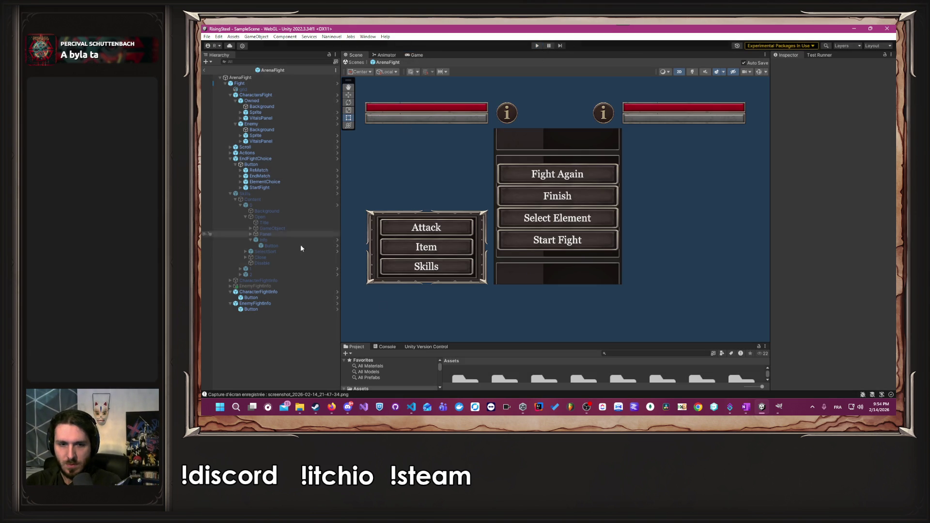
left_click(412, 407)
scroll(305, 234, "up", 5)
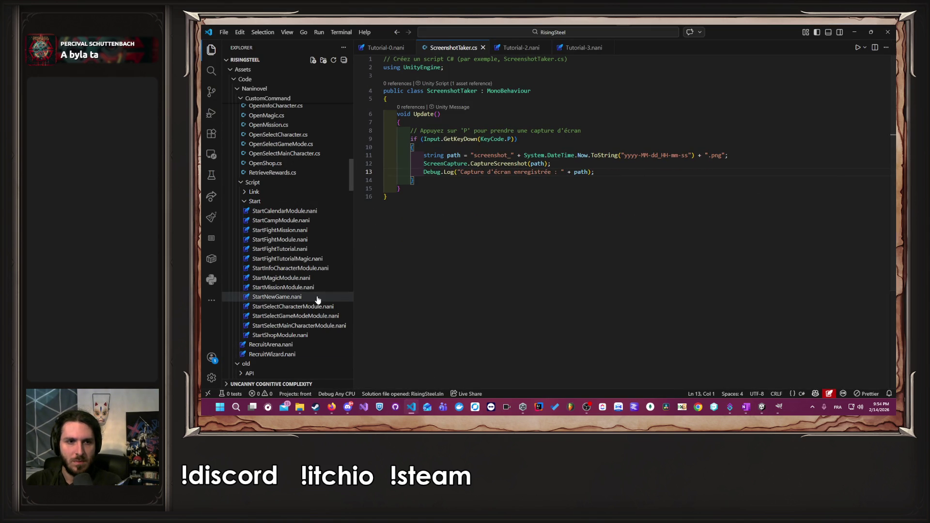
left_click(305, 222)
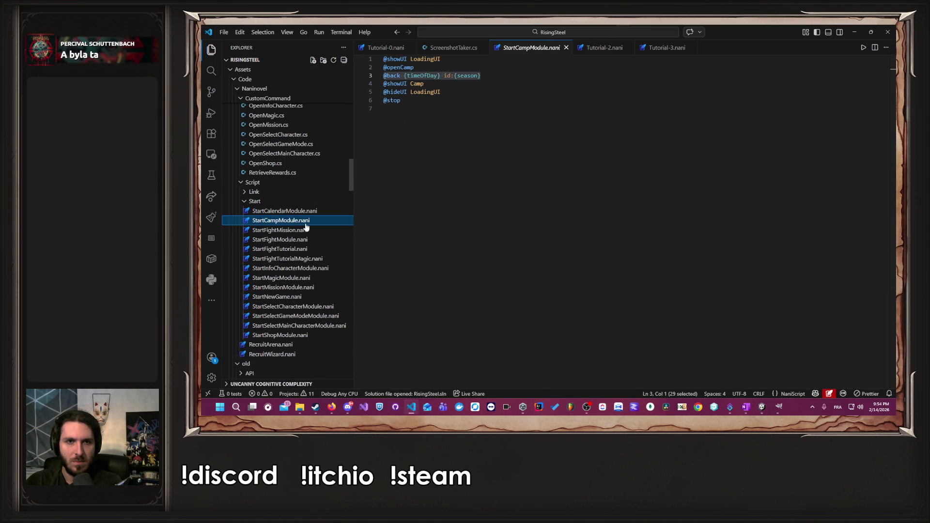
left_click(488, 82)
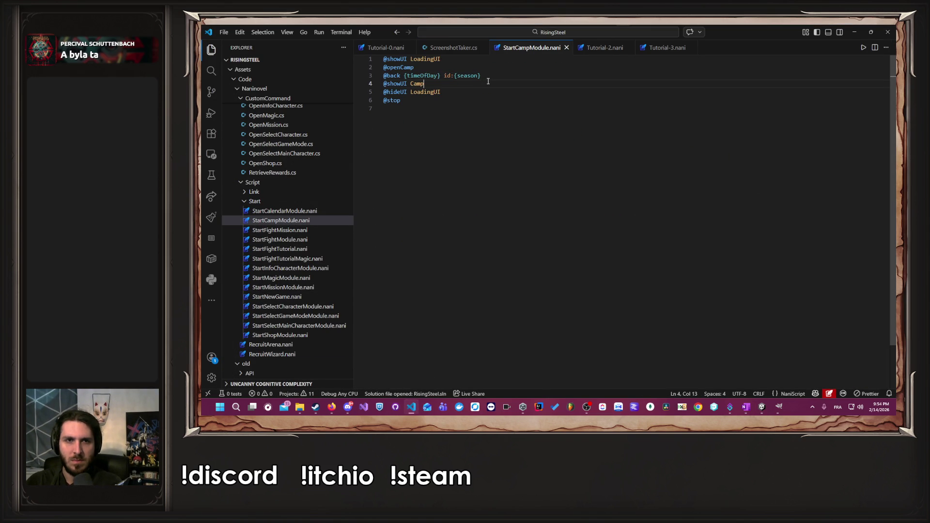
left_click_drag(447, 83, 382, 84)
key("ctrl+c")
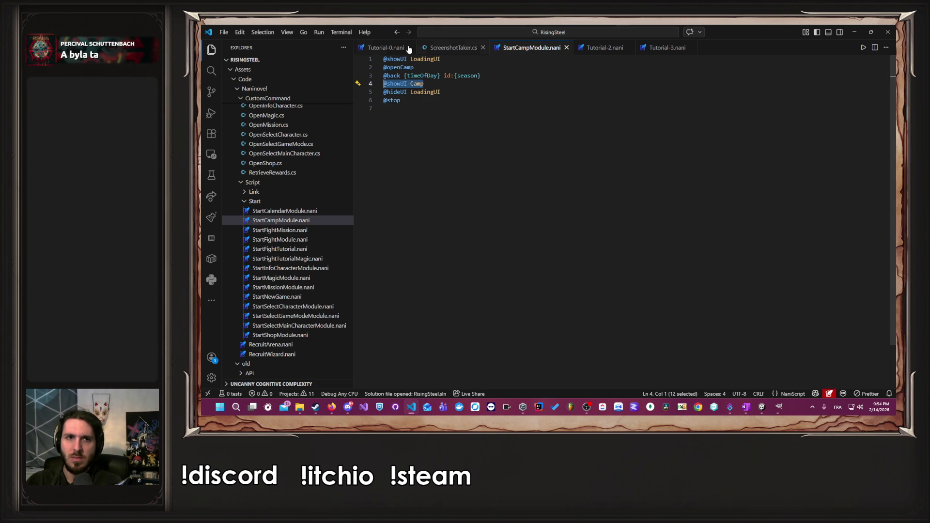
left_click(386, 47)
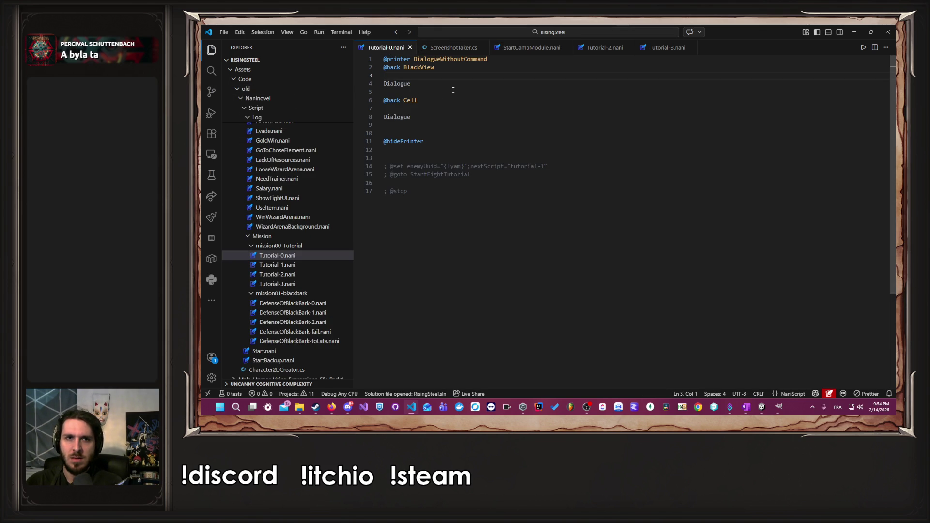
key("ctrl+v")
key("shift+Up")
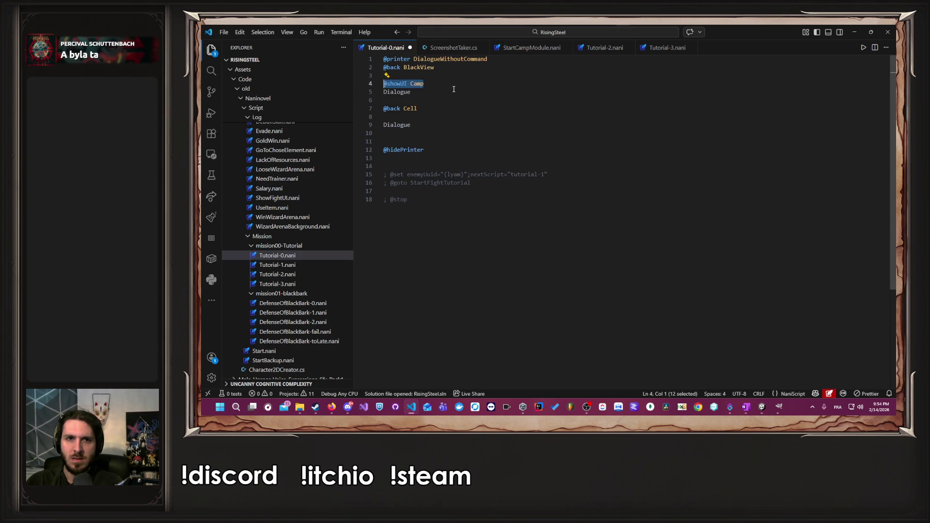
key("alt+Down")
key("alt+Down")
key("alt+Down")
key("Escape")
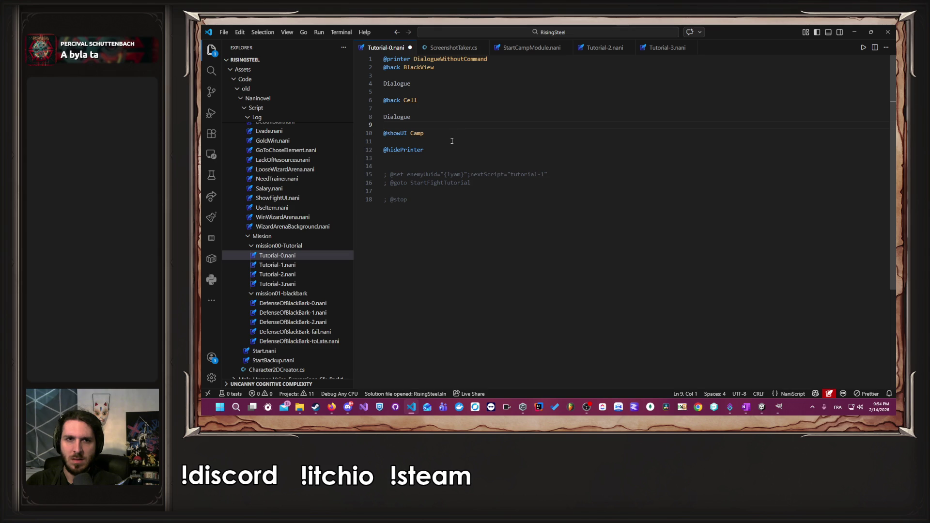
key("shift+Down")
key("shift+End")
key("Delete")
key("Return")
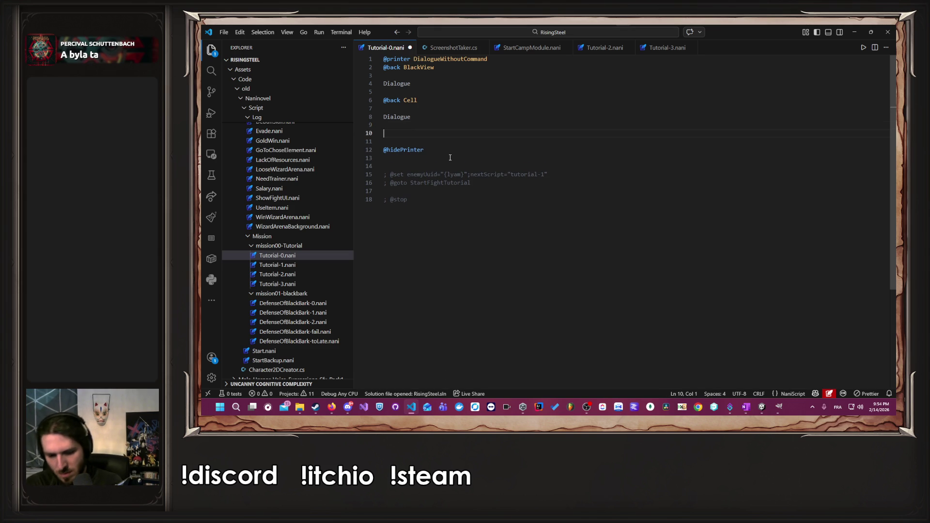
key("Return")
key("Tab")
key("ctrl+shift+Left")
type("Camp")
key("ctrl+s")
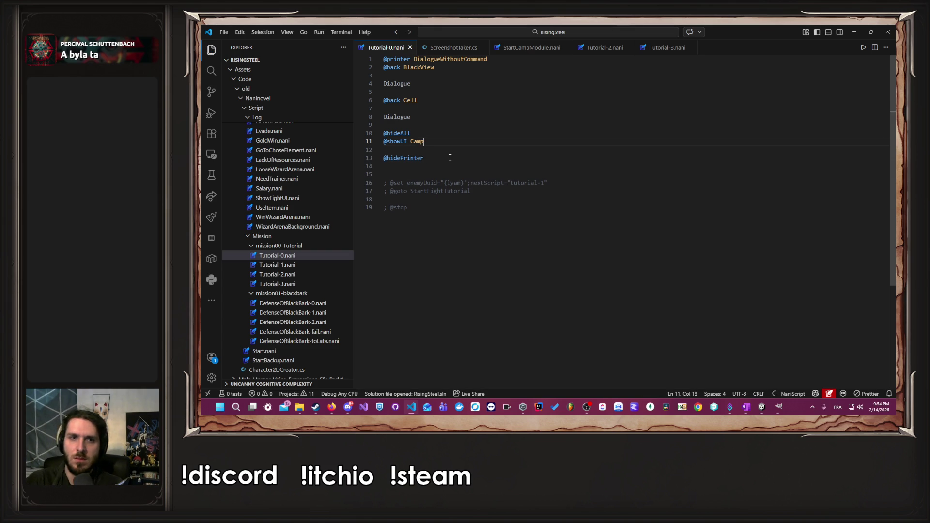
key("alt+Tab")
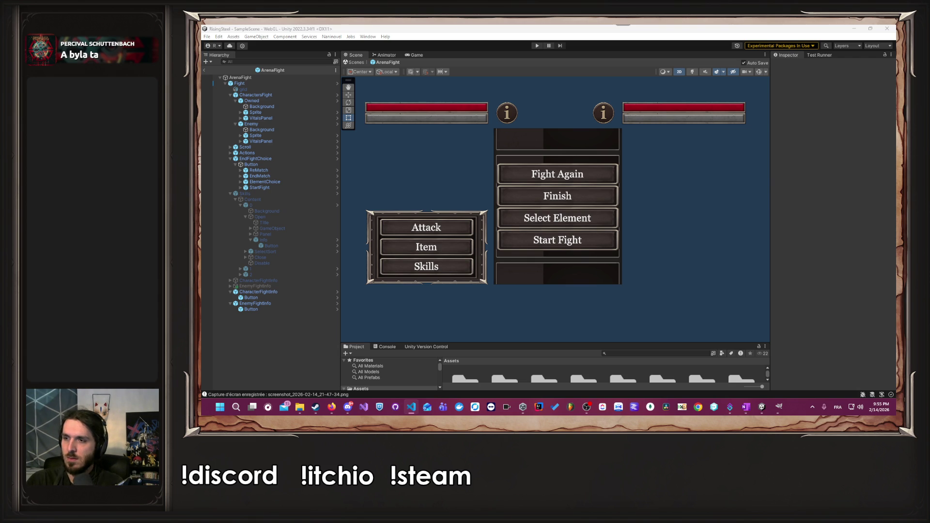
Enter Play mode, start a NEW GAME and submit a player name at the 'What is your name?' prompt.
left_click(536, 45)
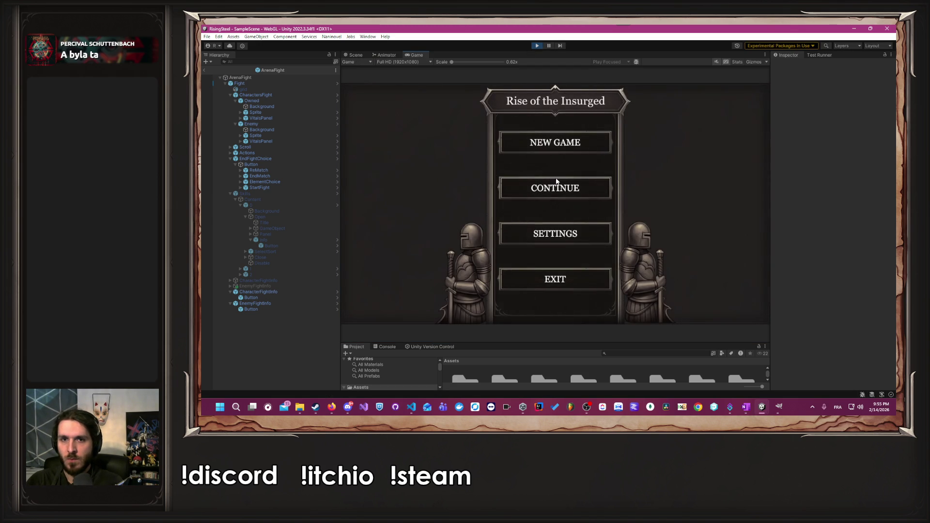
left_click(554, 143)
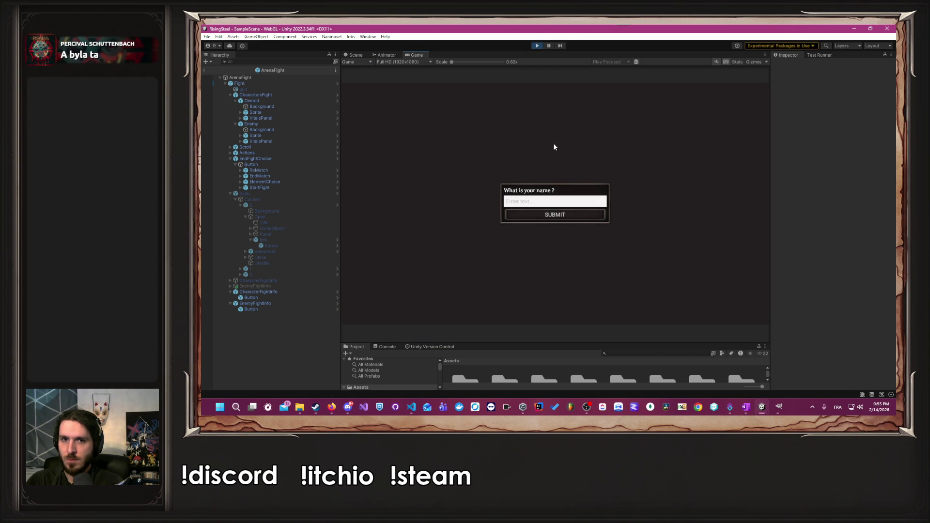
type("Albert")
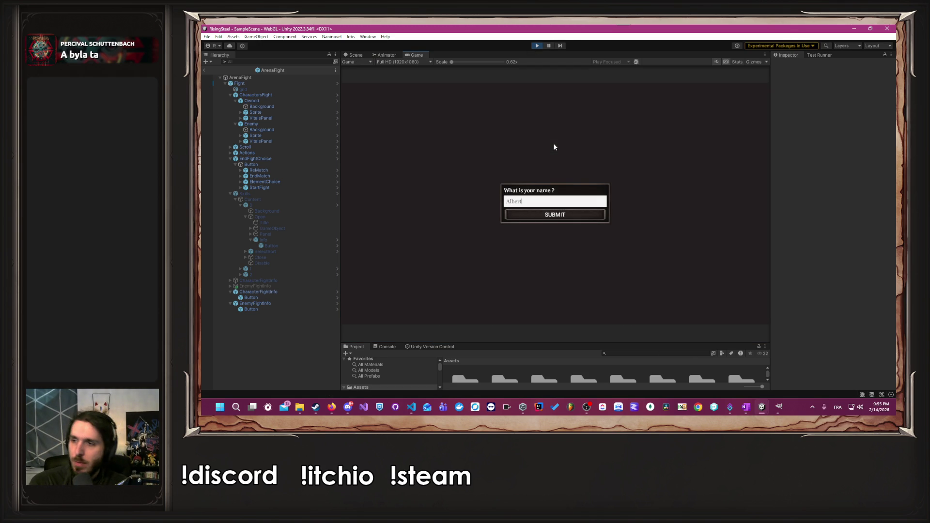
key("Return")
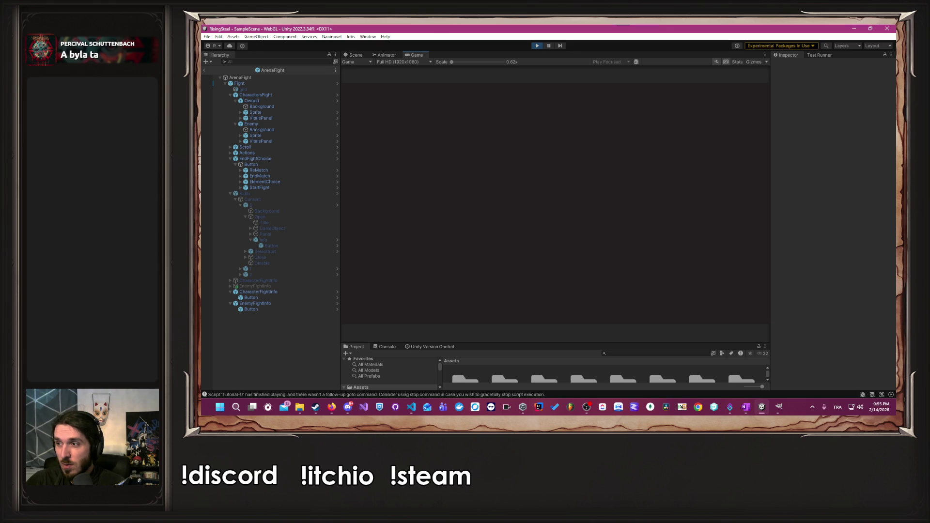
key("alt+Tab")
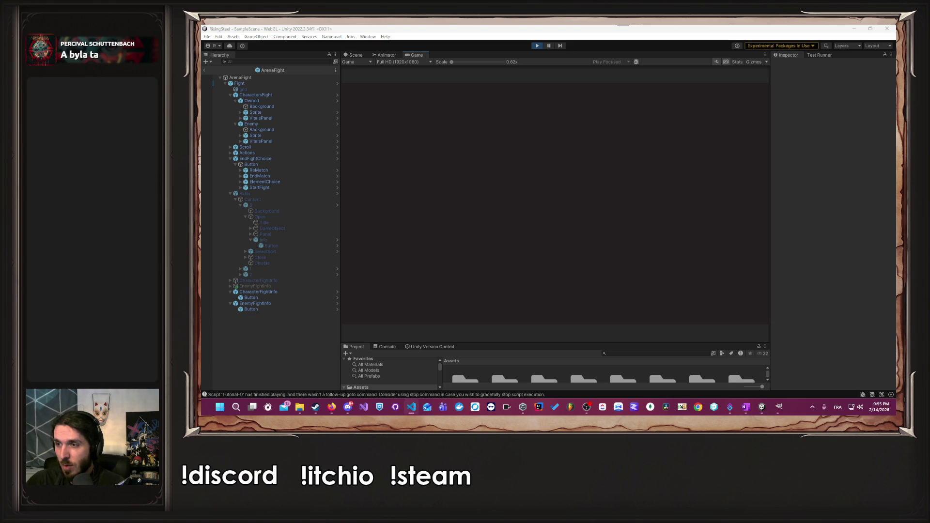
Expand DontDestroyOnLoad > Naninovel<Runtime> > UI > Camp and activate the inner Camp child object.
left_click(204, 69)
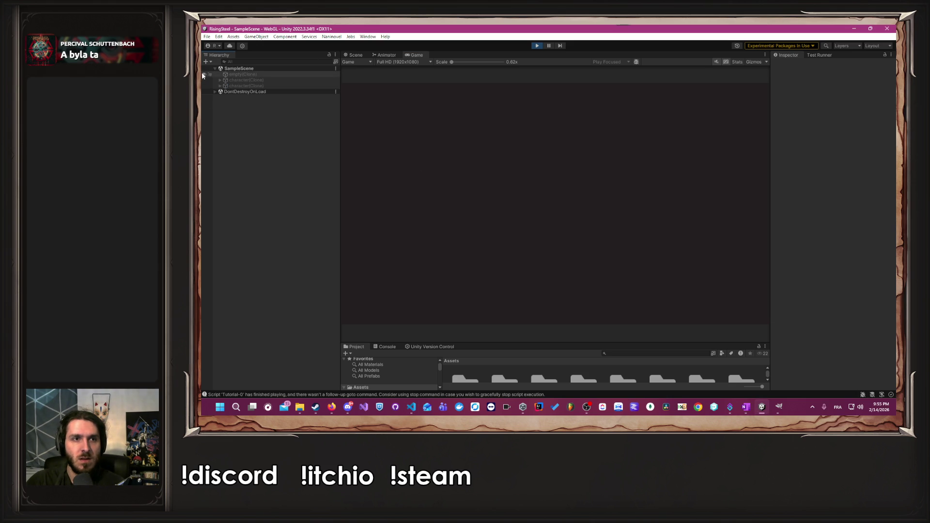
left_click(214, 92)
left_click(220, 97)
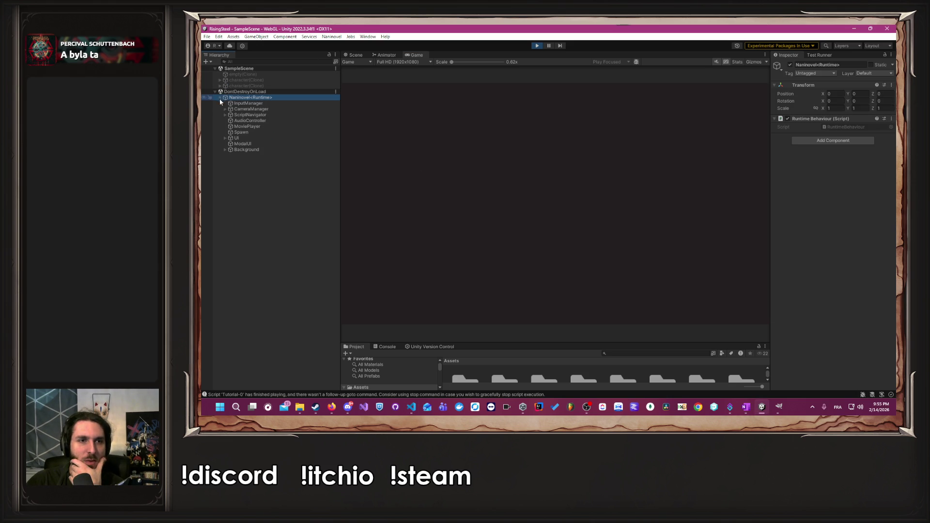
left_click(224, 138)
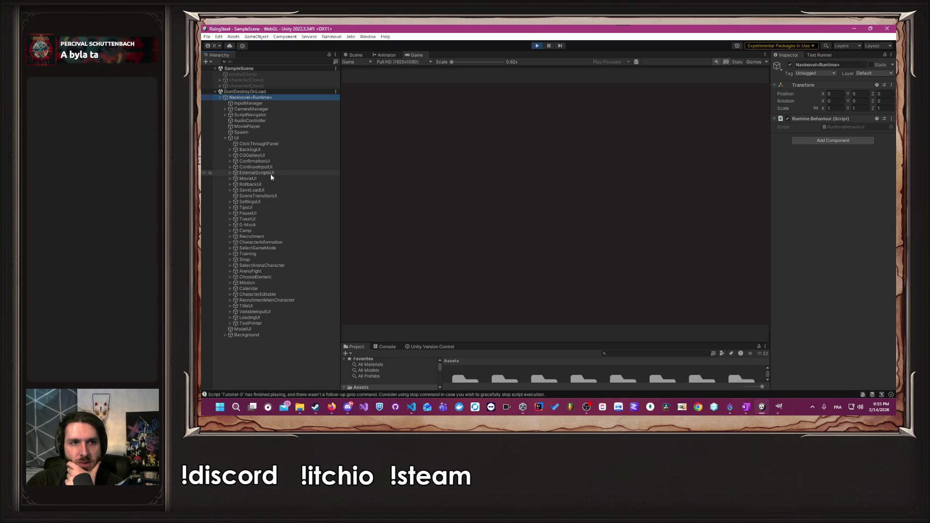
left_click(271, 231)
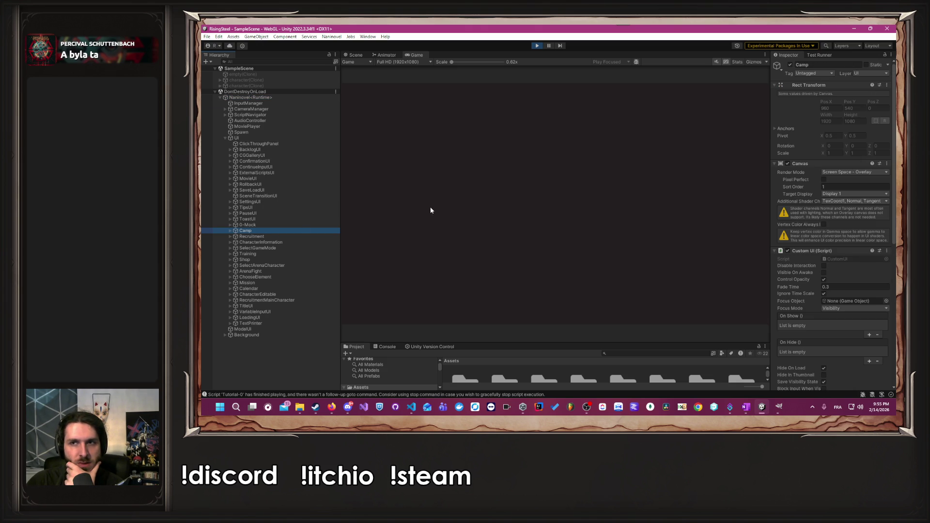
left_click(229, 231)
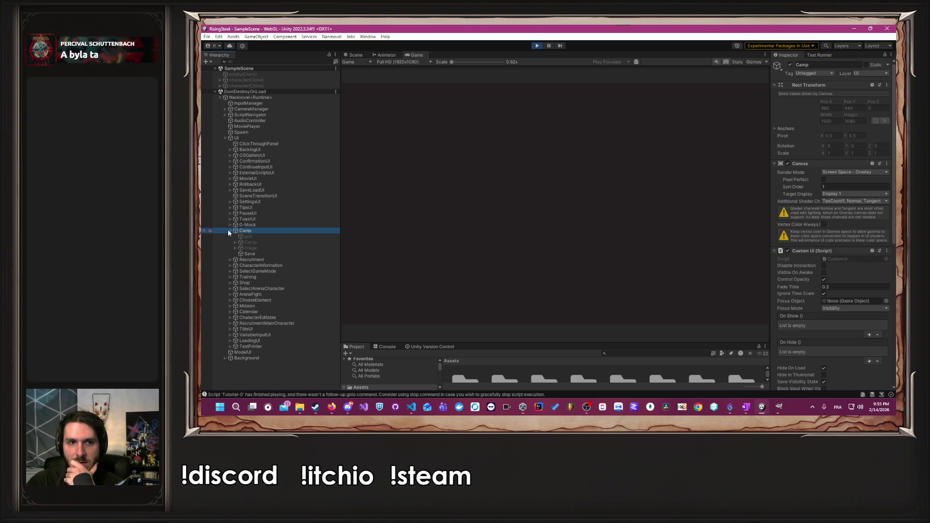
left_click(266, 243)
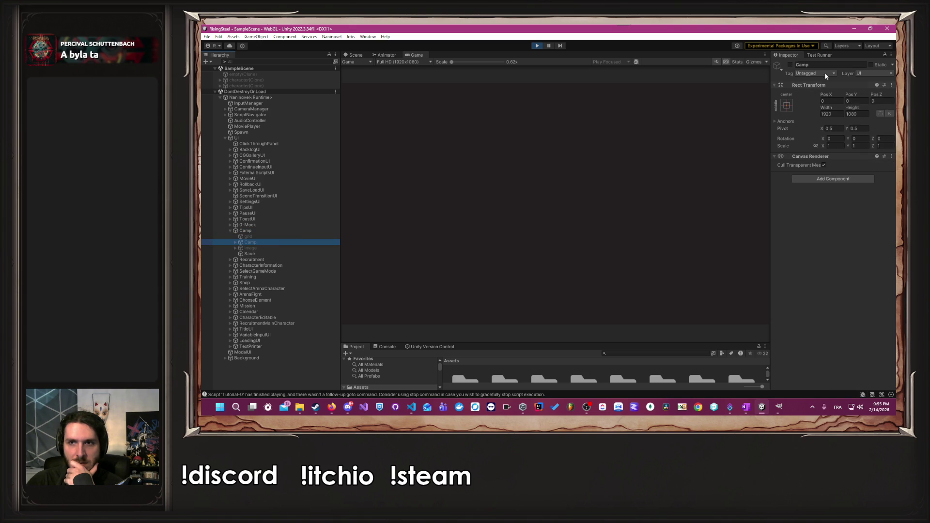
left_click(790, 65)
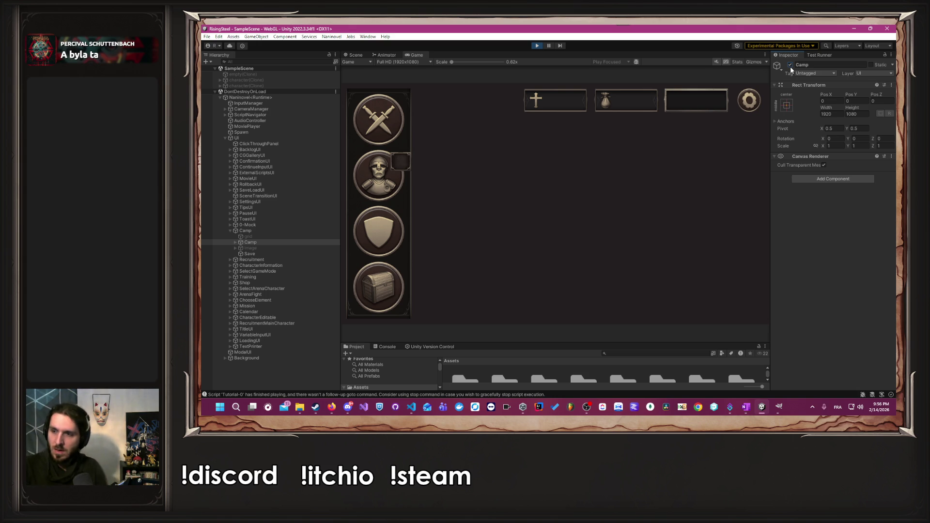
Stop Play mode once the camp screen with its side icons and resource bar appears.
left_click(796, 66)
key("Escape")
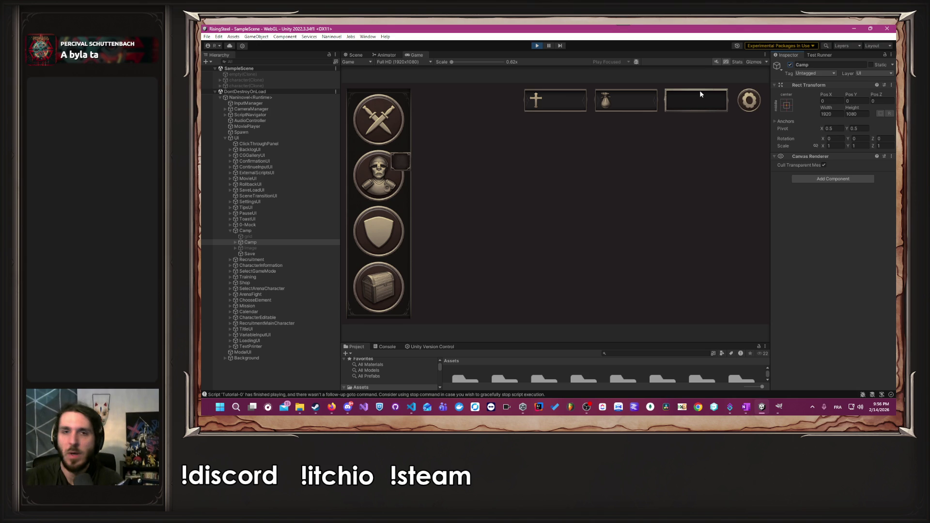
left_click(538, 45)
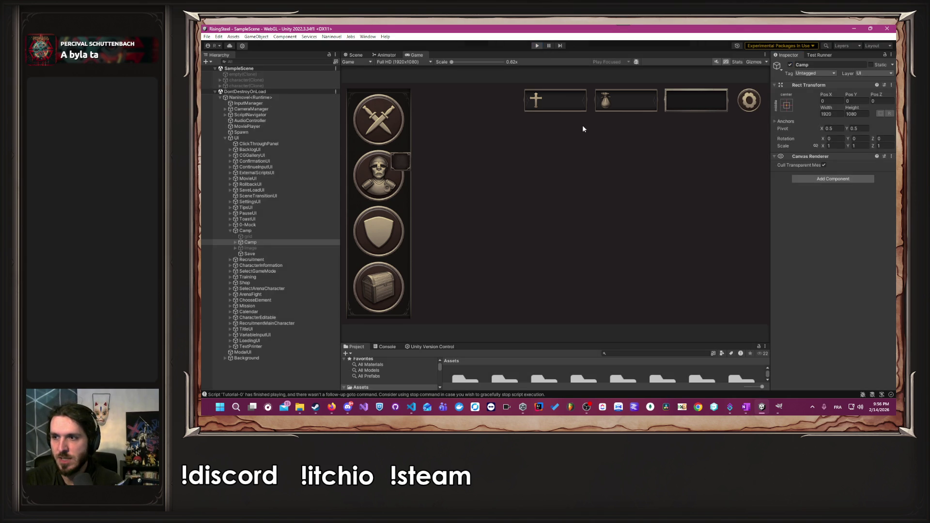
key("alt+Tab")
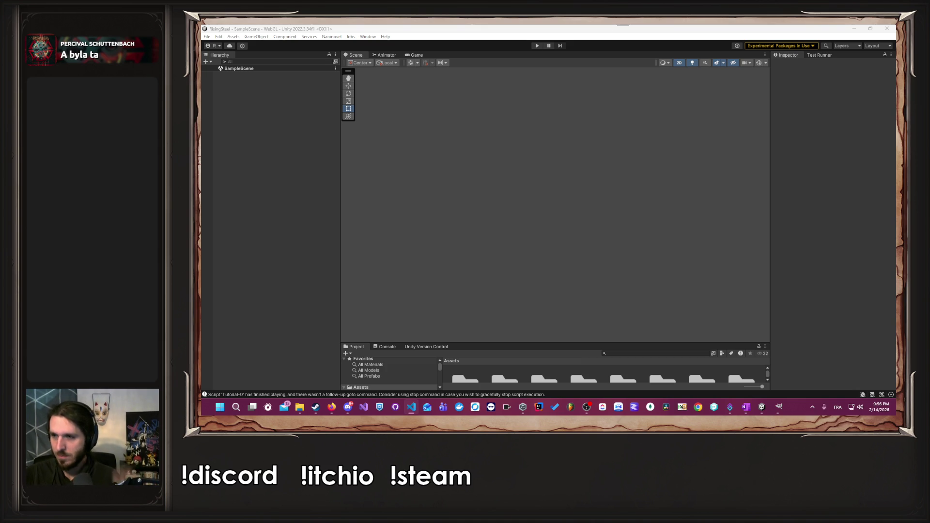
Browse the Project panel to the Code/Module/Camp/UI/Scene/05-pages folder.
left_click(691, 195)
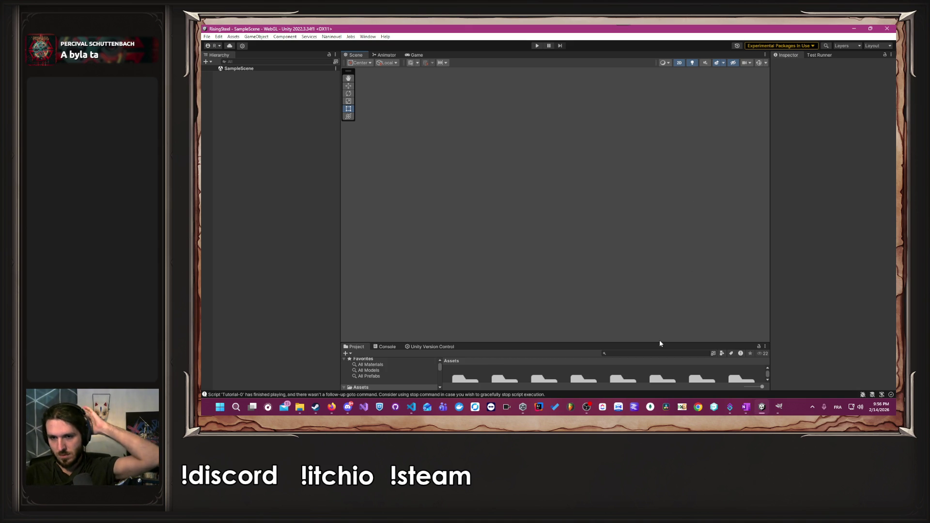
left_click_drag(663, 341, 662, 158)
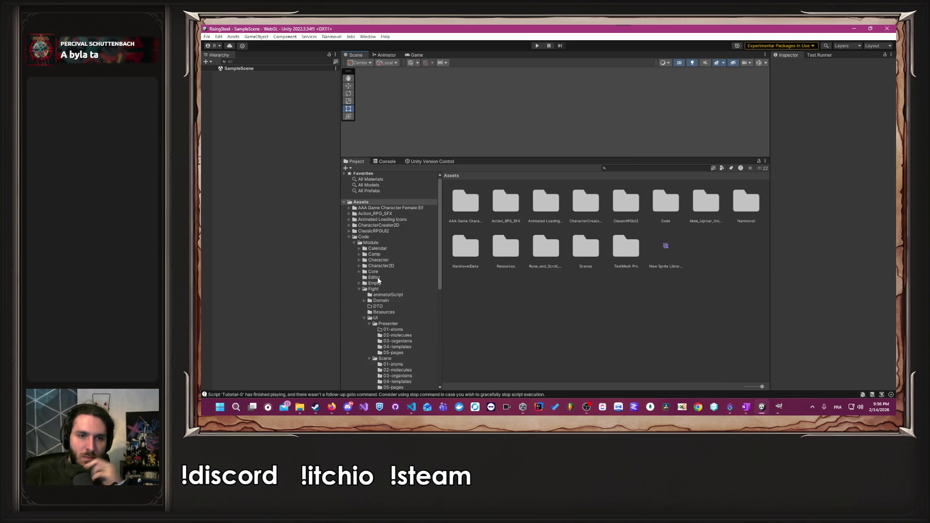
left_click(359, 289)
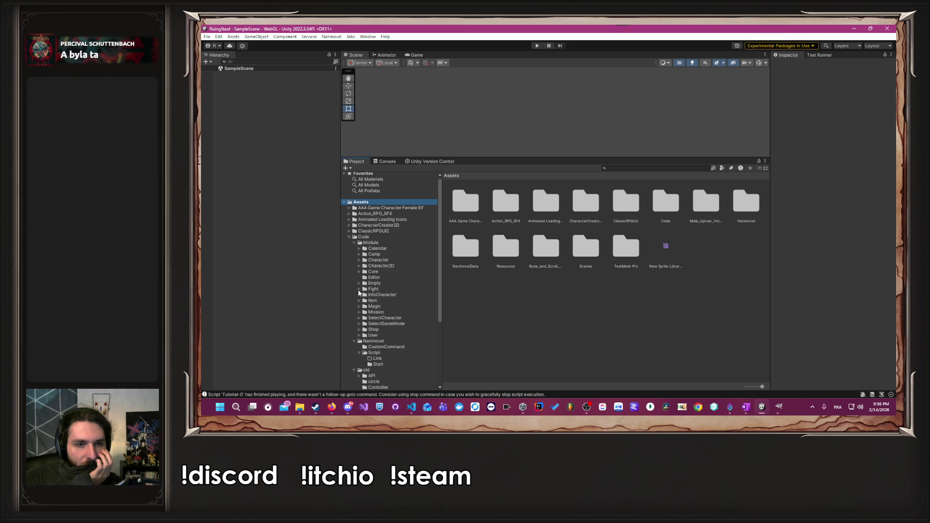
left_click(359, 255)
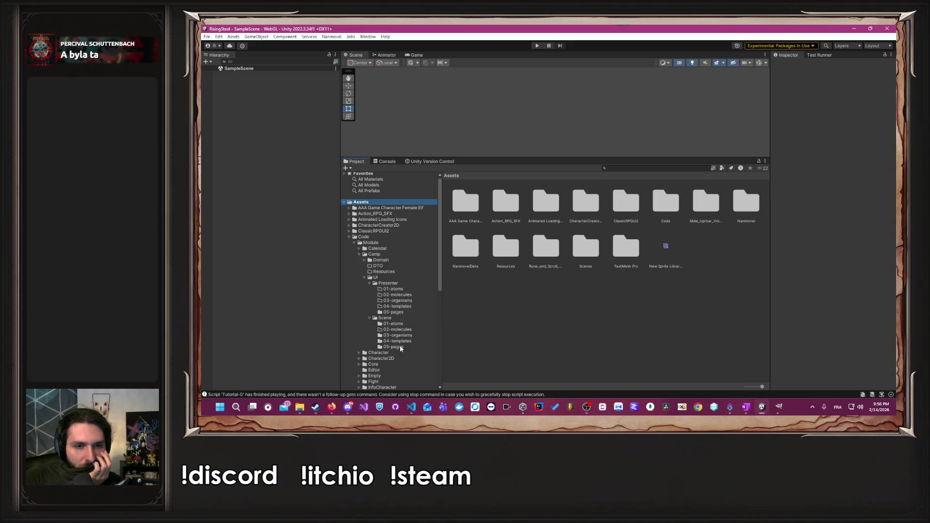
left_click(393, 347)
Duplicate the Camp page prefab and rename the copy CampTutorial.
left_click(468, 200)
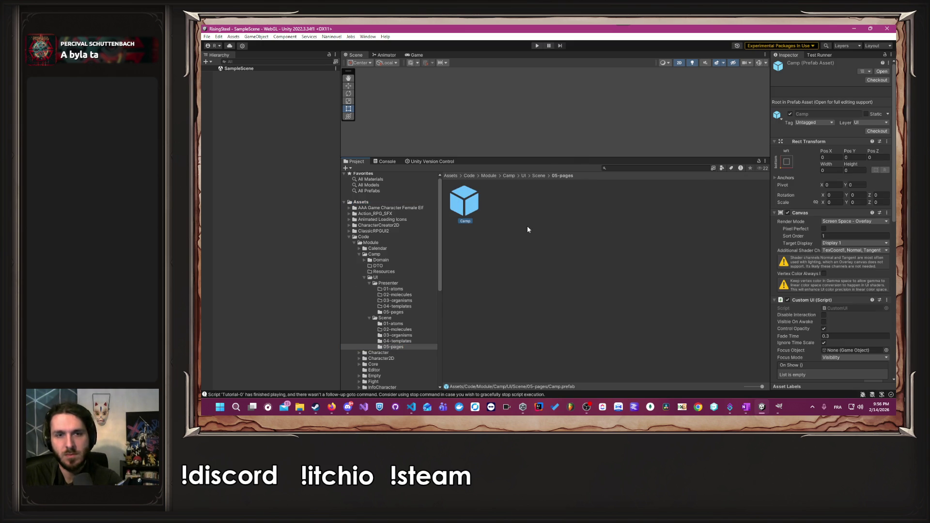
key("ctrl+d")
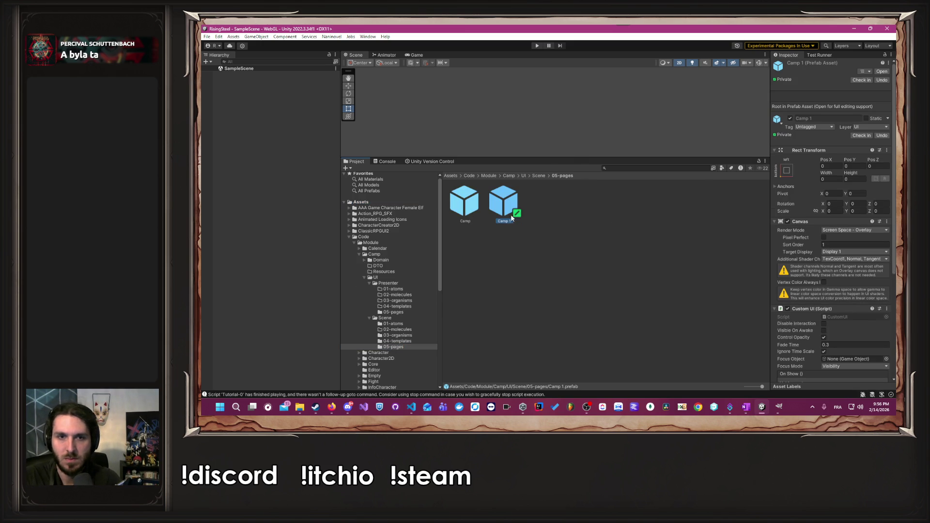
right_click(509, 204)
left_click(536, 221)
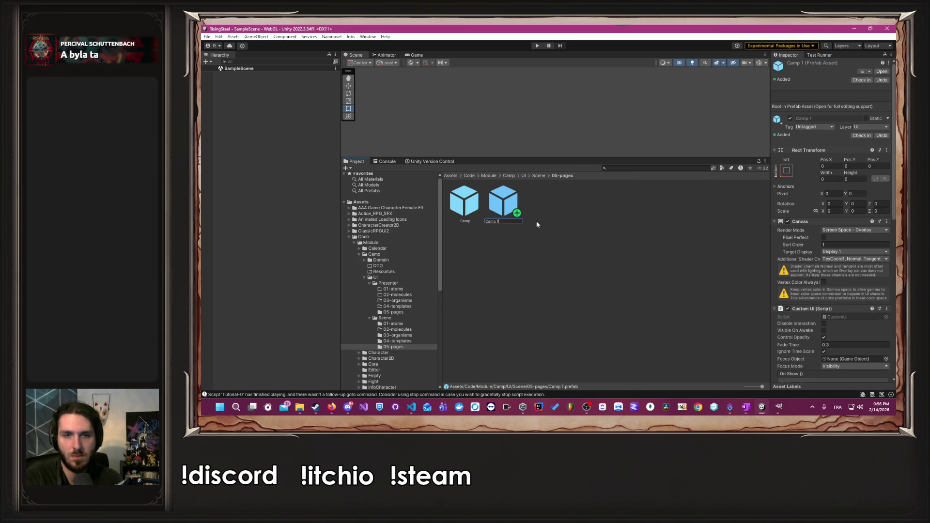
type("al")
key("Return")
Open CampTutorial in prefab mode and expand Camp to show LeftMenu and Head.
left_click_drag(569, 158, 569, 268)
double_click(502, 320)
scroll(556, 160, "up", 2)
scroll(393, 146, "up", 3)
left_click(225, 89)
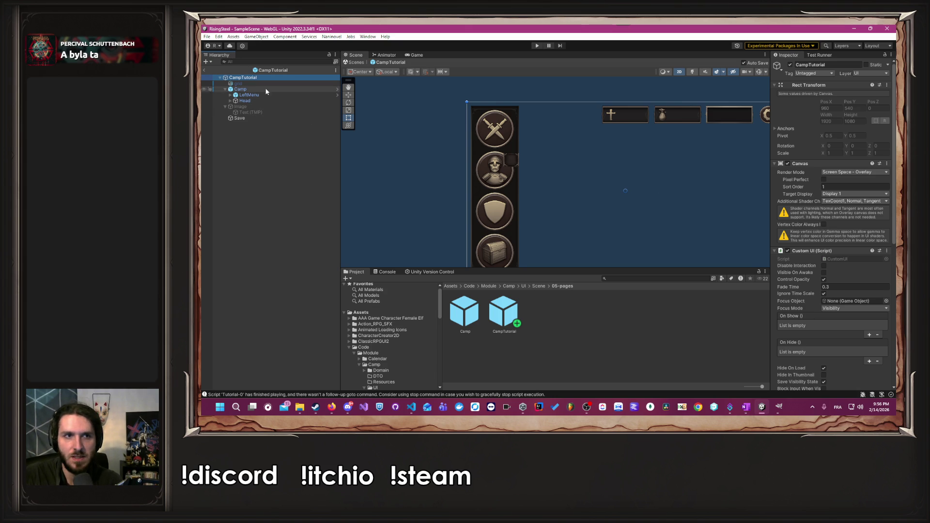
Remove the P Camp (Script) and Screenshot Taker (Script) components from CampTutorial's root.
scroll(862, 286, "down", 10)
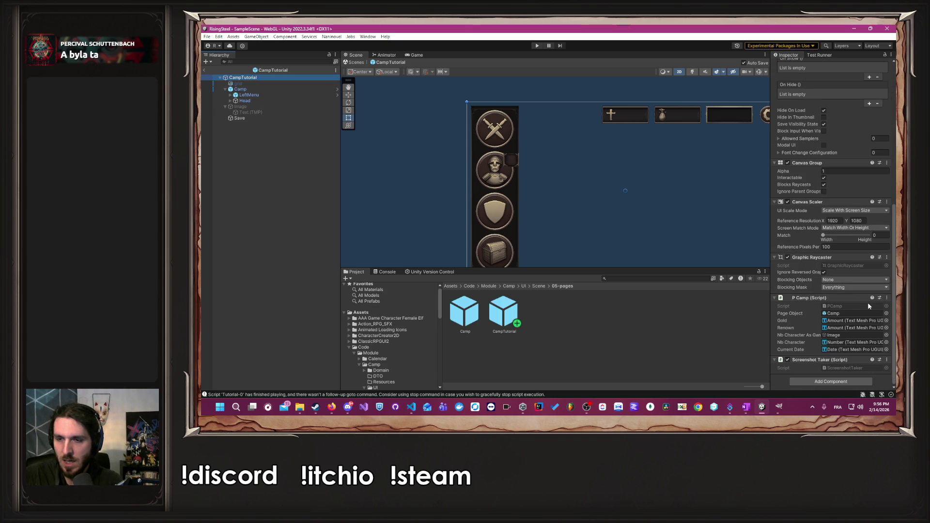
left_click(887, 298)
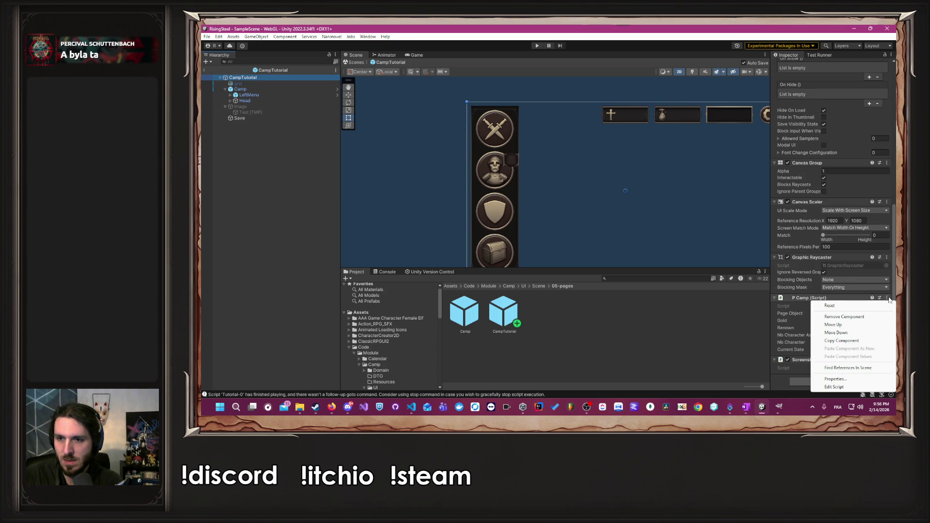
left_click(867, 318)
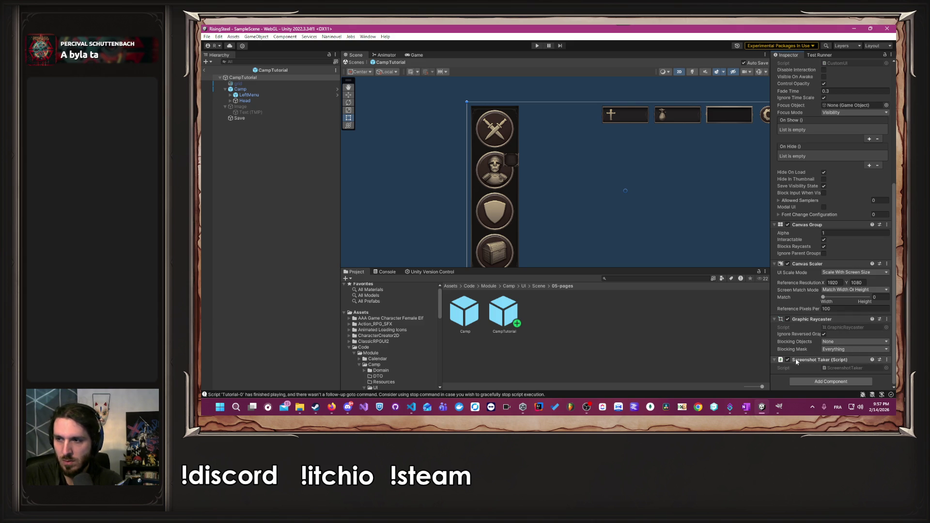
left_click(887, 361)
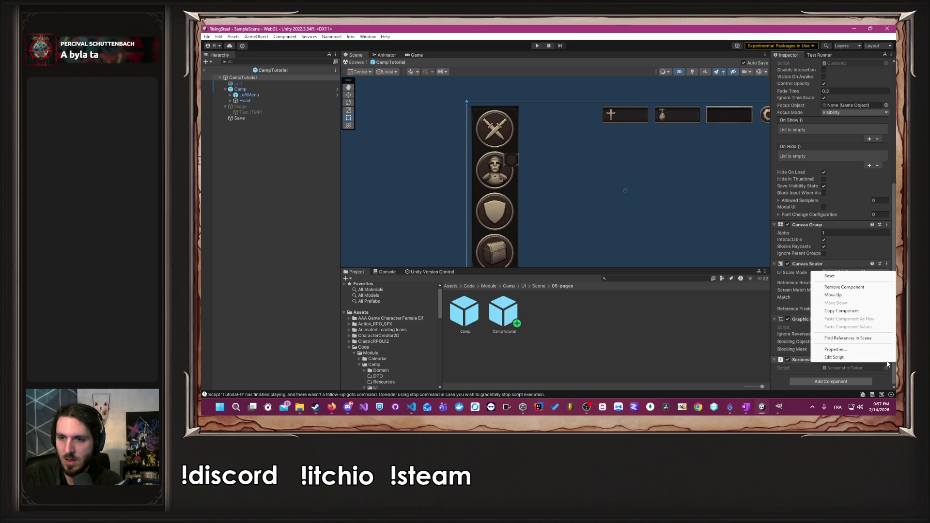
left_click(870, 296)
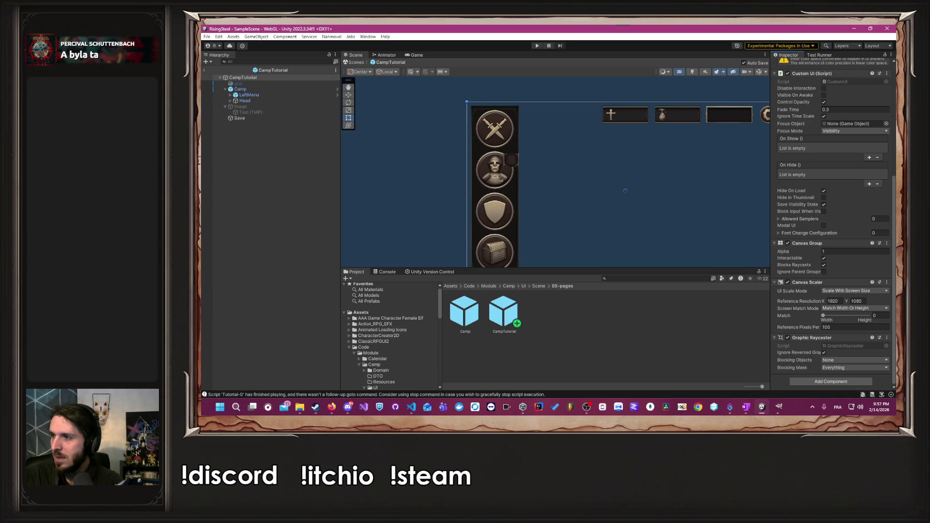
key("alt+Tab")
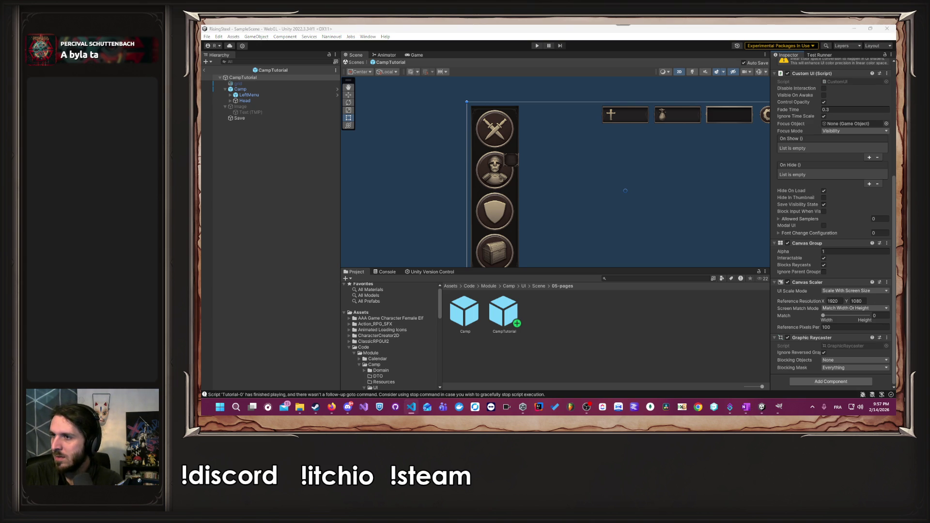
Deactivate the Head object so the top resource bar disappears.
mouse_move(566, 172)
left_mouse_down()
mouse_move(490, 152)
mouse_move(549, 154)
left_mouse_up()
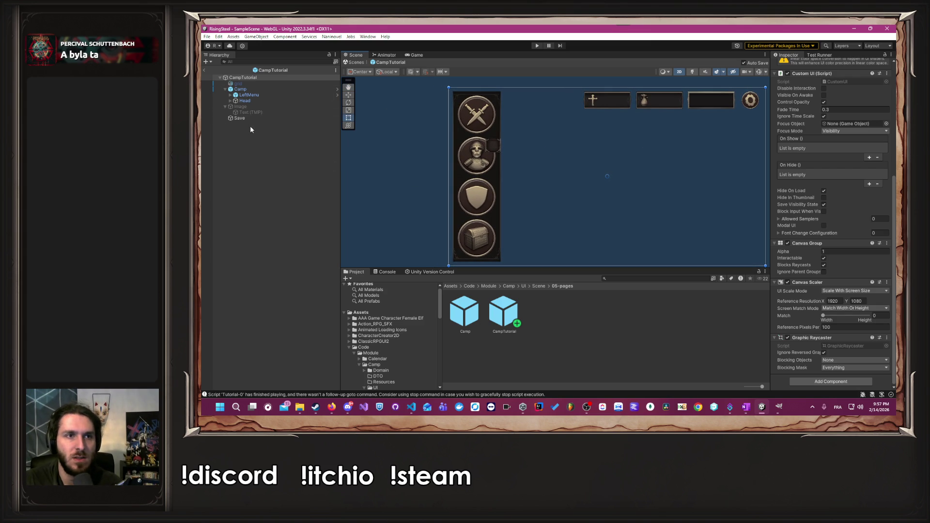
left_click(232, 102)
left_click(230, 101)
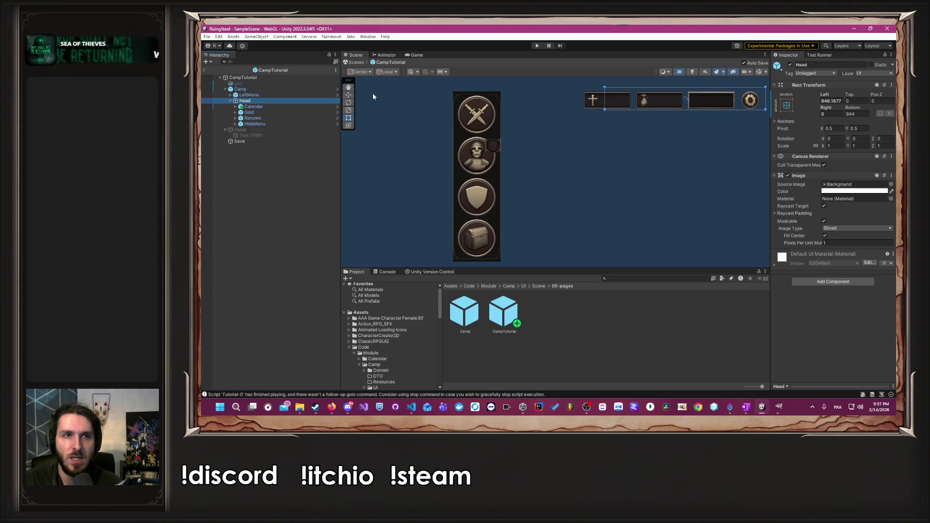
left_click(789, 65)
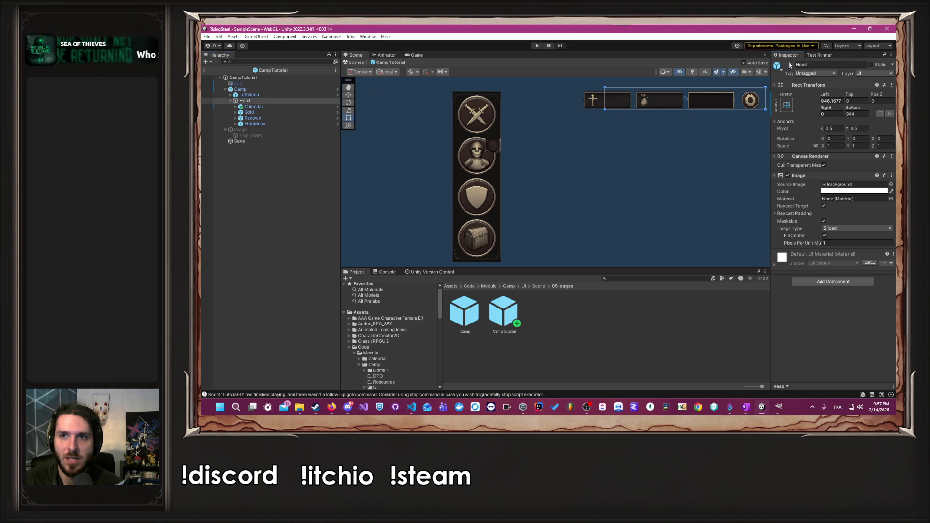
left_click(424, 150)
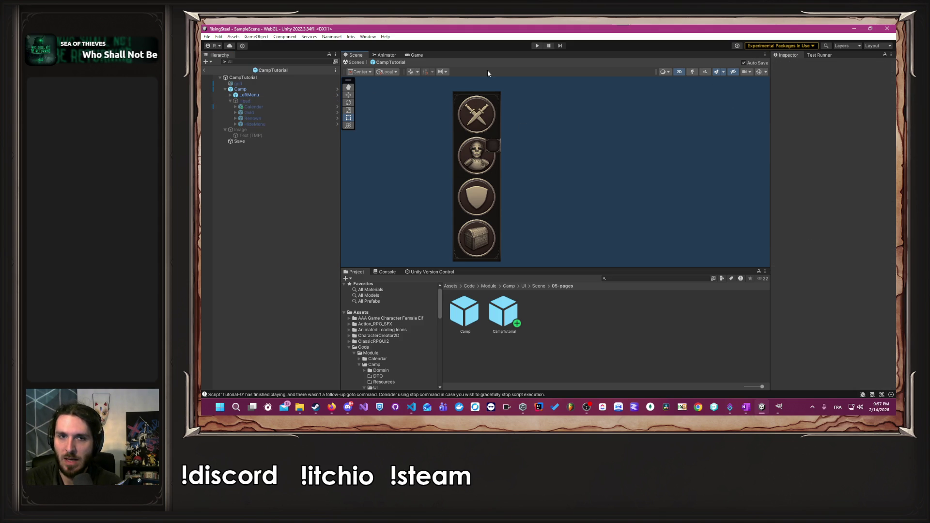
Expand LeftMenu and inspect the Recruitment button's Image object.
left_click(227, 96)
left_click(230, 95)
left_click(235, 106)
left_click(255, 118)
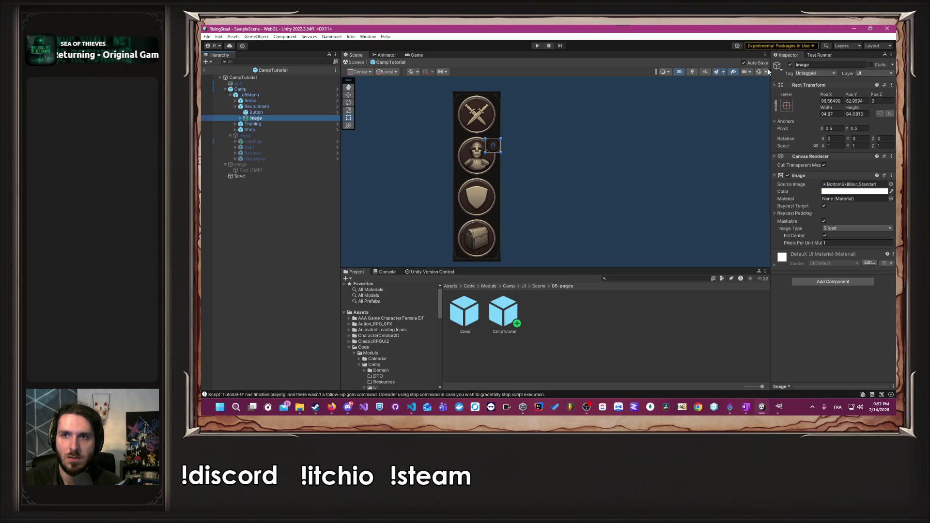
left_click(523, 159)
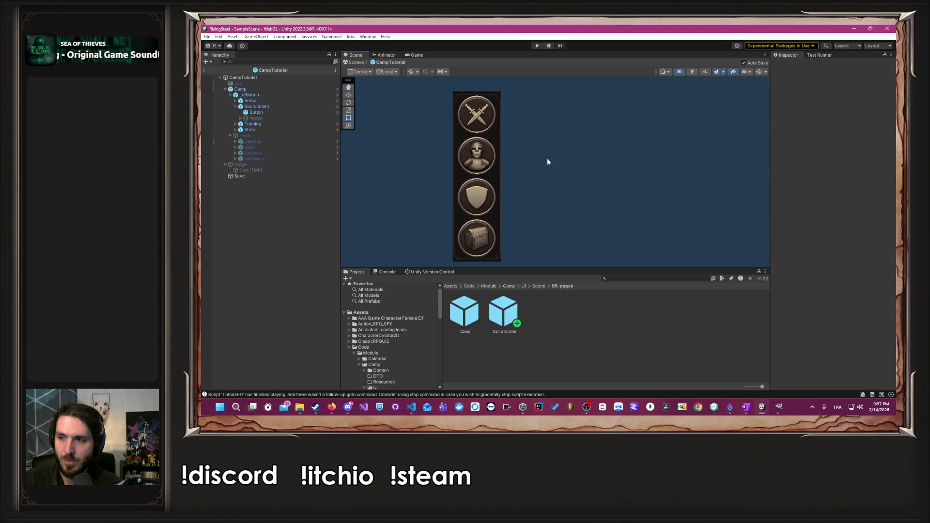
scroll(555, 158, "up", 2)
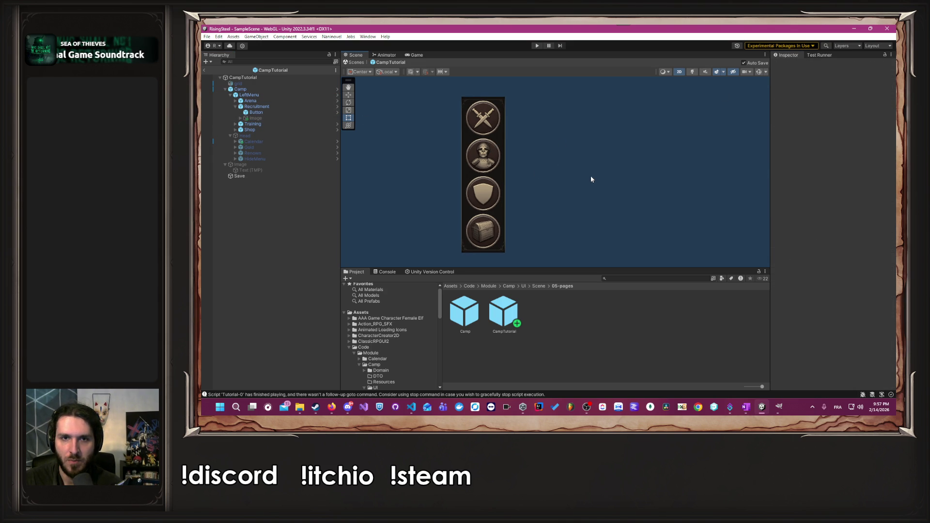
scroll(603, 181, "up", 1)
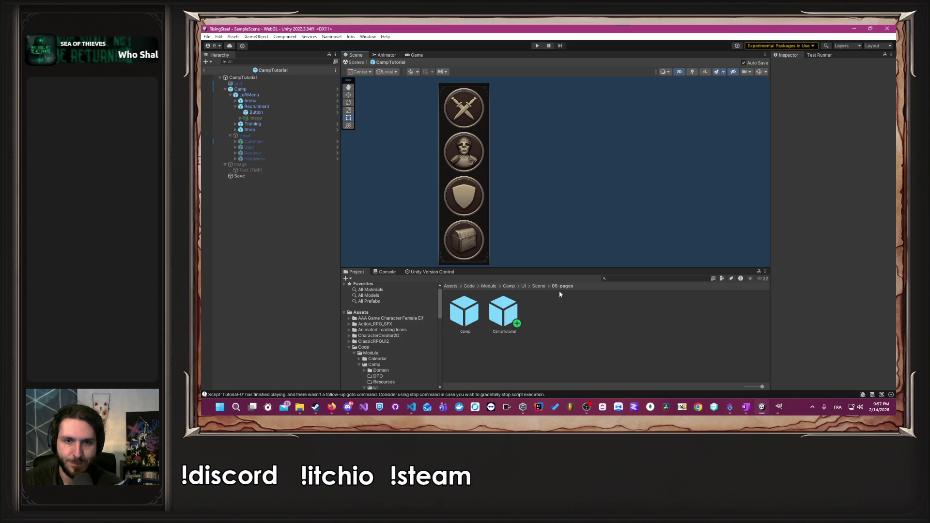
Browse to the 04-templates folder and back to the 05-pages folder.
left_click(539, 286)
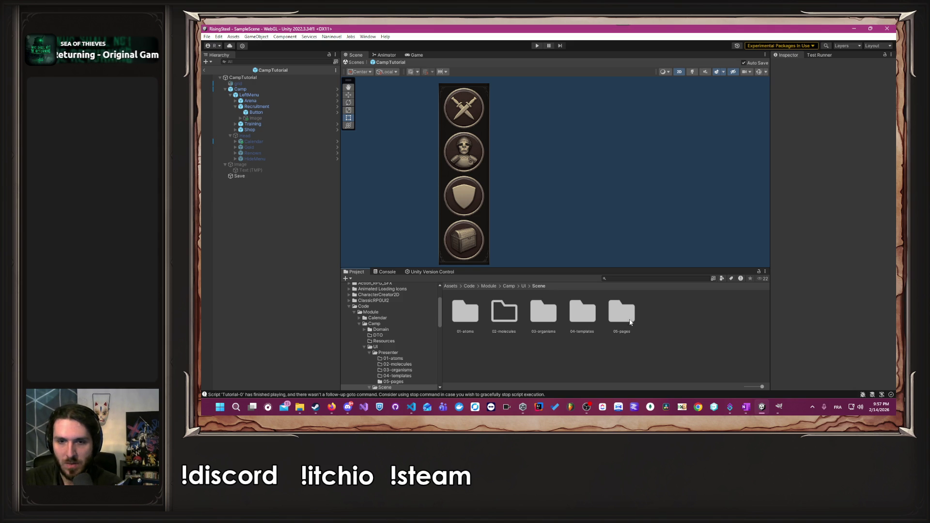
double_click(599, 312)
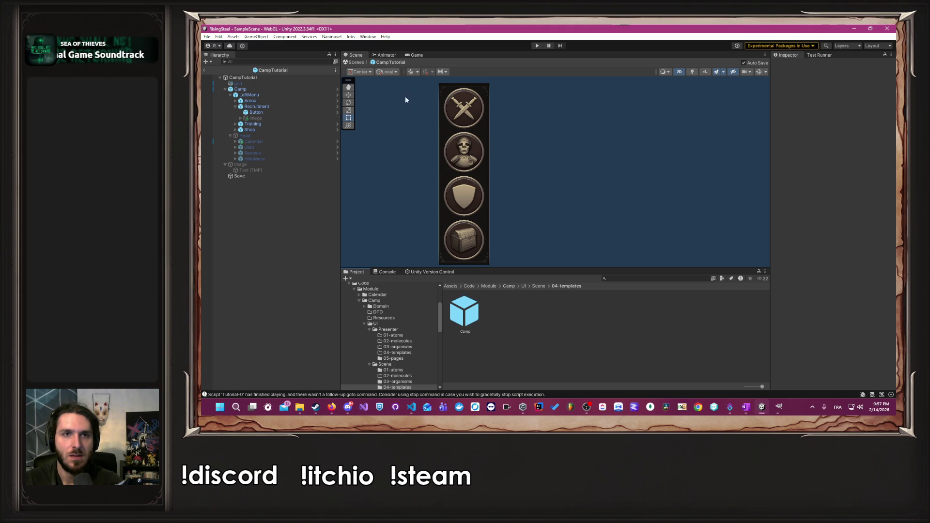
left_click(538, 286)
double_click(622, 314)
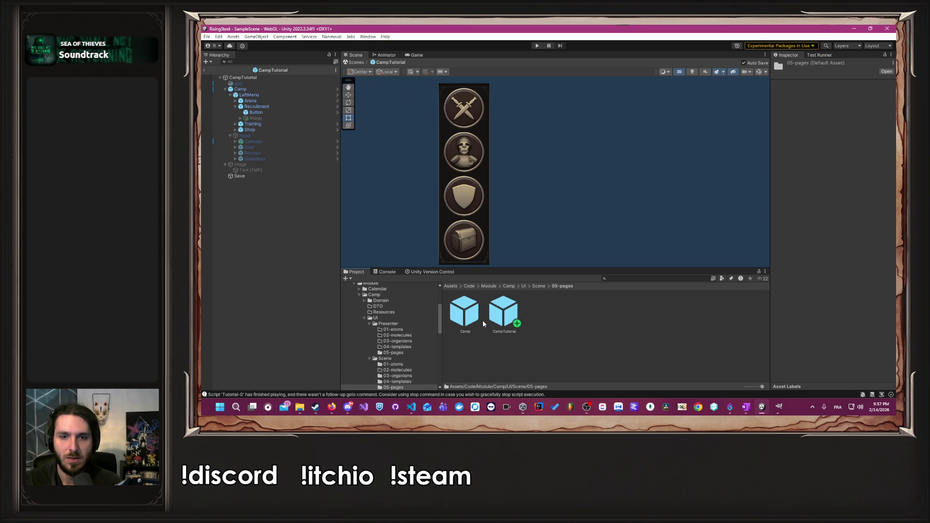
Delete the CampTutorial page prefab and open the Camp template in 04-templates.
left_click(503, 313)
key("Delete")
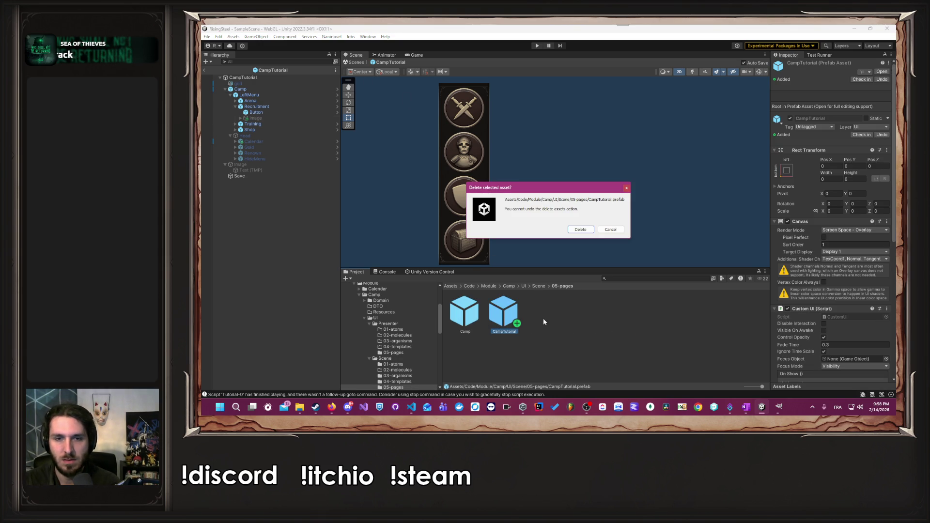
left_click(581, 229)
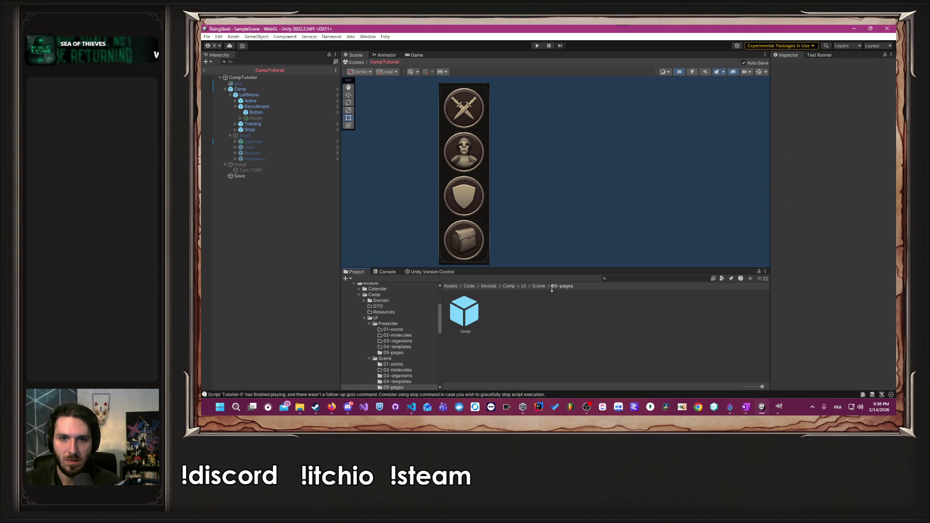
left_click(539, 286)
double_click(587, 315)
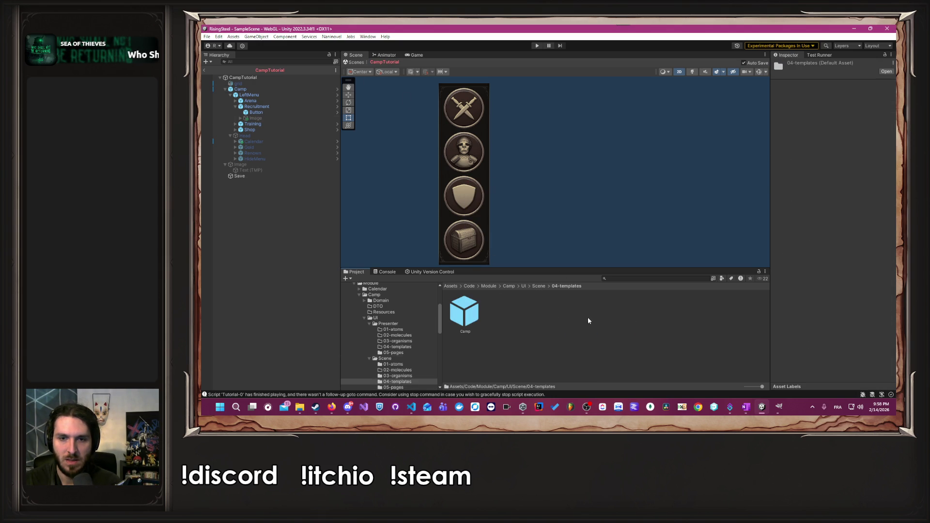
left_click(466, 316)
double_click(467, 315)
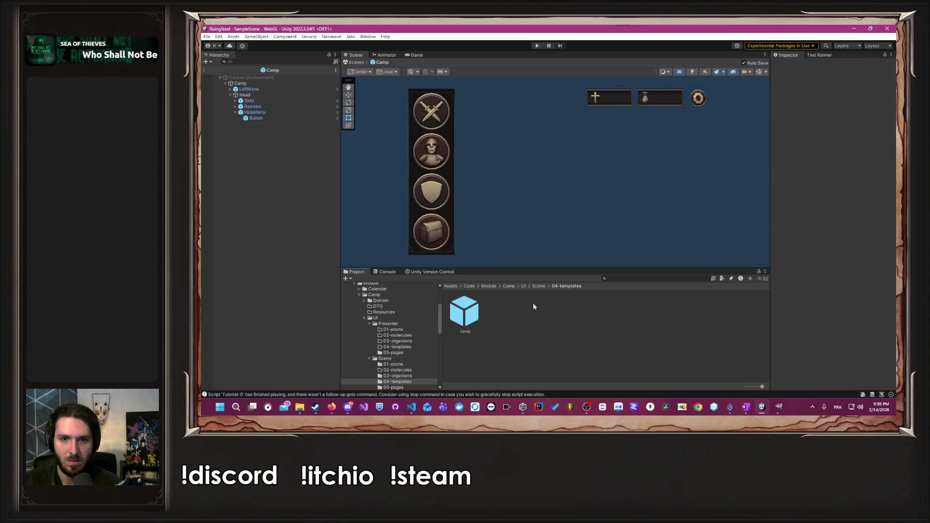
Duplicate the Camp template, rename the copy CampTutorial, and open it for editing.
key("ctrl+d")
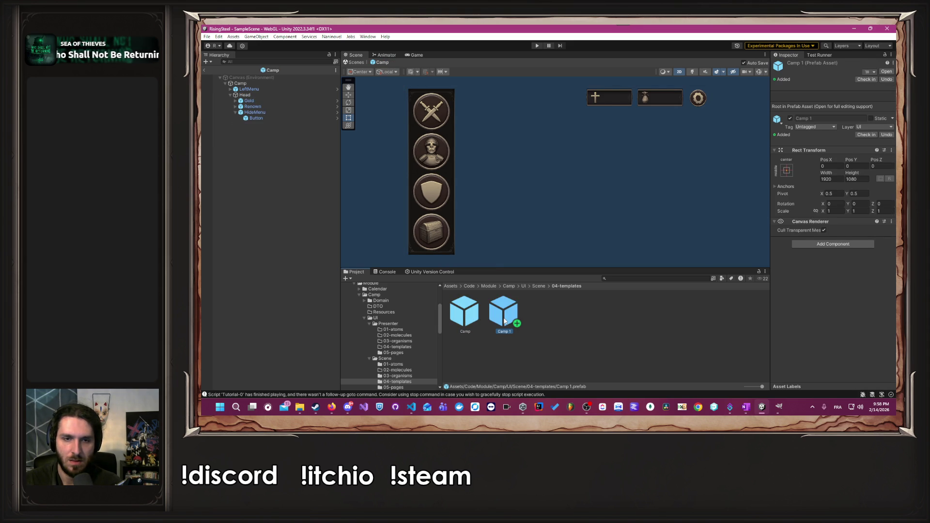
right_click(504, 317)
left_click(576, 141)
key("End")
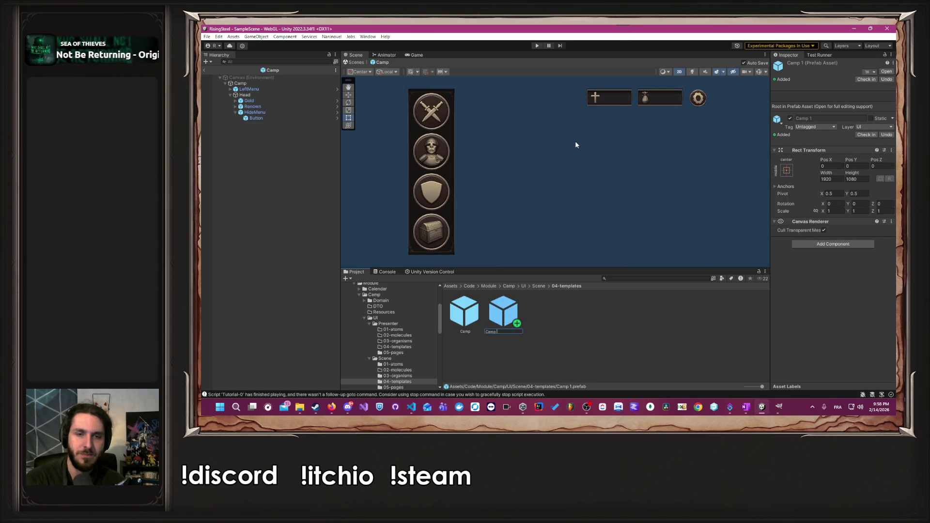
type("Tutorial")
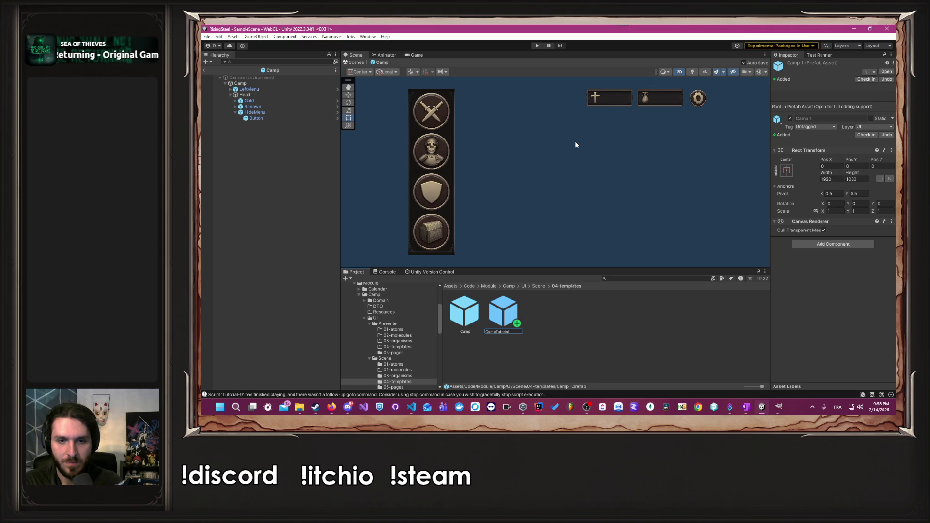
key("Return")
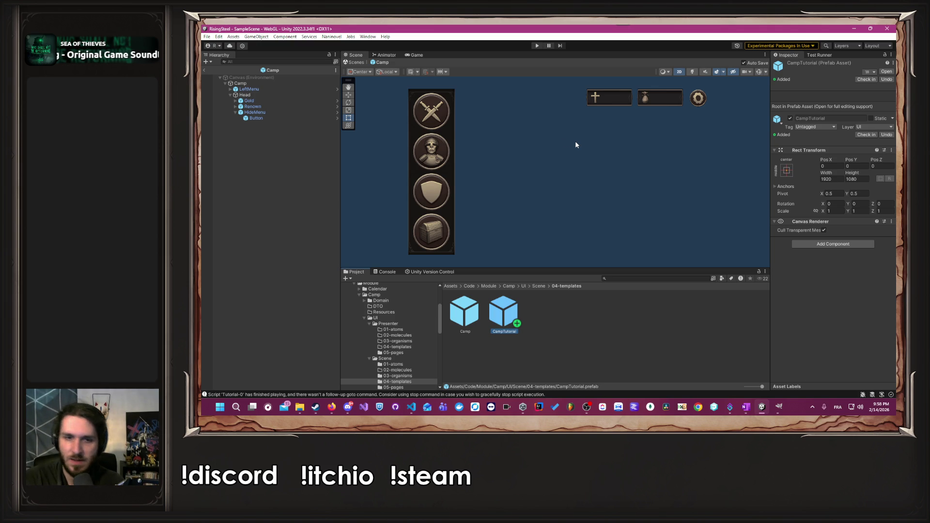
double_click(506, 314)
left_click(265, 88)
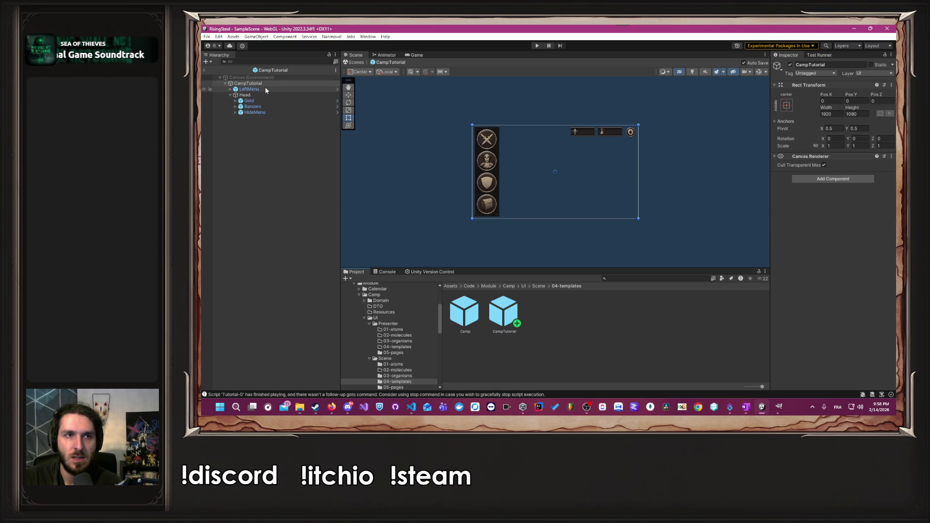
Replace LeftMenu and Head with a nested Camp prefab whose Head is deactivated.
key("Delete")
left_click(272, 90)
key("Delete")
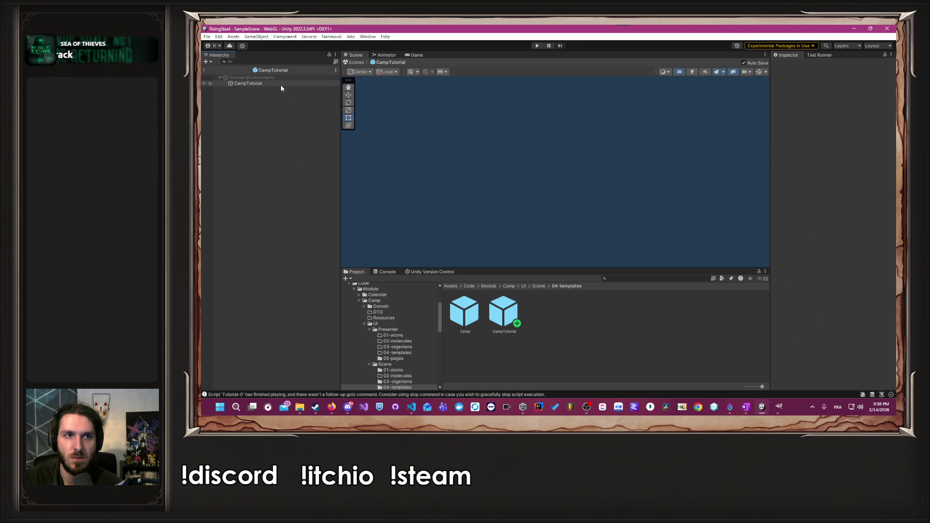
left_click_drag(474, 316, 271, 84)
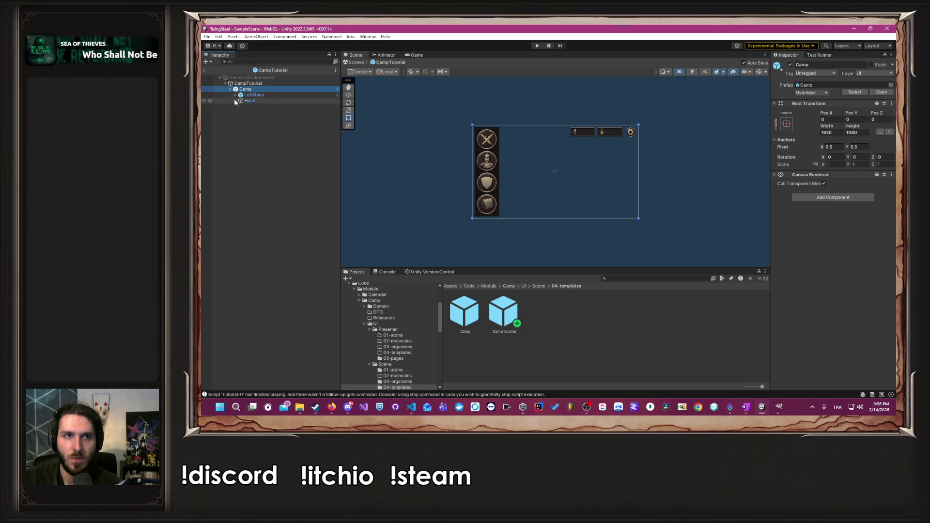
left_click(247, 100)
left_click(791, 65)
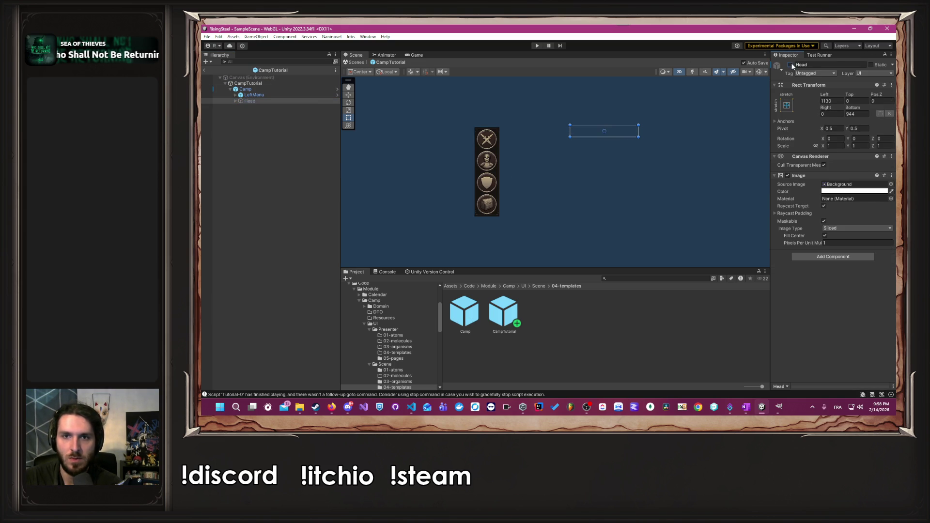
Expand the nested LeftMenu to check its buttons, then open the 05-pages folder.
double_click(254, 95)
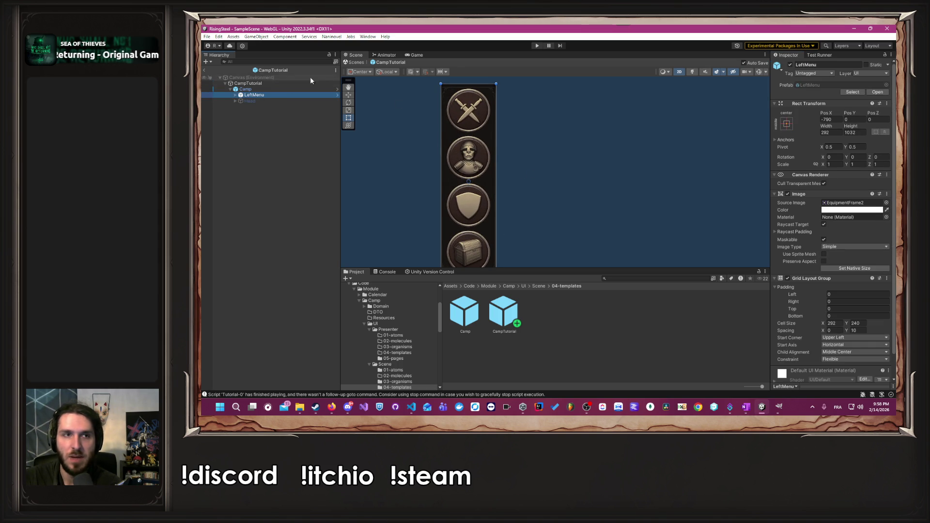
left_click(235, 95)
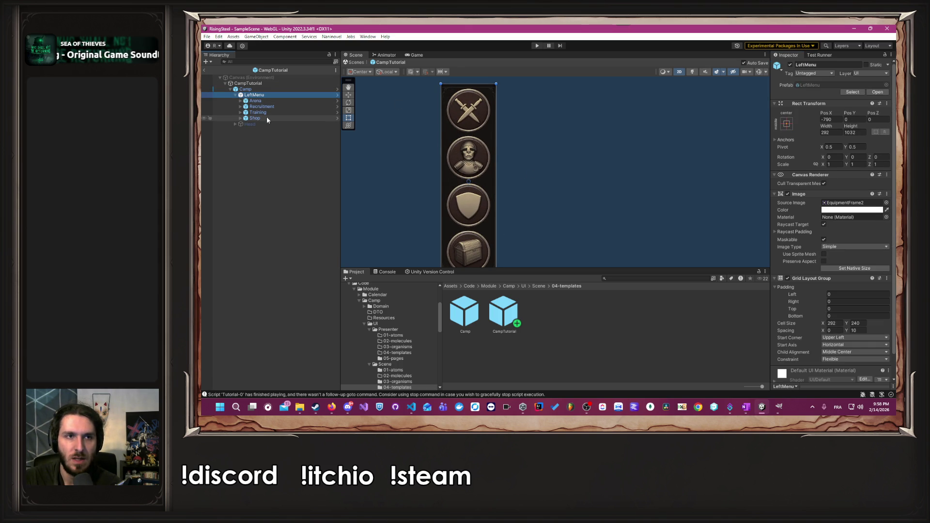
scroll(555, 210, "down", 5)
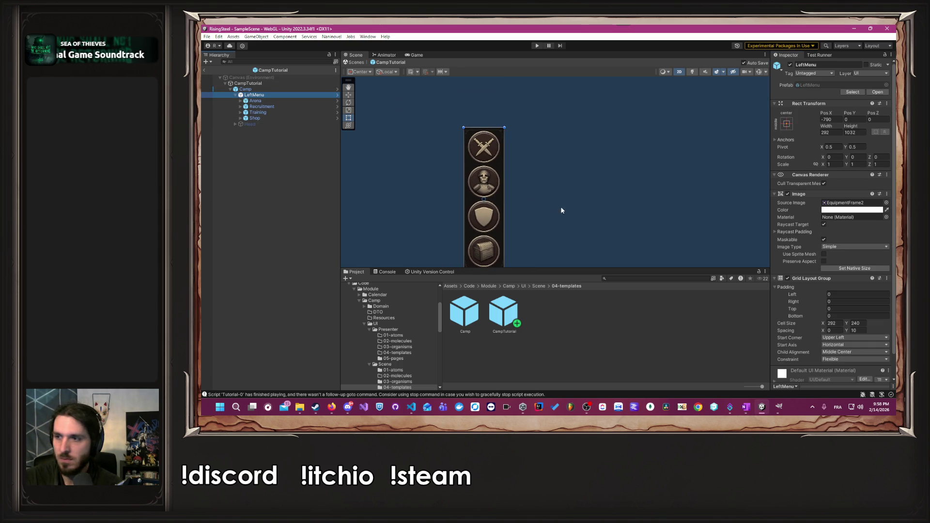
left_click(537, 197)
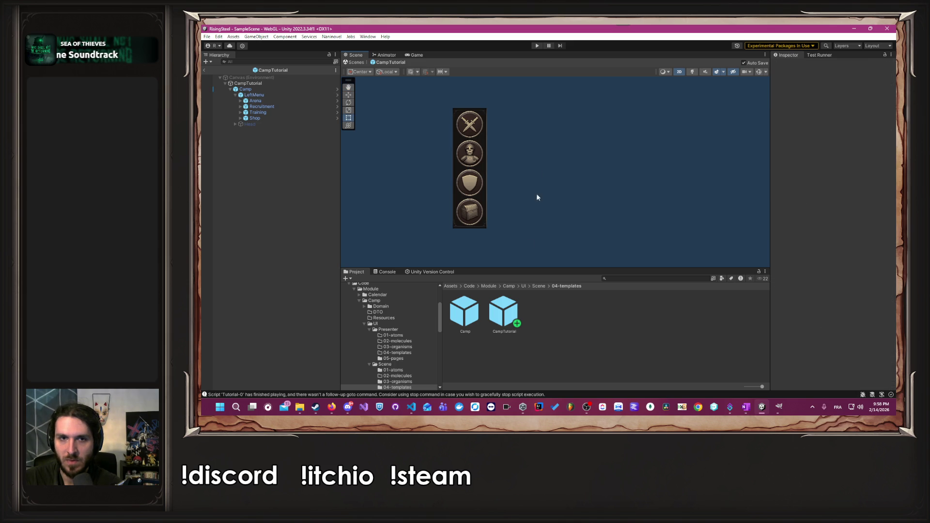
left_click(539, 286)
double_click(625, 316)
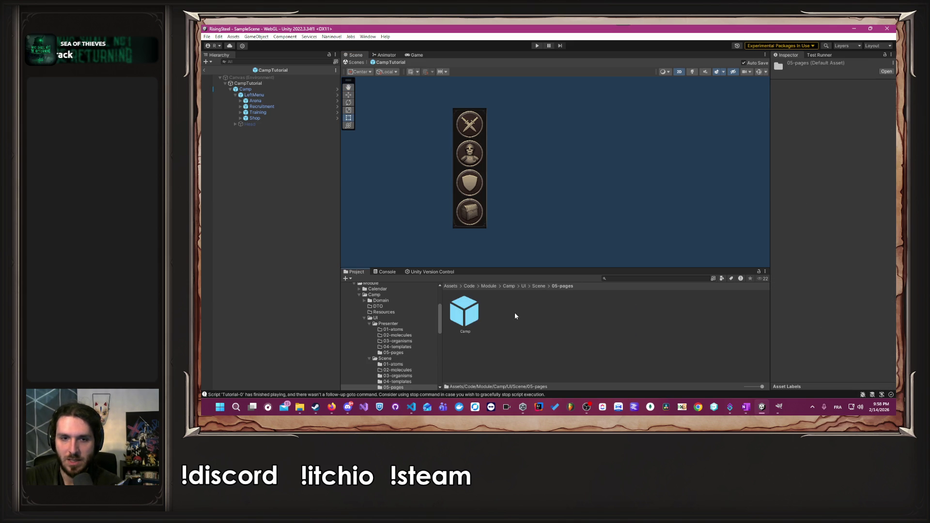
Duplicate the Camp page prefab and rename the copy CampTutorialArena.
left_click(489, 316)
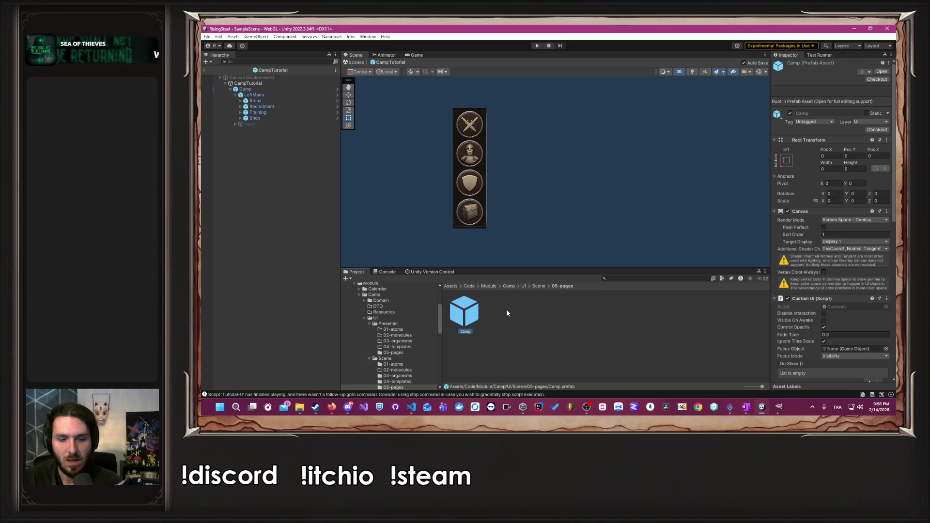
key("ctrl+d")
right_click(507, 314)
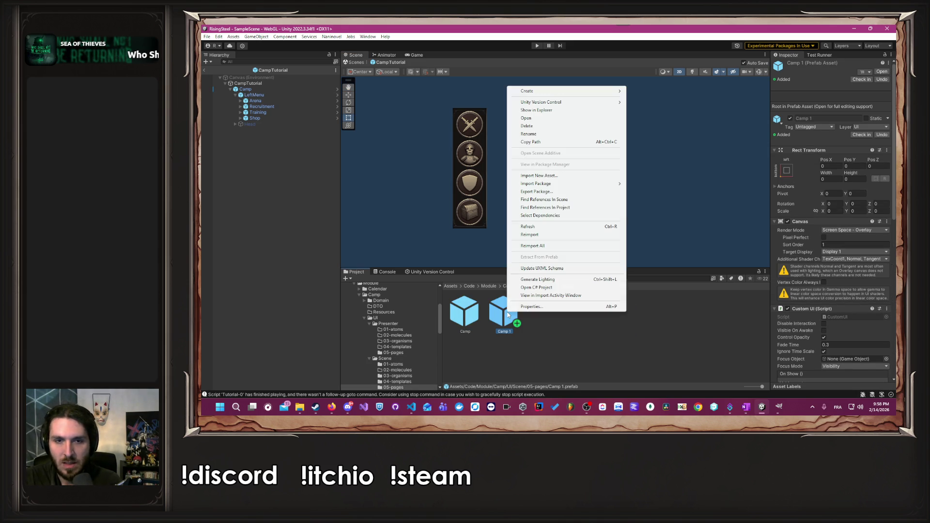
left_click(541, 135)
key("Right")
key("BackSpace")
key("BackSpace")
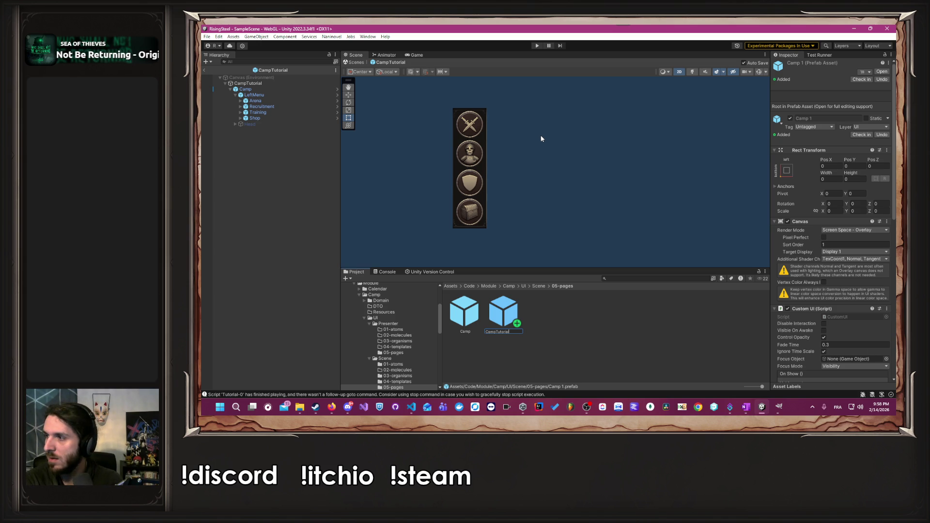
type("Arena")
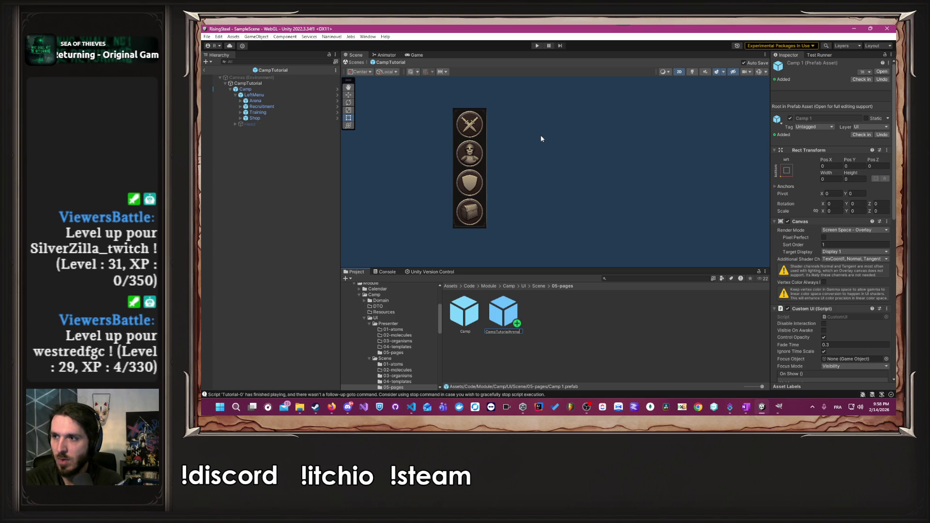
key("Return")
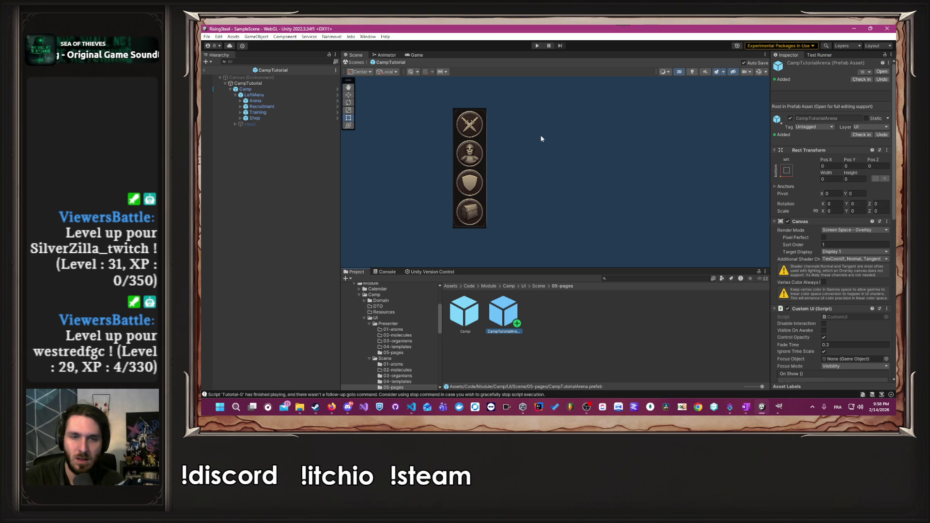
In CampTutorialArena, delete the grid object and nest the CampTutorial template from 04-templates.
double_click(506, 314)
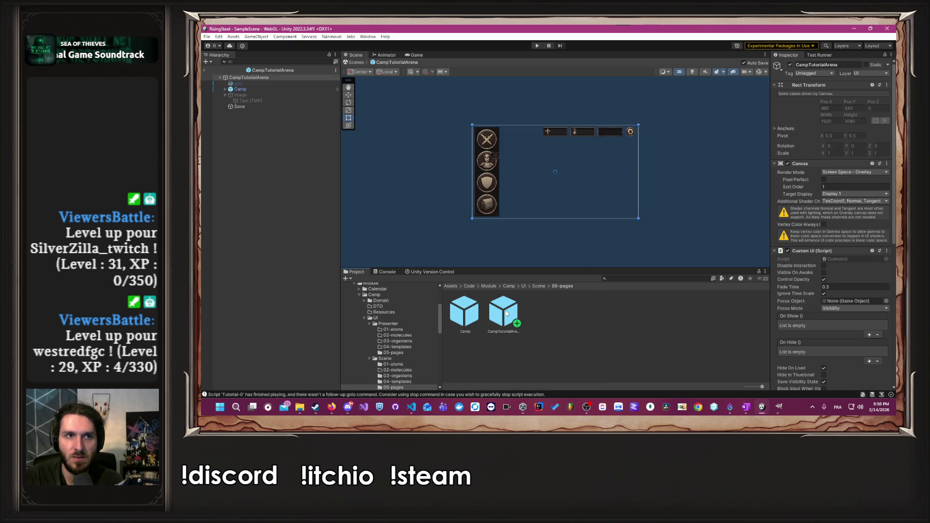
left_click(255, 84)
key("Delete")
key("Delete")
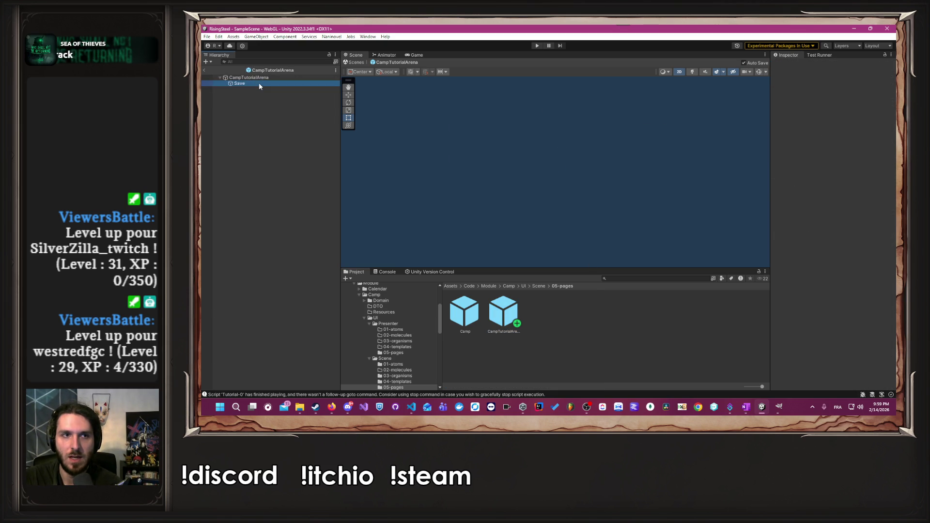
left_click(539, 286)
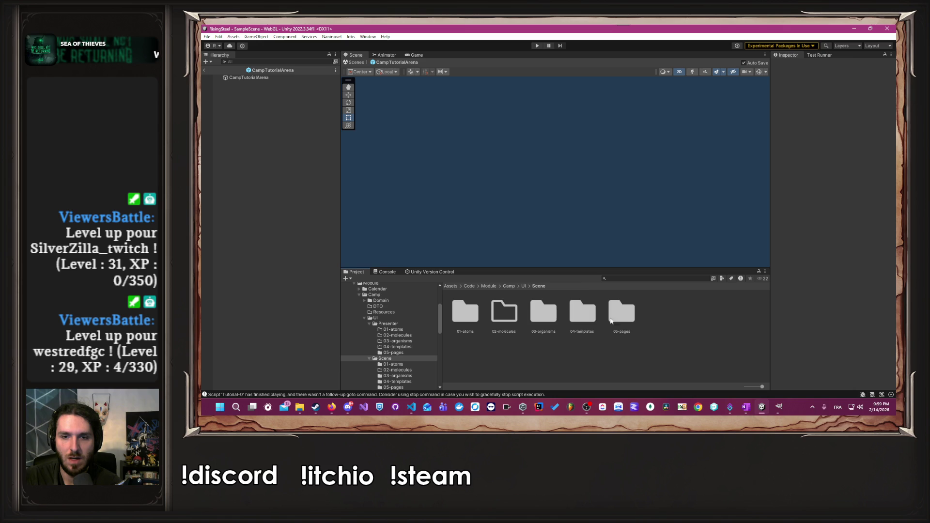
double_click(584, 315)
left_click_drag(498, 317, 284, 181)
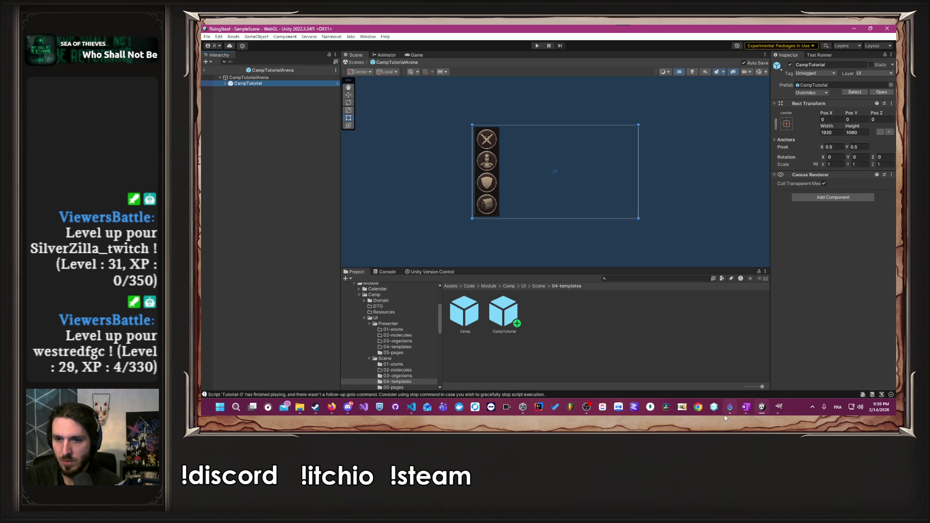
In GIMP, make the top dark overlay layer visible and active.
mouse_move(730, 409)
left_click(781, 410)
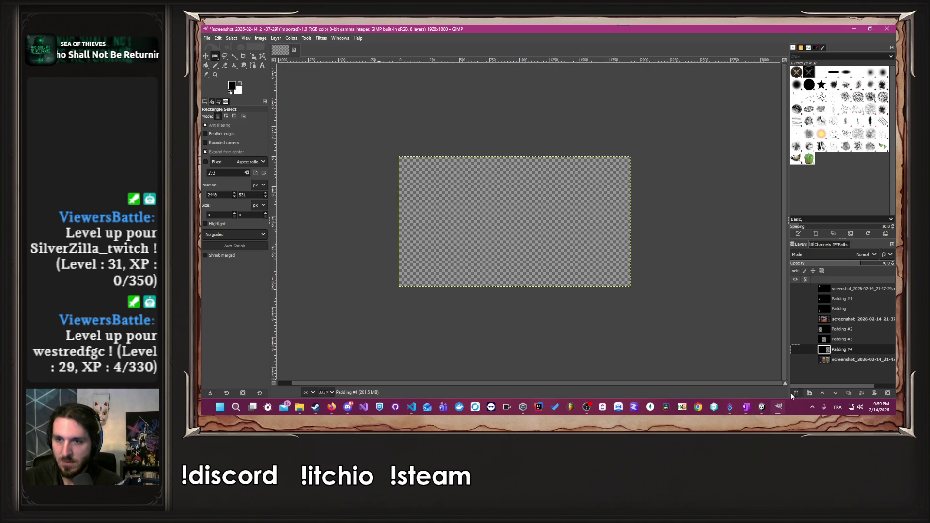
left_click(797, 289)
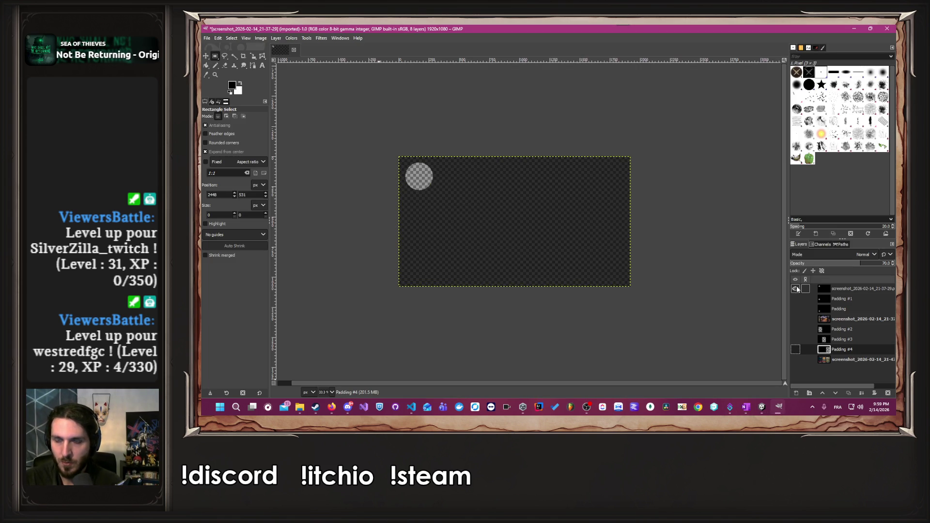
left_click(853, 290)
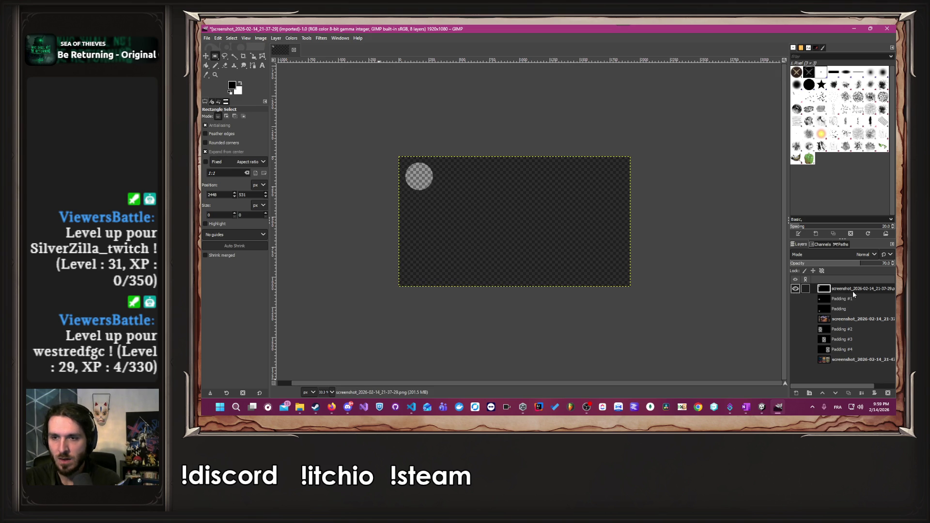
Export the image as screenshot_2026-02-14_21-37-29.png with the default PNG settings.
left_click(209, 37)
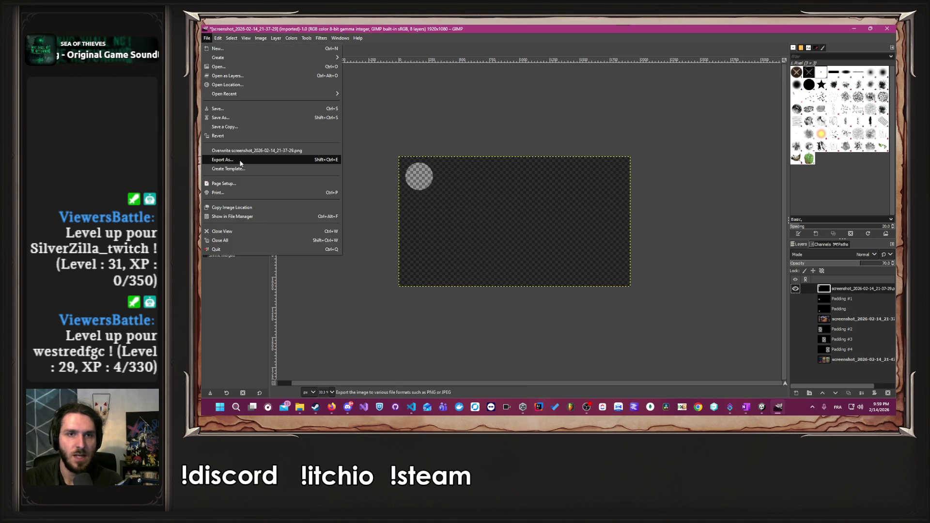
left_click(241, 162)
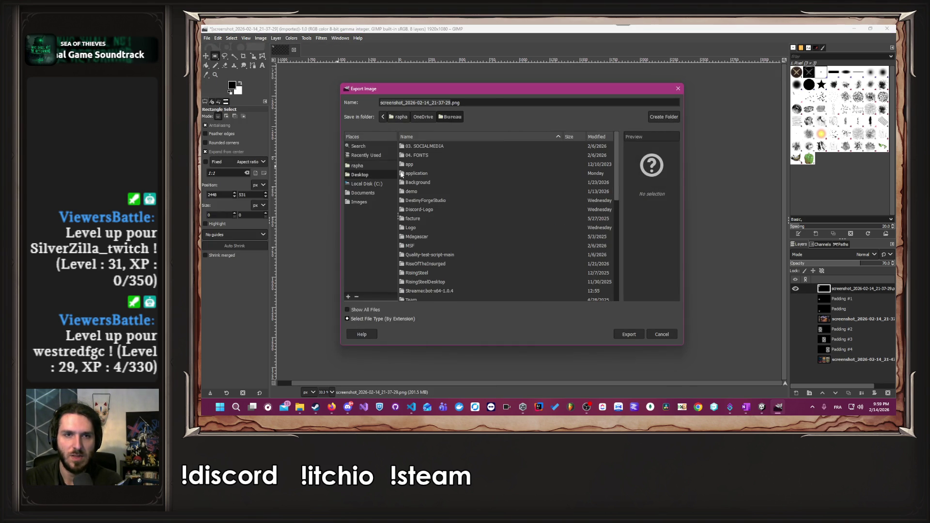
left_click(629, 335)
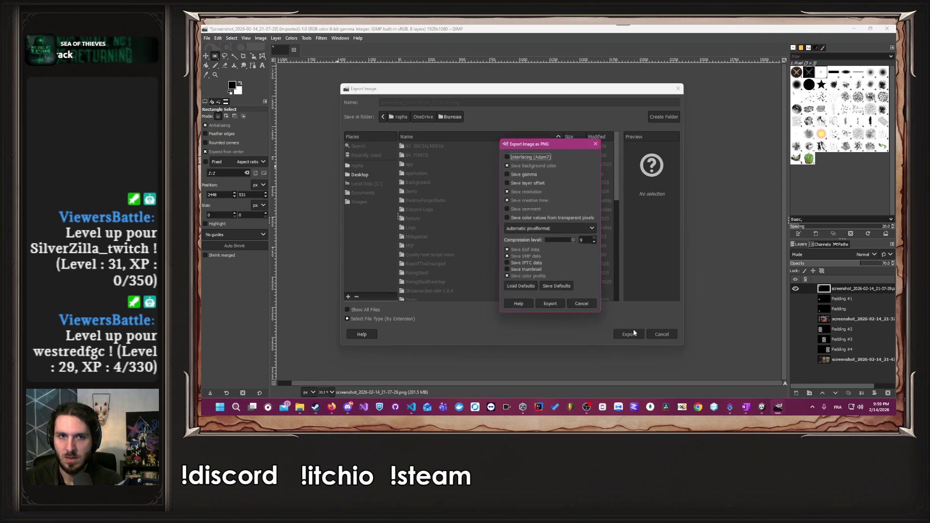
left_click(557, 305)
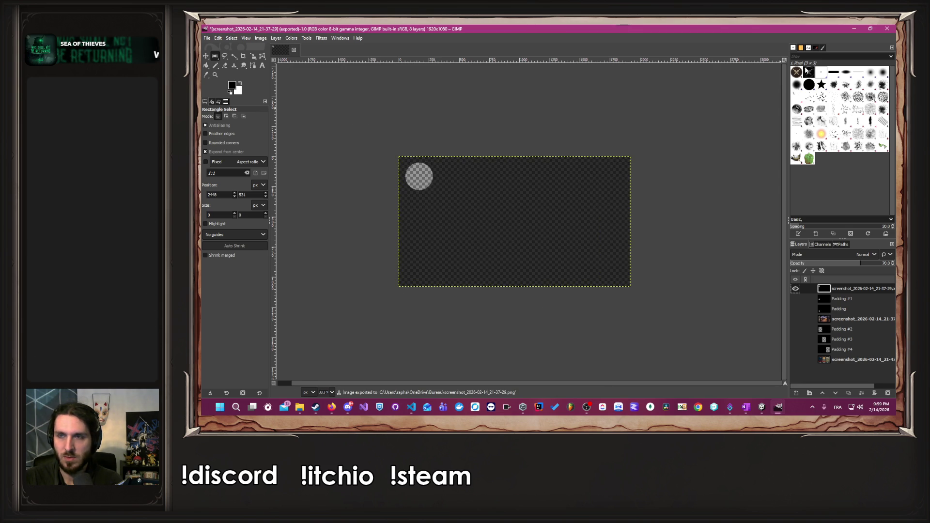
left_click(854, 29)
left_click(582, 328)
Navigate the Project browser to the Camp module's Resources folder.
scroll(398, 339, "down", 3)
scroll(396, 344, "down", 2)
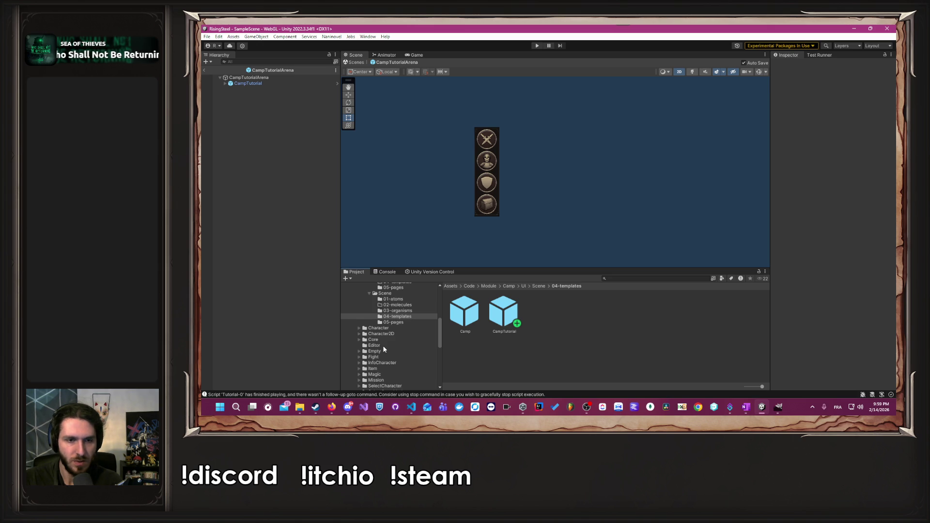
scroll(383, 346, "down", 4)
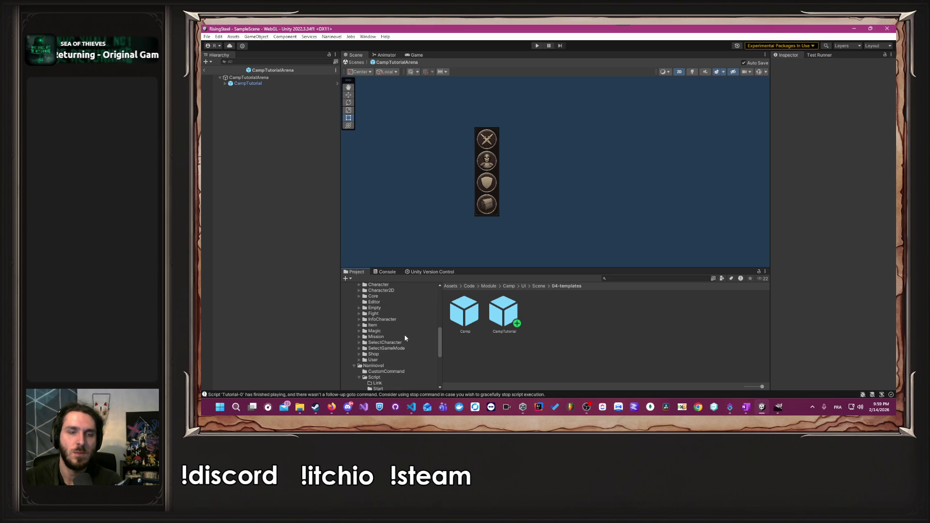
scroll(405, 337, "up", 10)
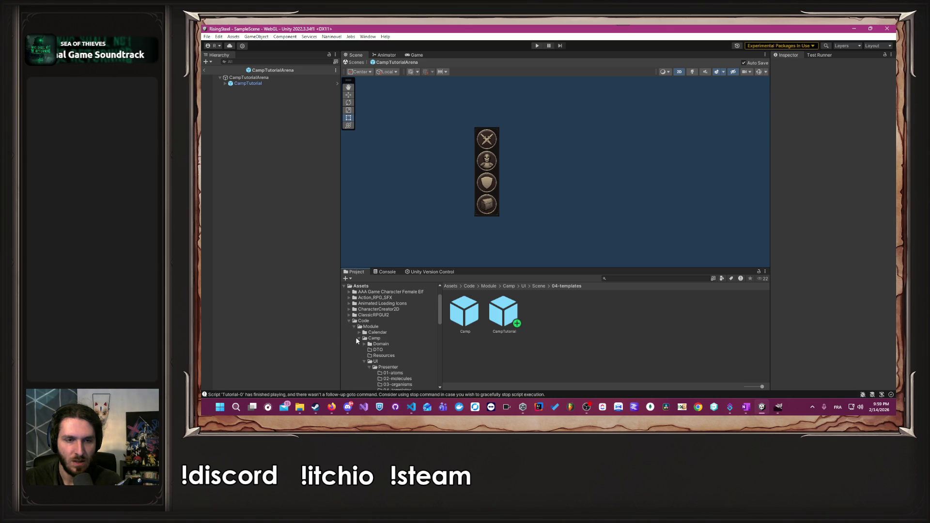
left_click(359, 338)
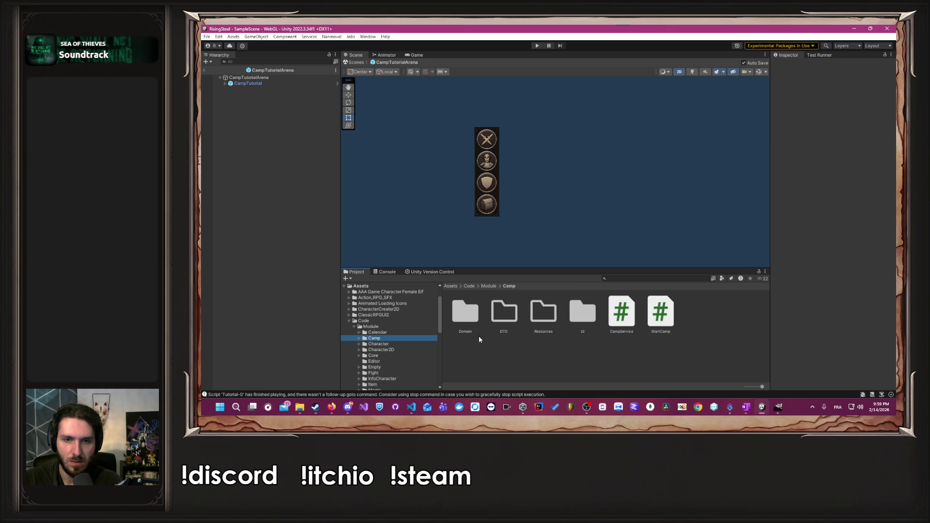
double_click(543, 313)
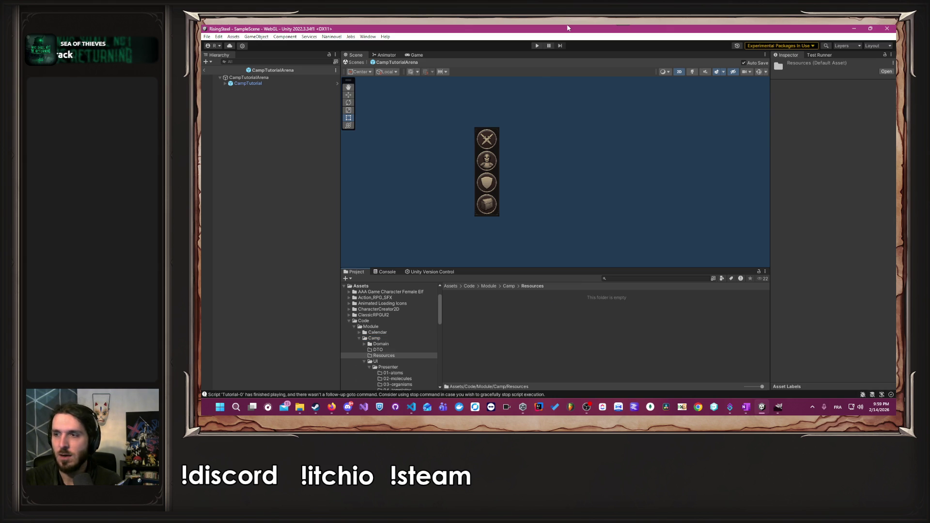
Shrink and restore the Unity window to bring in the exported PNG from the desktop.
mouse_move(566, 28)
left_mouse_down()
mouse_move(610, 58)
mouse_move(634, 114)
mouse_move(653, 97)
mouse_move(654, 52)
left_mouse_up()
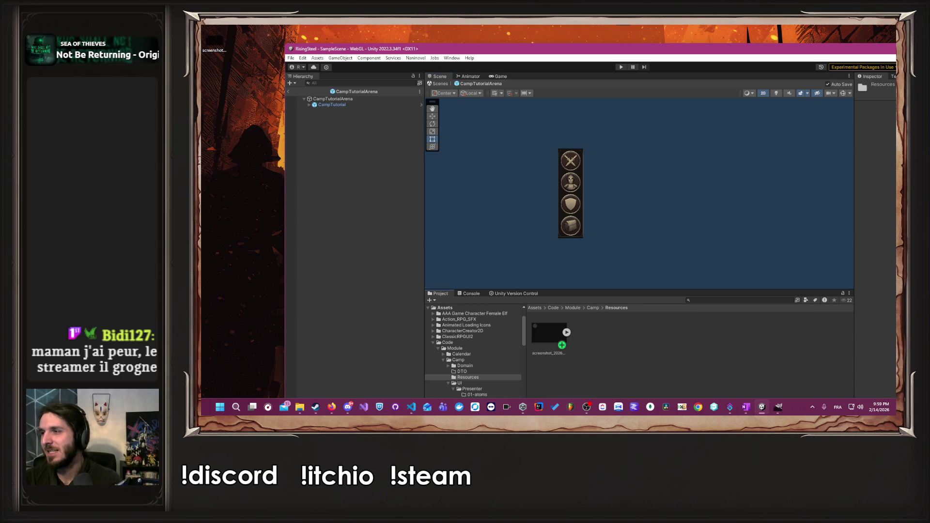
double_click(749, 53)
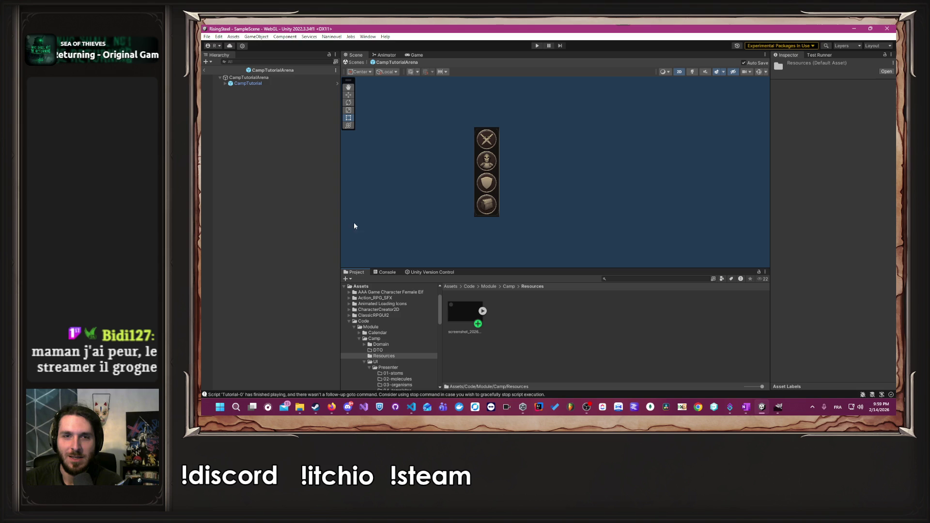
left_click(332, 407)
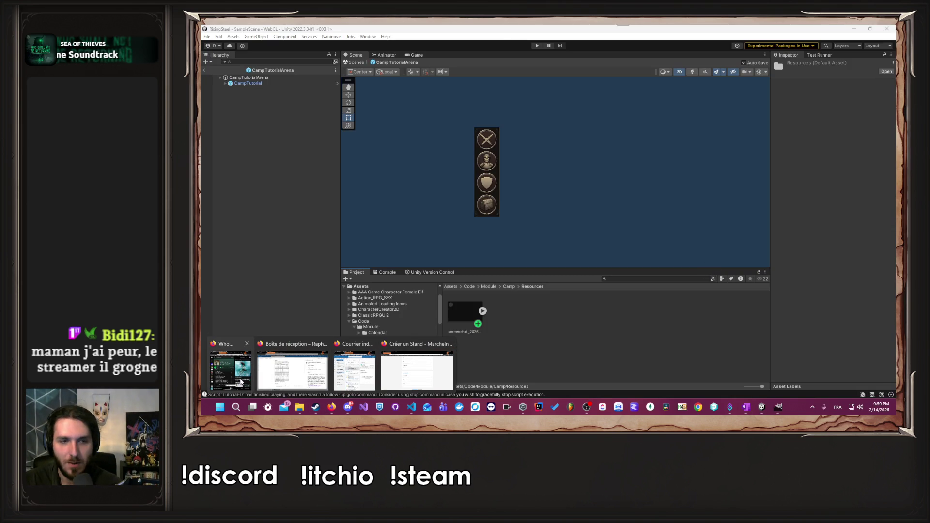
left_click(241, 382)
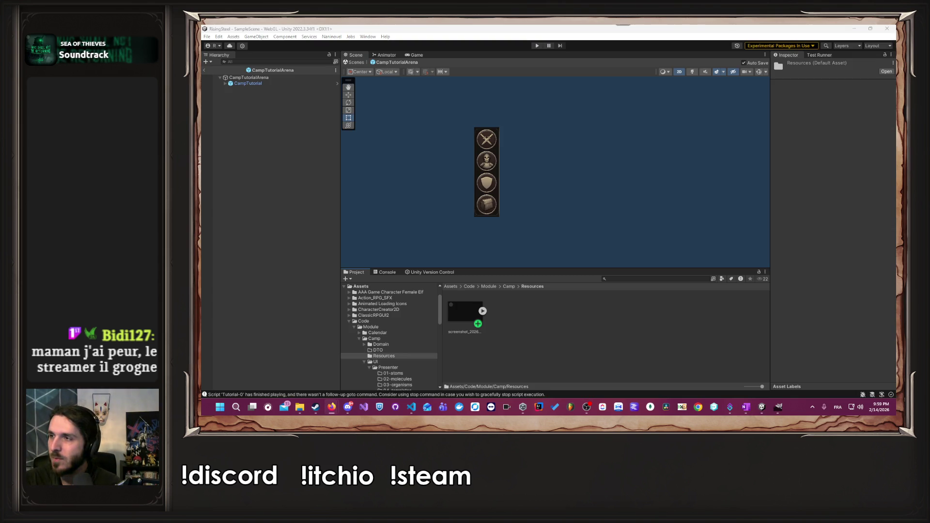
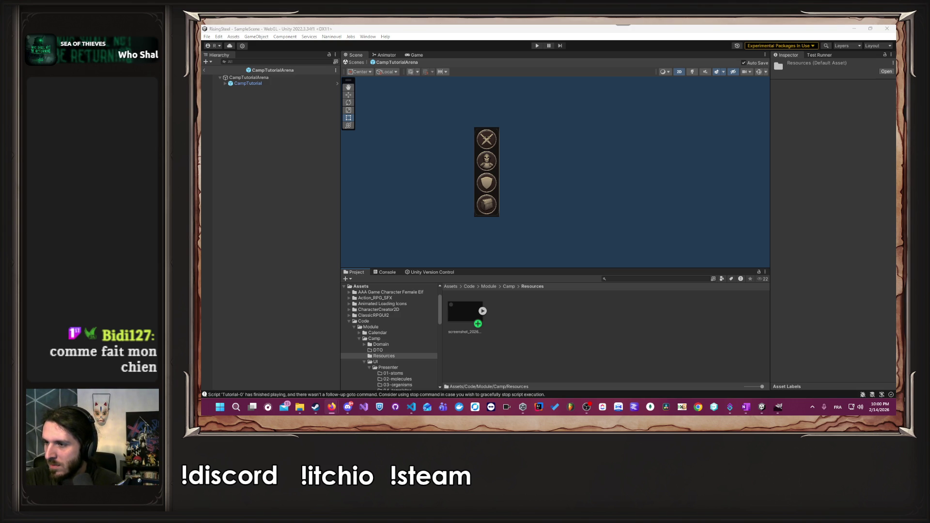
Add a UI Image to the CampTutorialArena prefab with the stretch-stretch anchor preset.
key("alt+Tab")
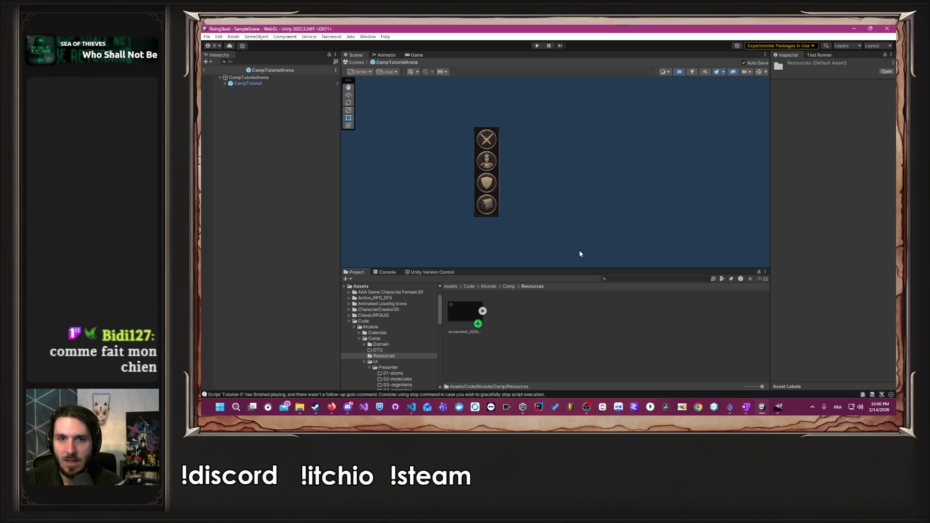
right_click(264, 89)
mouse_move(299, 272)
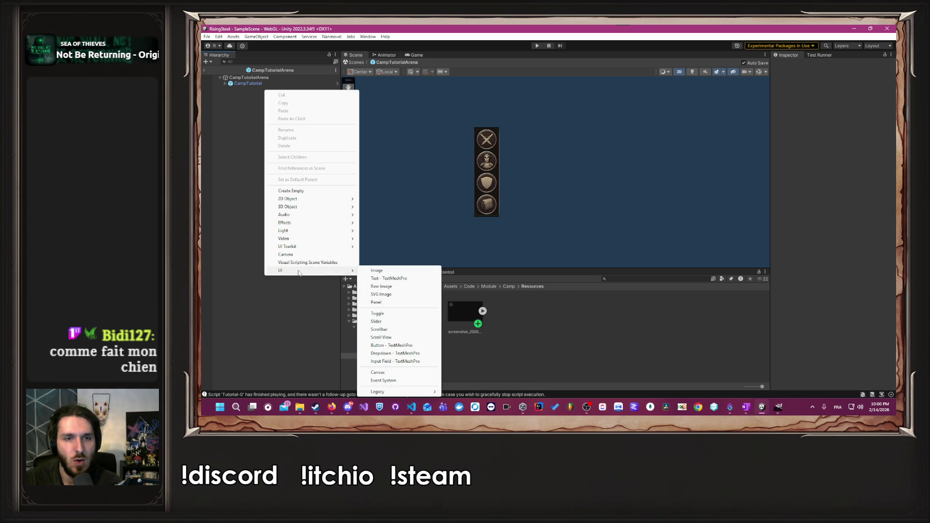
left_click(377, 270)
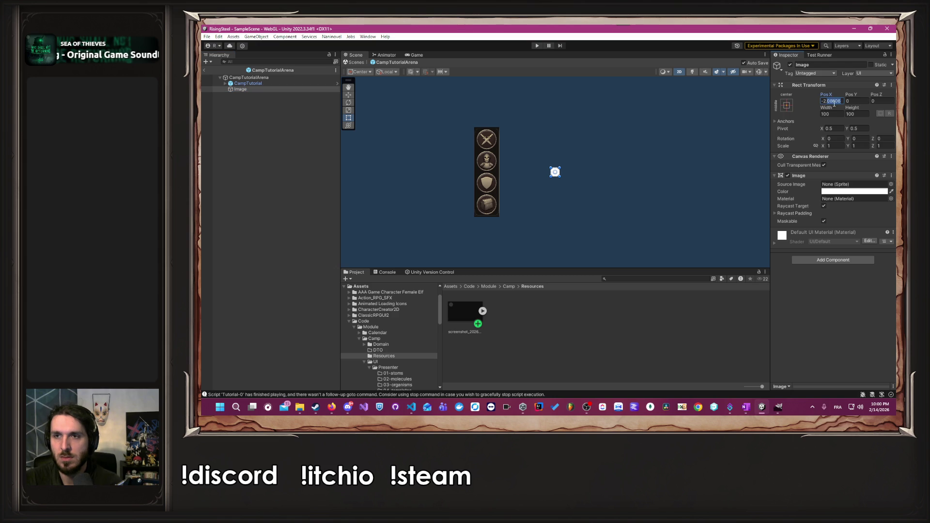
left_click(787, 106)
left_click(864, 214)
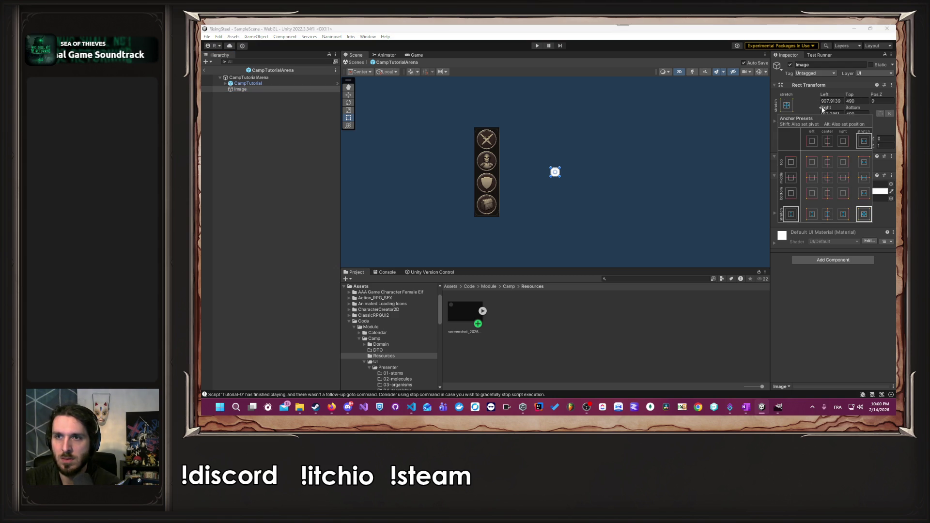
Set the Image's Left, Top, Right and Bottom offsets all to 0.
left_click(830, 101)
type("0")
left_click(857, 101)
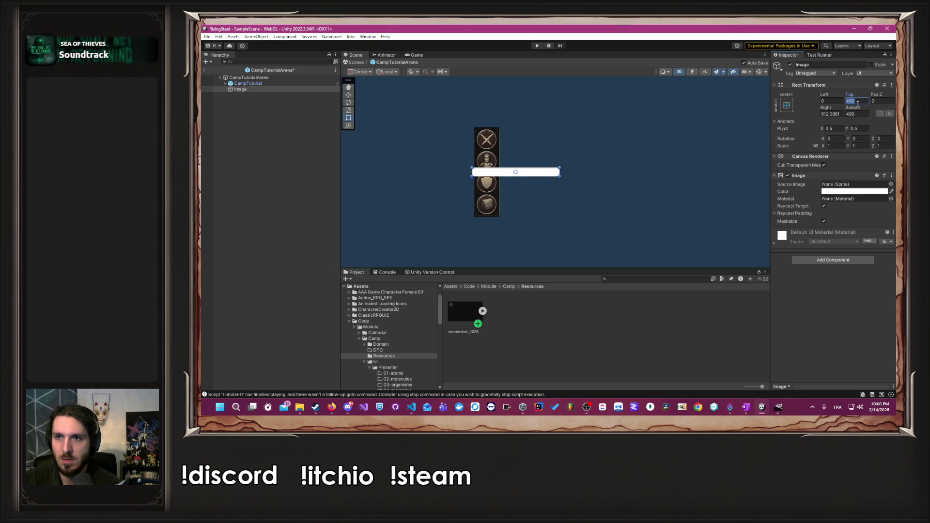
type("0")
left_click(856, 114)
type("0")
left_click(833, 114)
type("0")
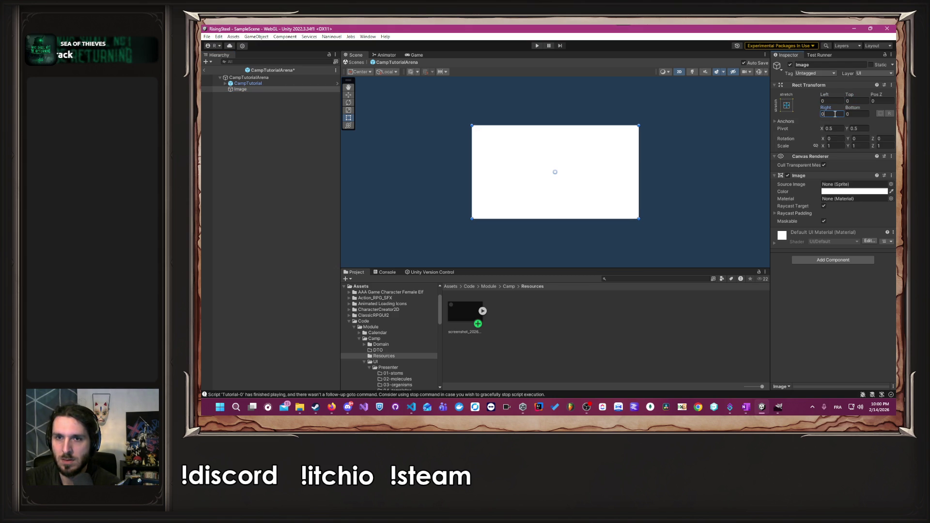
Assign the screenshot sprite as the Image's Source Image.
left_click(754, 199)
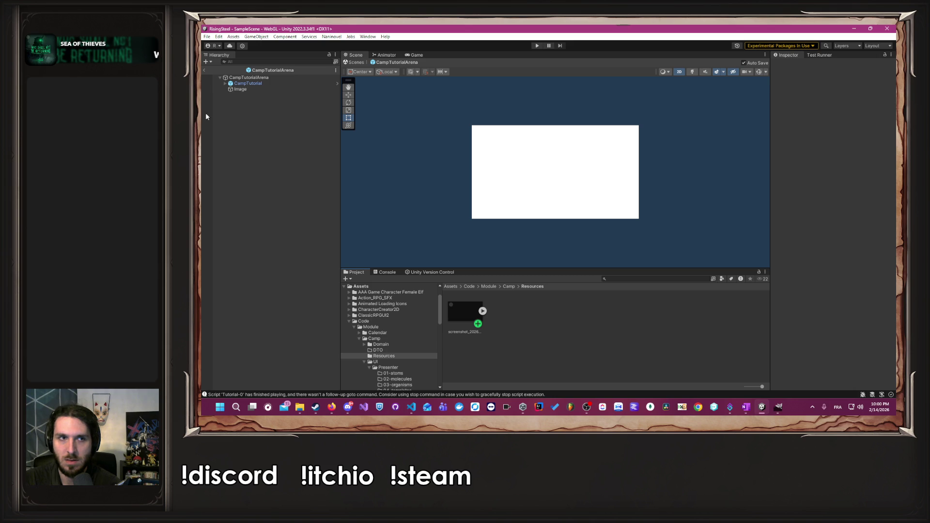
left_click(240, 90)
left_click_drag(457, 307, 867, 184)
left_click(691, 162)
Rename the screenshot asset in Camp/Resources to ArenaFocus.
scroll(540, 149, "up", 5)
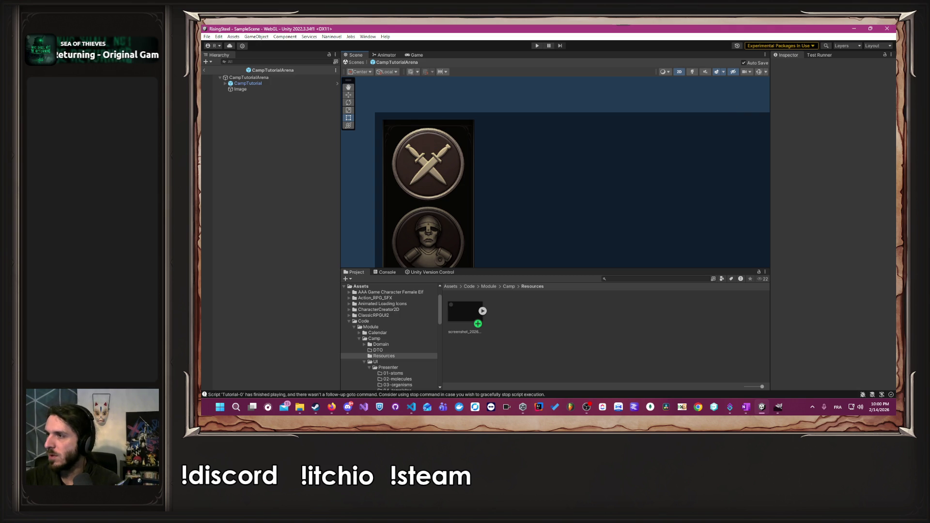
scroll(595, 199, "down", 4)
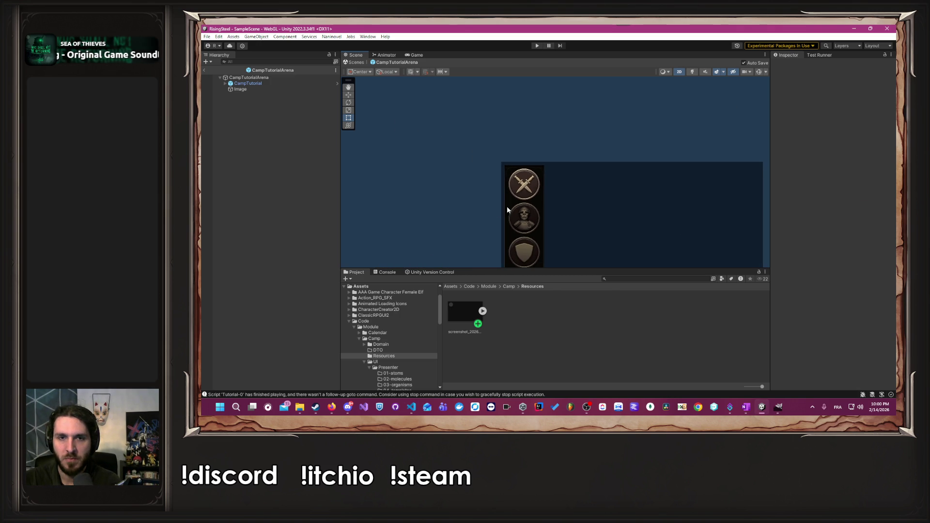
left_click_drag(481, 210, 465, 190)
right_click(462, 301)
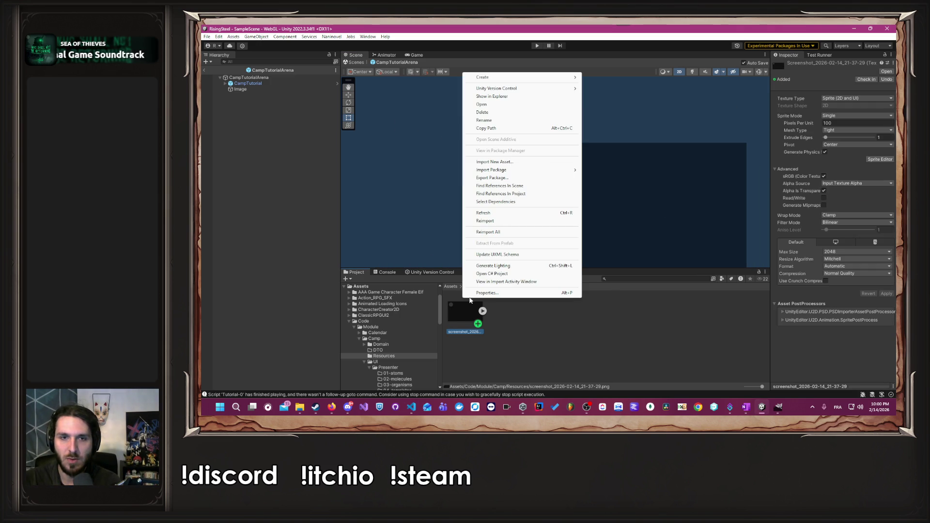
left_click(518, 118)
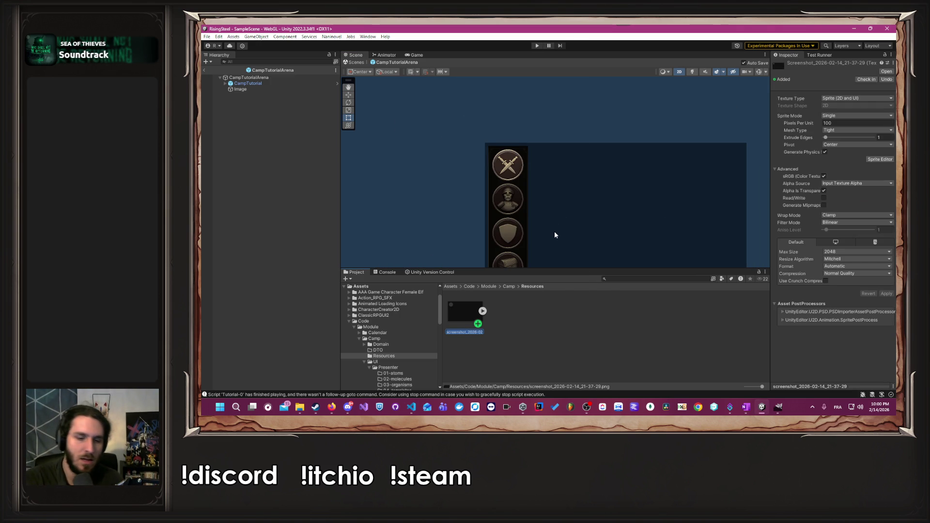
type("ArenaFocus")
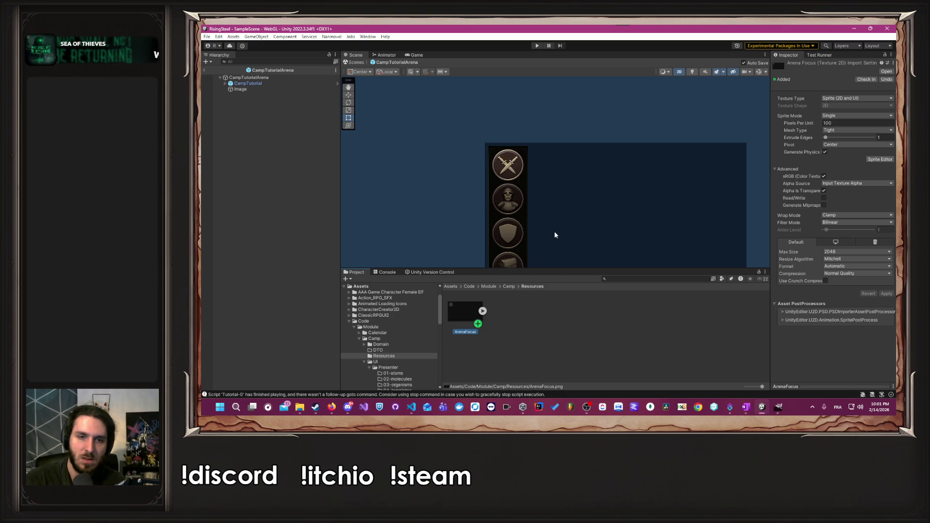
left_click(592, 331)
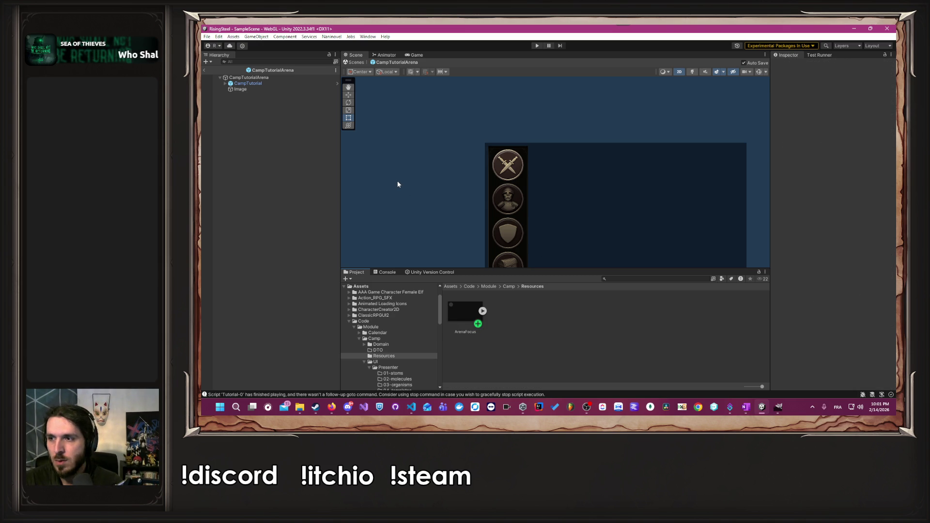
scroll(402, 181, "down", 2)
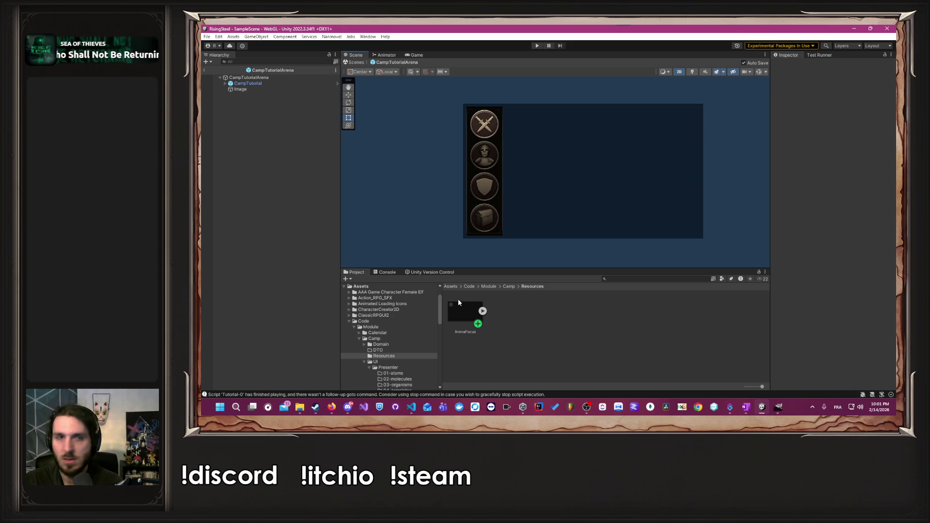
left_click(507, 287)
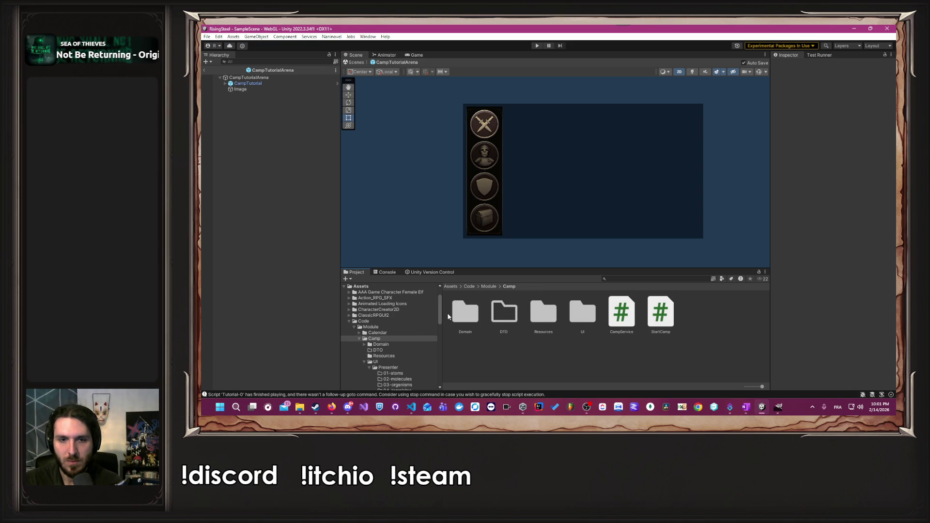
double_click(542, 315)
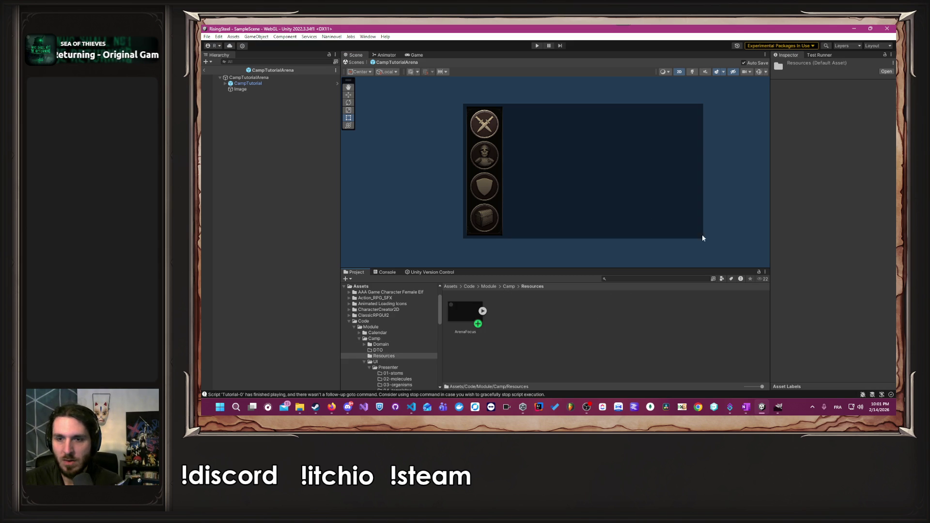
left_click(778, 407)
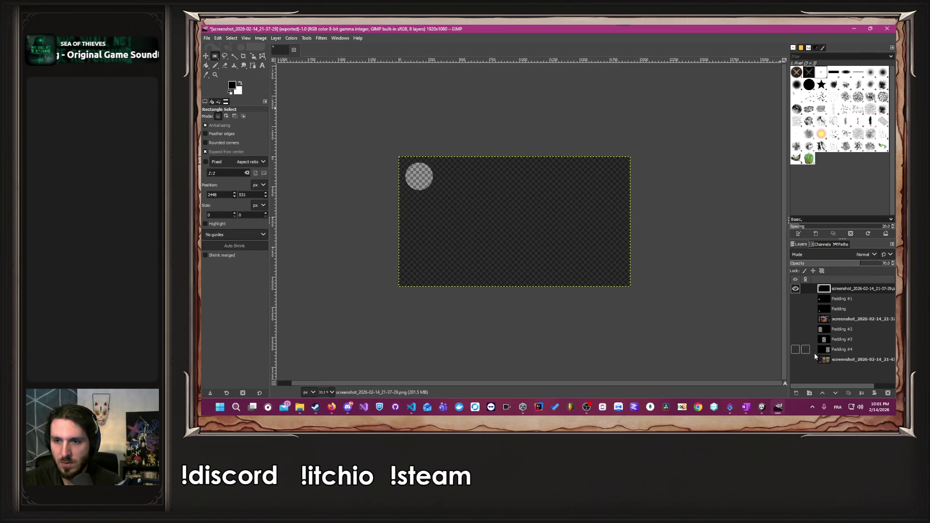
Show the game screenshot and Padding #1 layers, hide the top overlay, and export over the screenshot PNG.
left_click(796, 320)
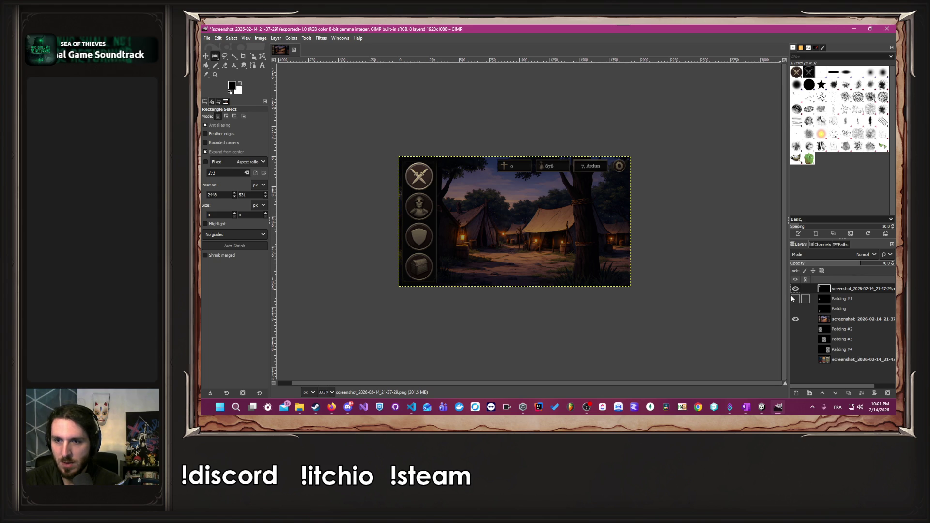
left_click(795, 289)
left_click(796, 299)
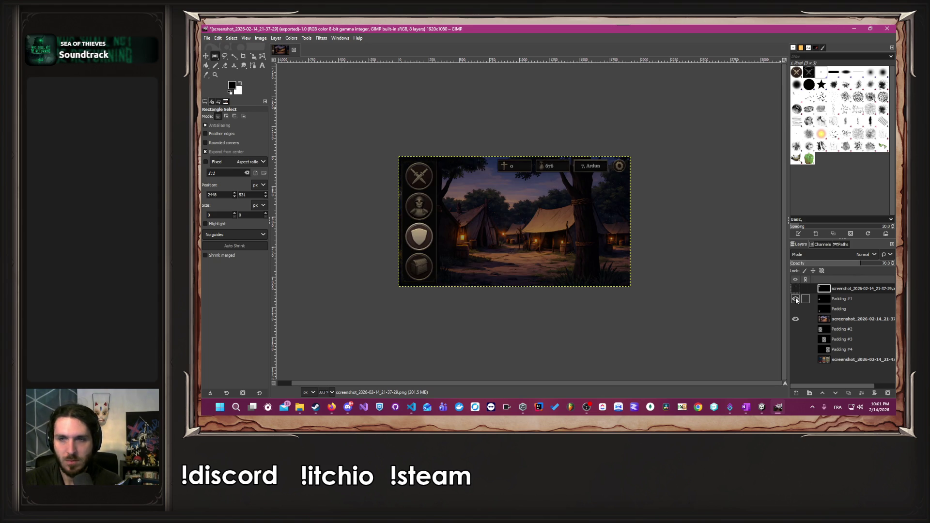
left_click(207, 38)
left_click(222, 159)
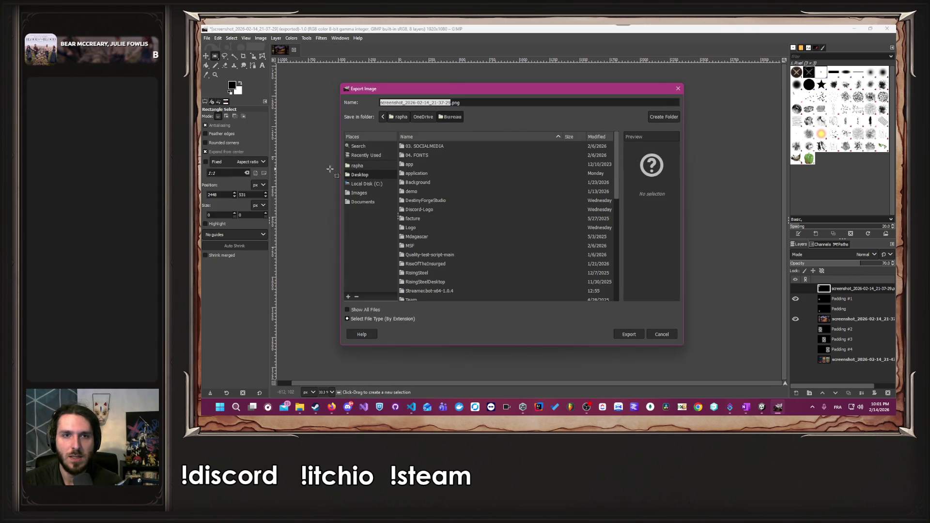
left_click(630, 335)
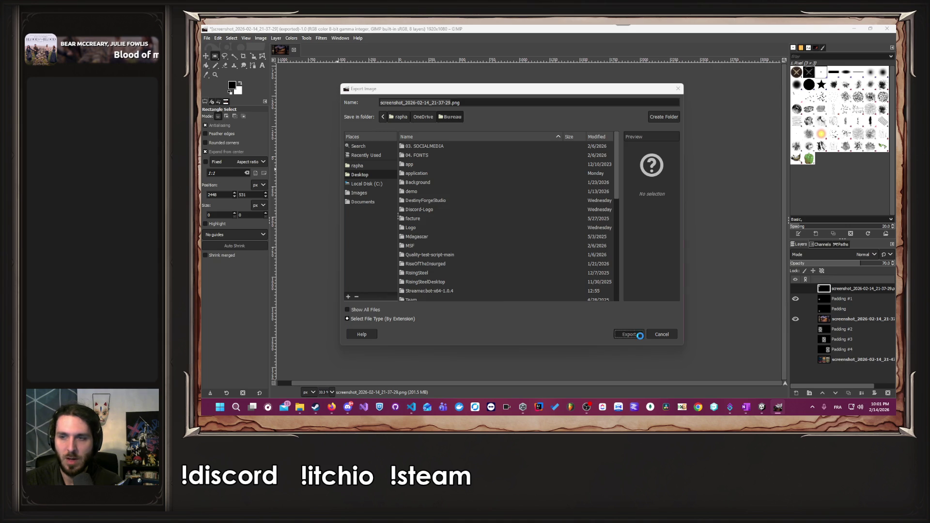
left_click(551, 249)
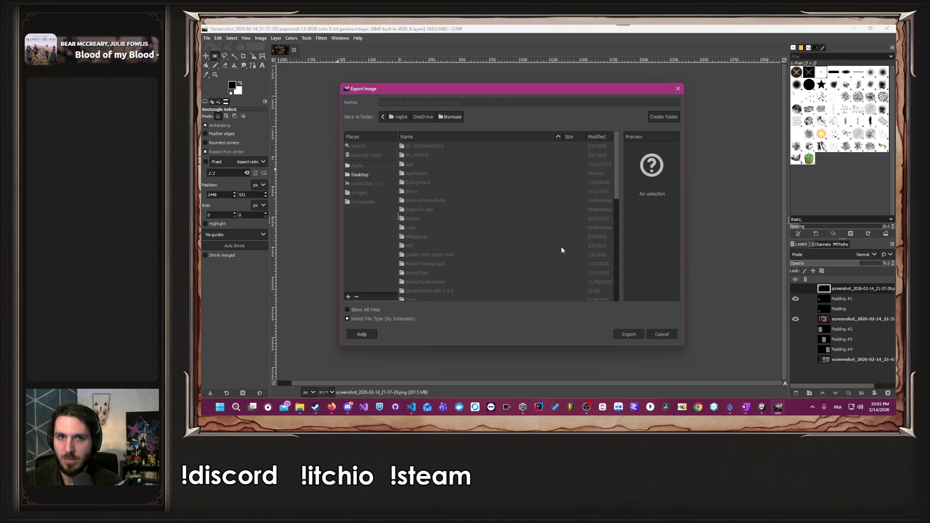
left_click(554, 308)
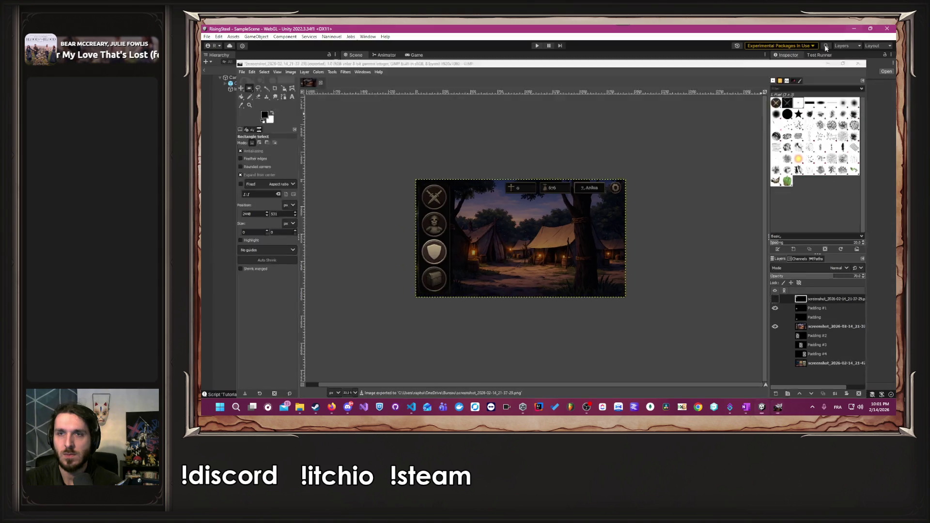
key("alt+Tab")
double_click(620, 27)
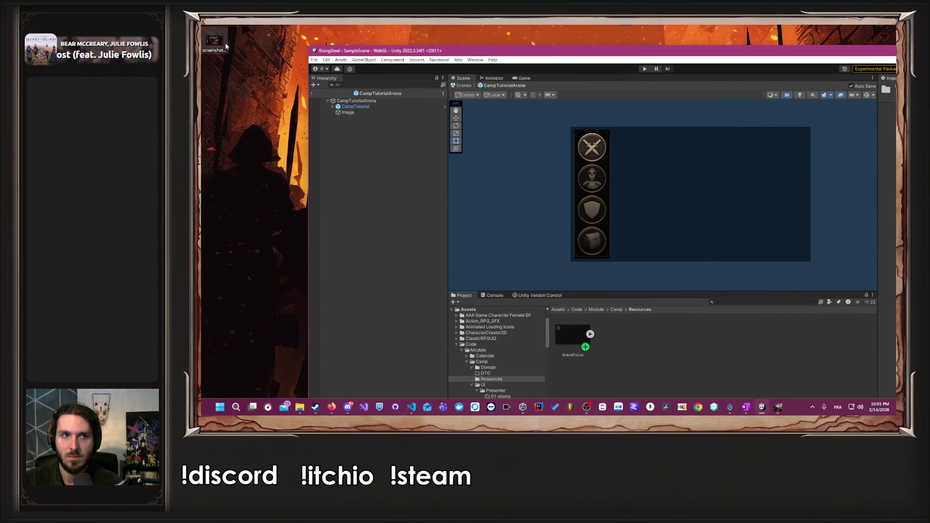
Hide the game screenshot layer and re-export the overlay over the same PNG file.
left_click(779, 407)
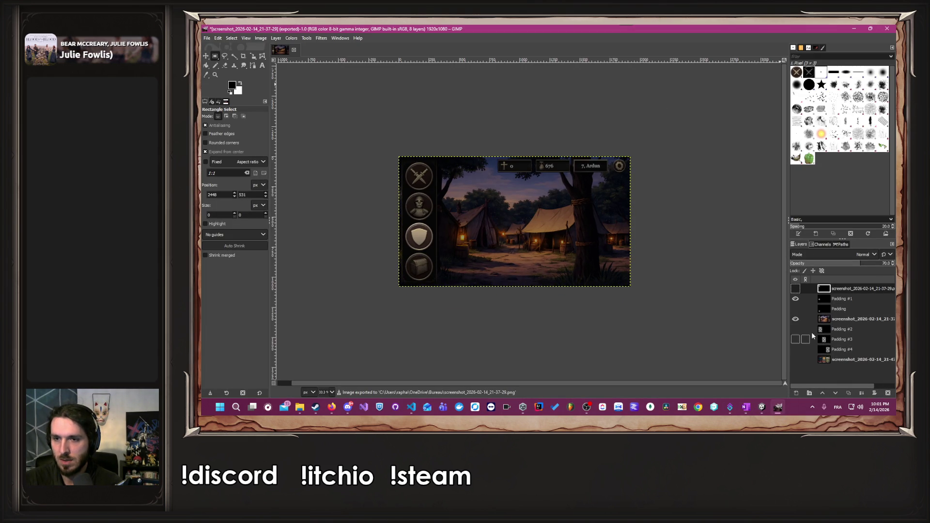
left_click(795, 318)
left_click(207, 38)
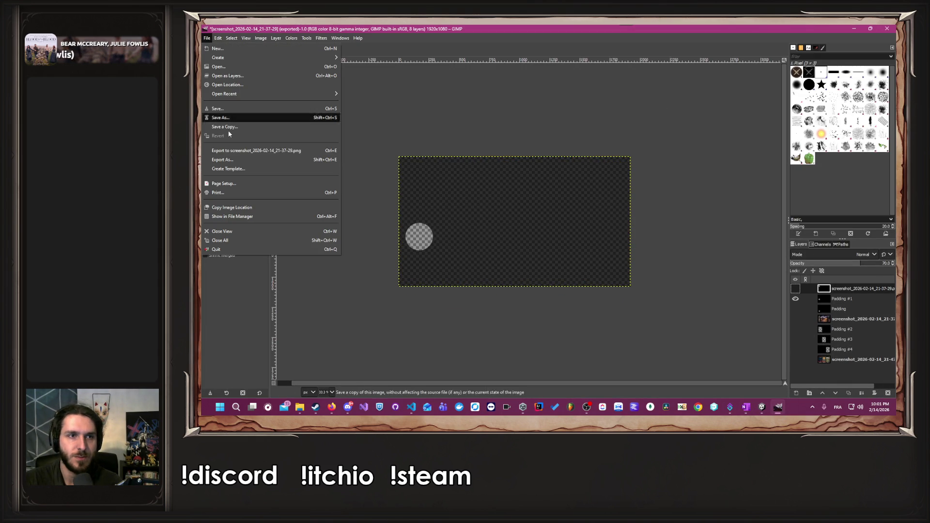
left_click(222, 159)
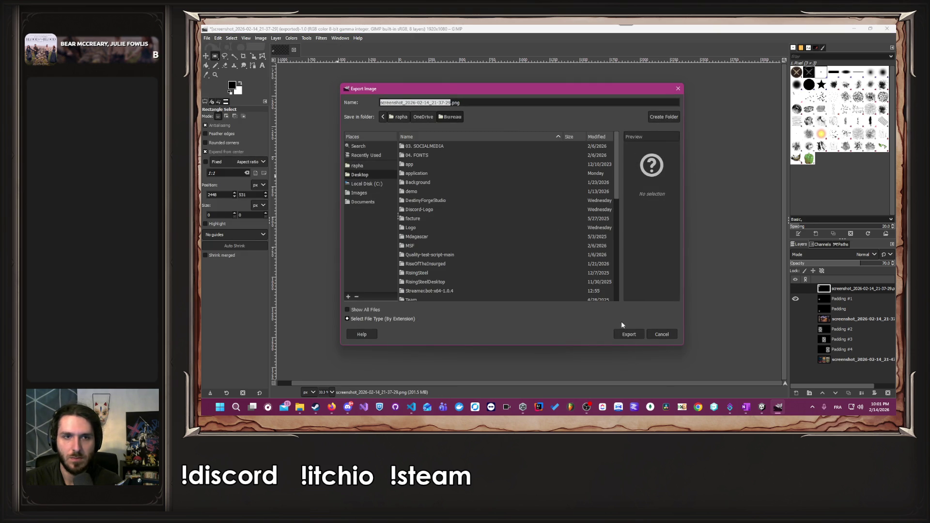
left_click(632, 334)
left_click(558, 253)
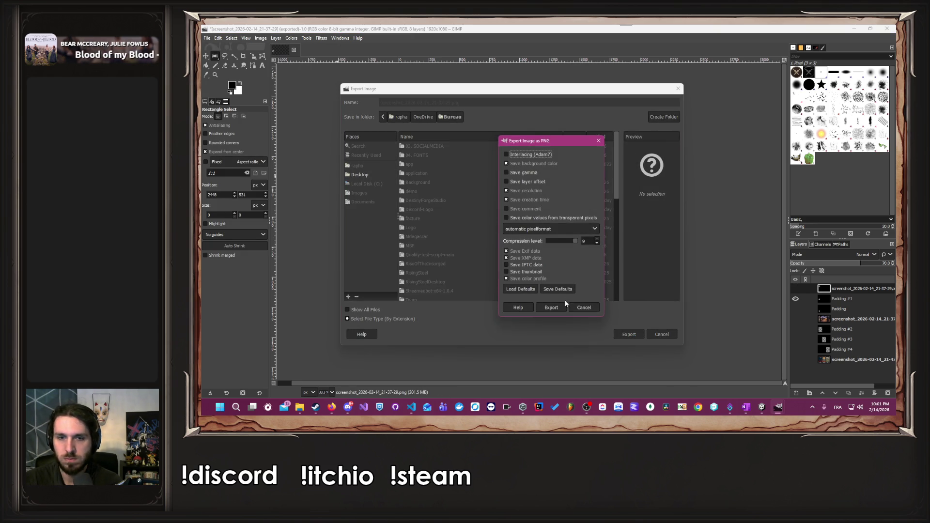
left_click(566, 298)
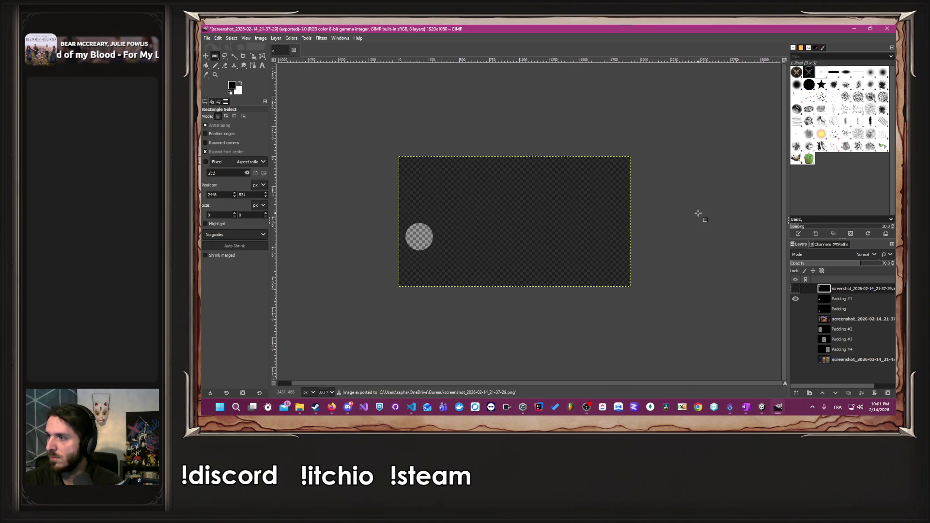
left_click(855, 29)
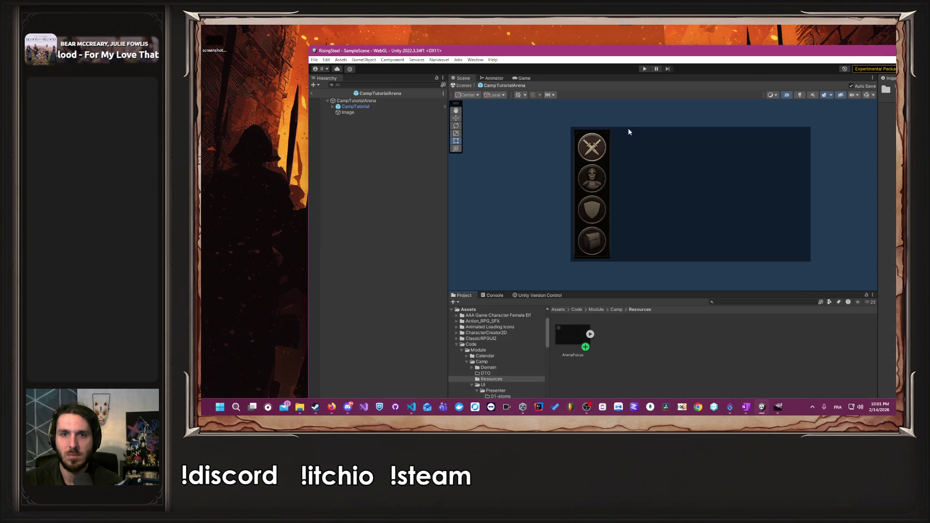
Import the desktop screenshot into Camp/Resources and rename it TrainingFocus.
left_click_drag(218, 39, 685, 356)
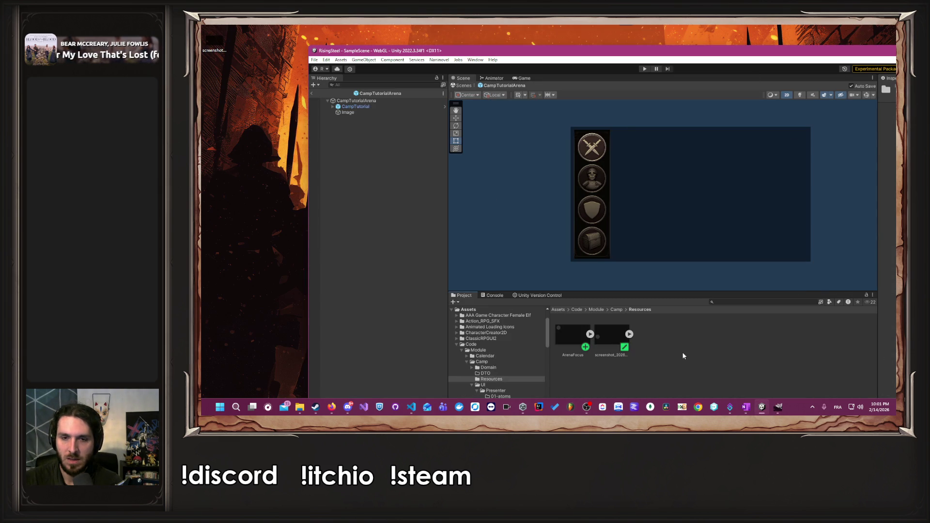
right_click(620, 338)
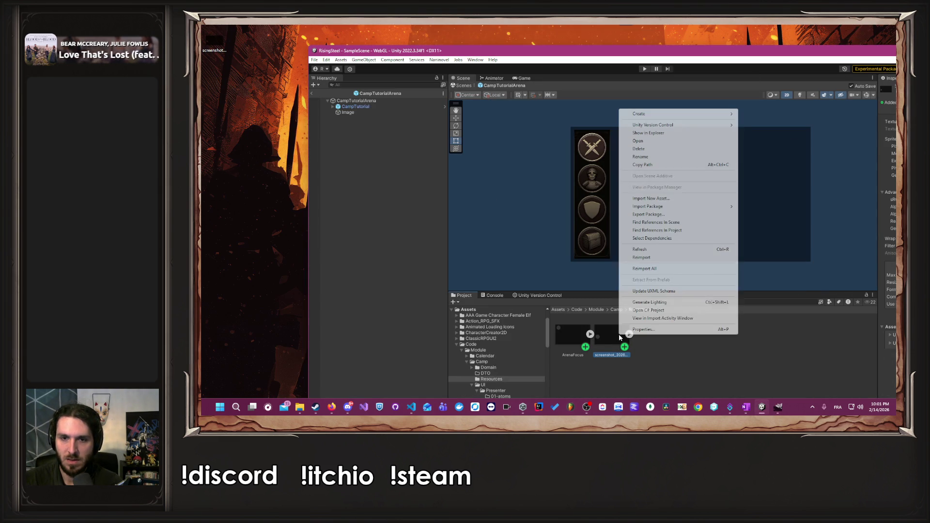
left_click(669, 156)
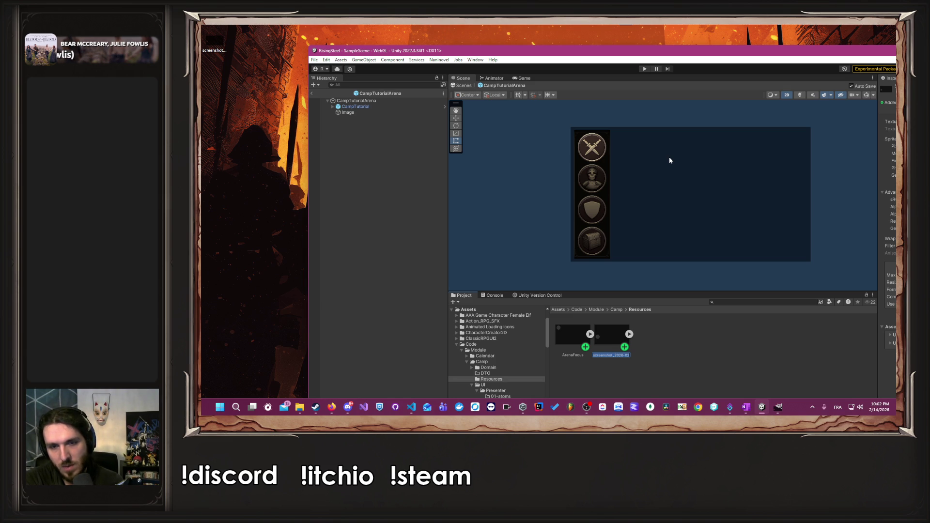
key("Home")
key("ctrl+shift+Right")
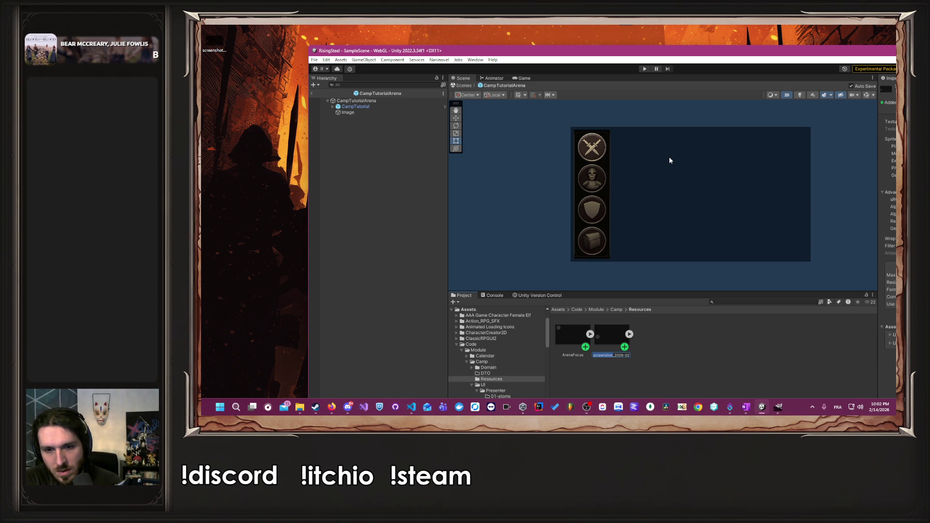
key("shift+End")
type("T")
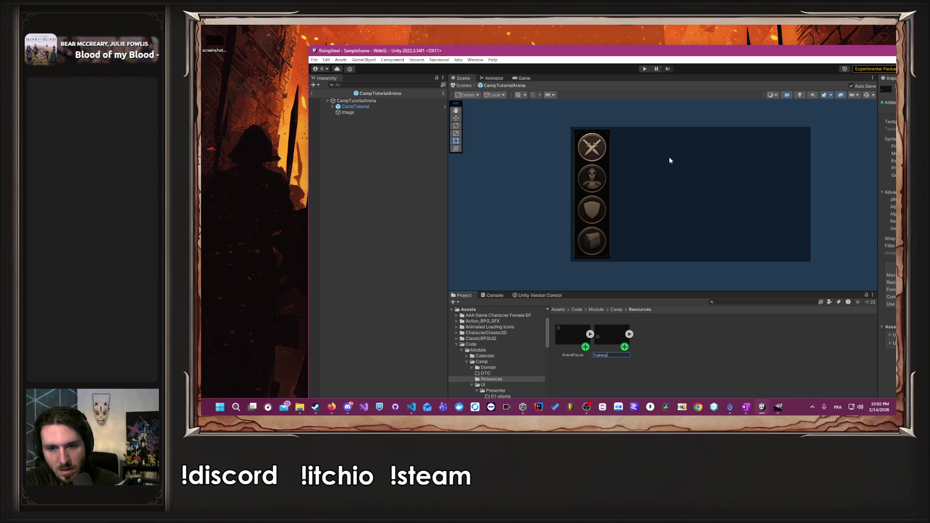
key("Return")
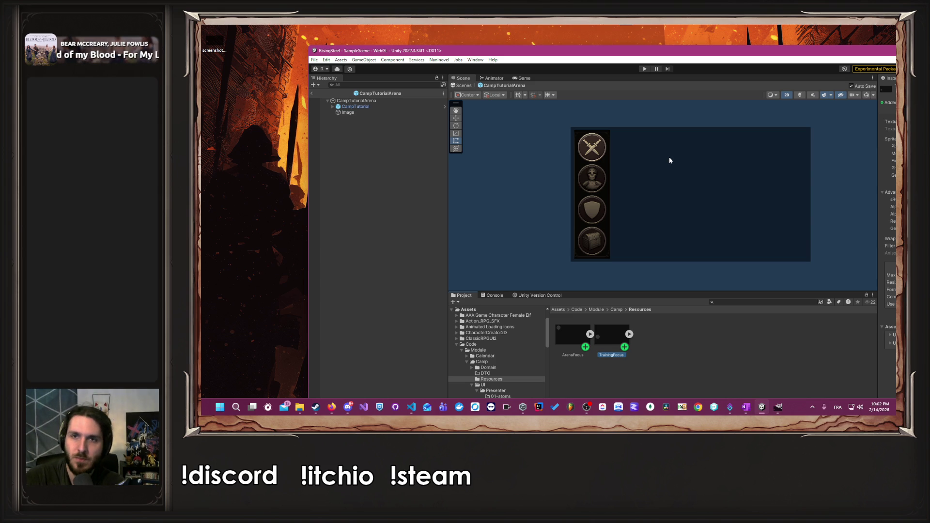
left_click_drag(607, 50, 607, 28)
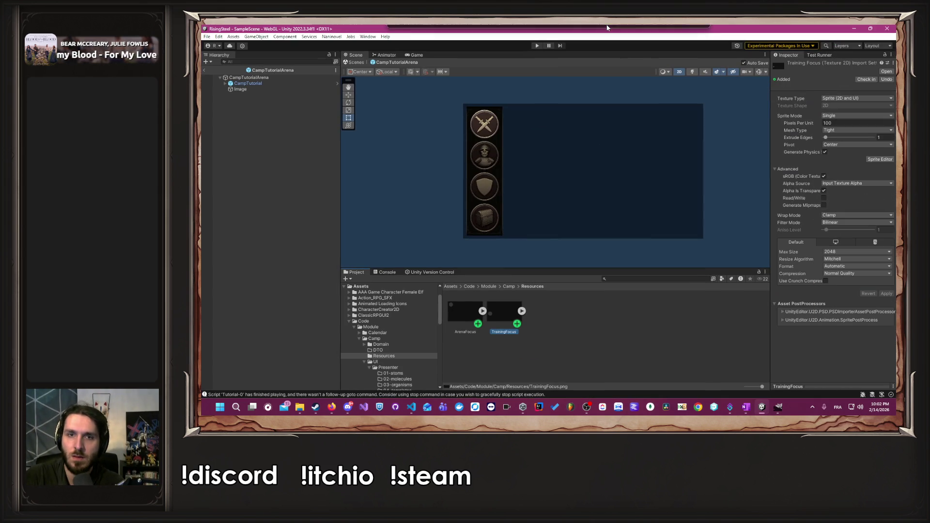
Duplicate CampTutorialArena in 05-pages, name the copy CampTutorialTraining, and open it.
left_click(509, 286)
left_click(577, 327)
double_click(504, 312)
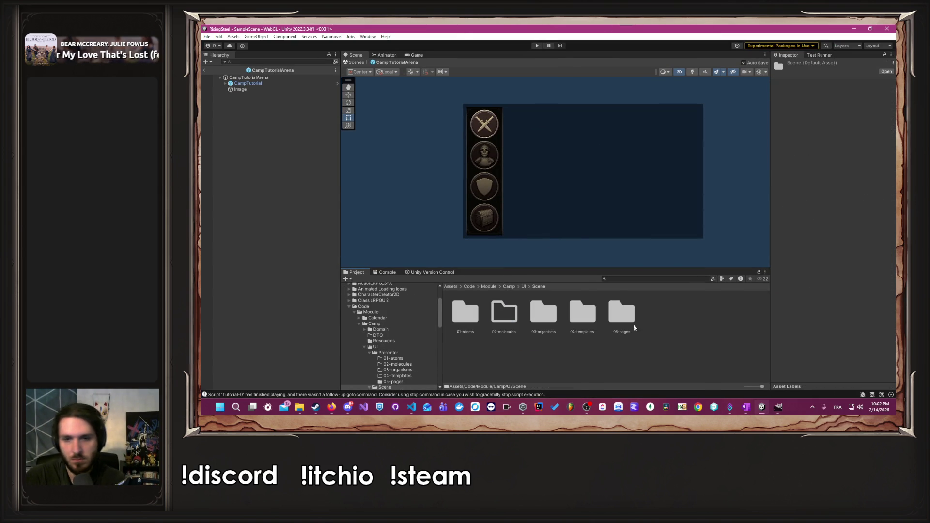
double_click(621, 314)
left_click_drag(507, 314, 515, 320)
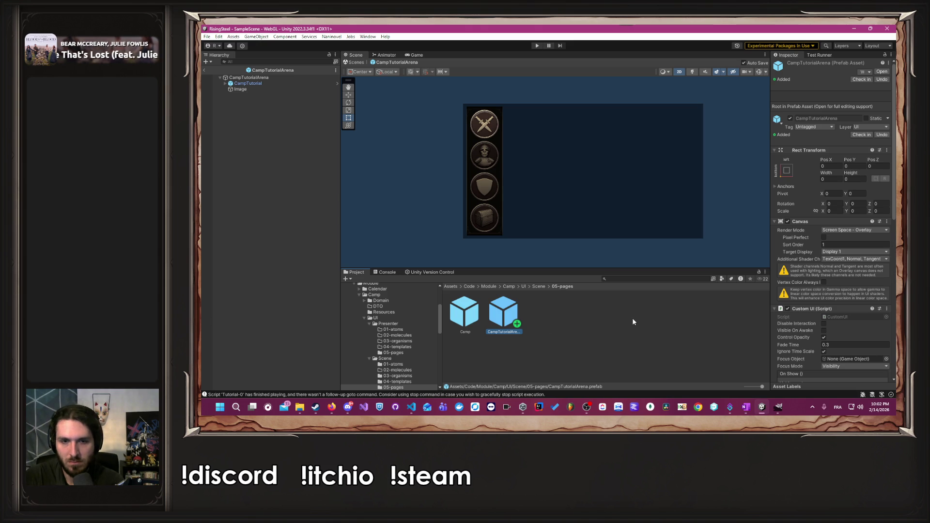
key("ctrl+d")
right_click(557, 302)
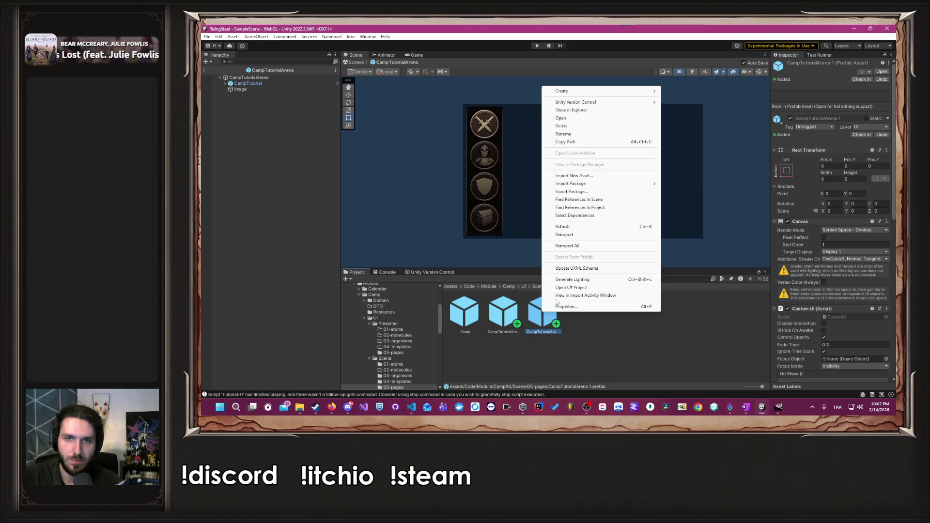
left_click(565, 134)
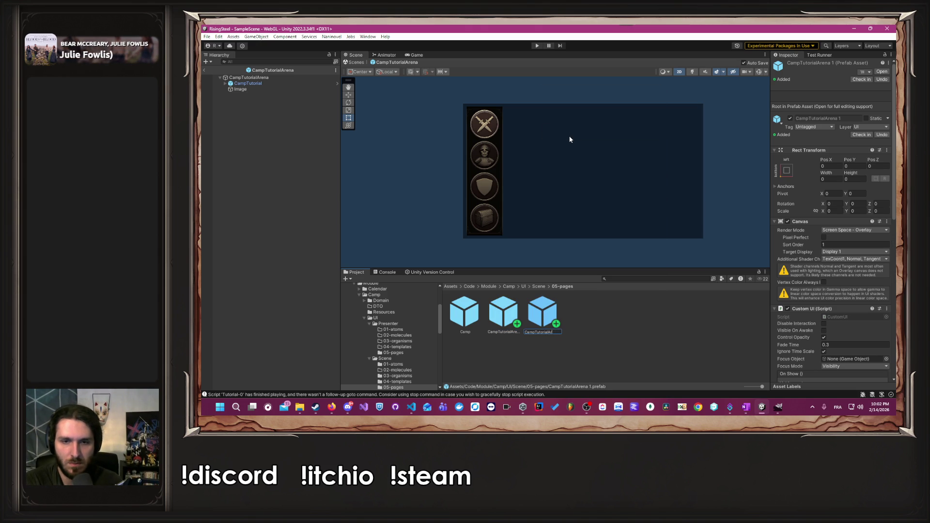
type("Training")
key("Return")
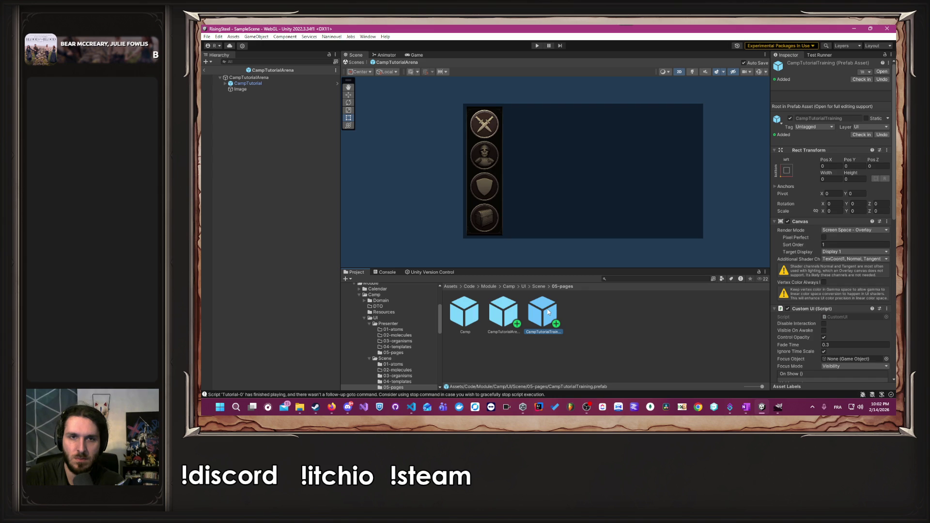
double_click(549, 312)
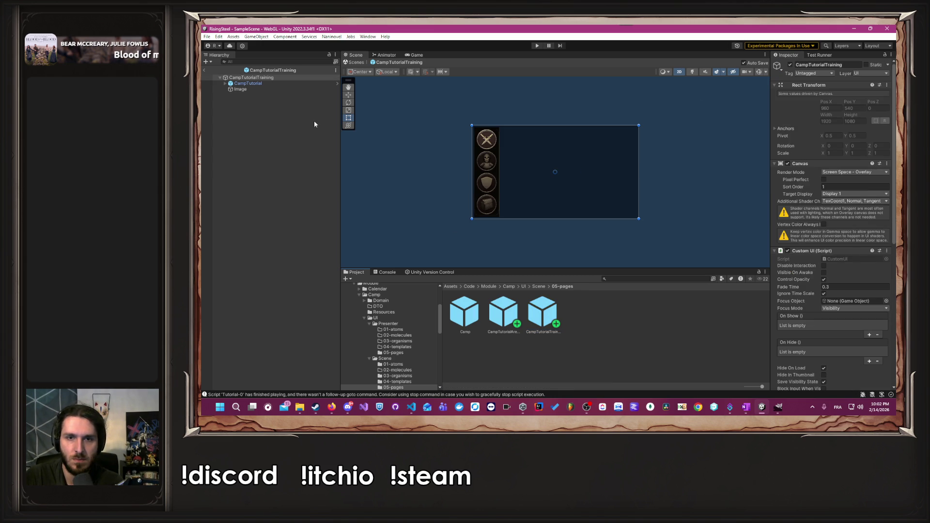
Set the prefab Image's Source Image to the TrainingFocus sprite from Resources.
left_click(539, 287)
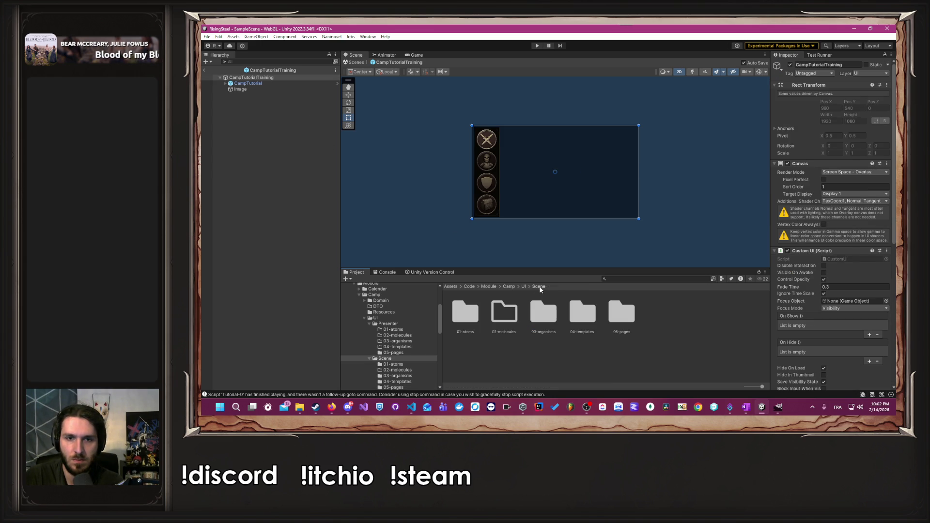
left_click(509, 287)
double_click(543, 313)
left_click(301, 89)
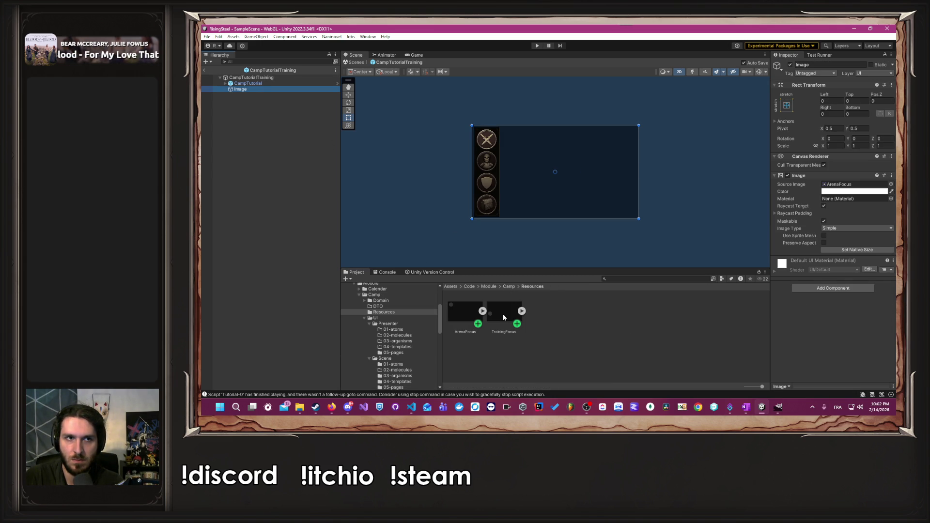
mouse_move(503, 314)
left_mouse_down()
mouse_move(804, 207)
mouse_move(838, 186)
left_mouse_up()
left_click(670, 213)
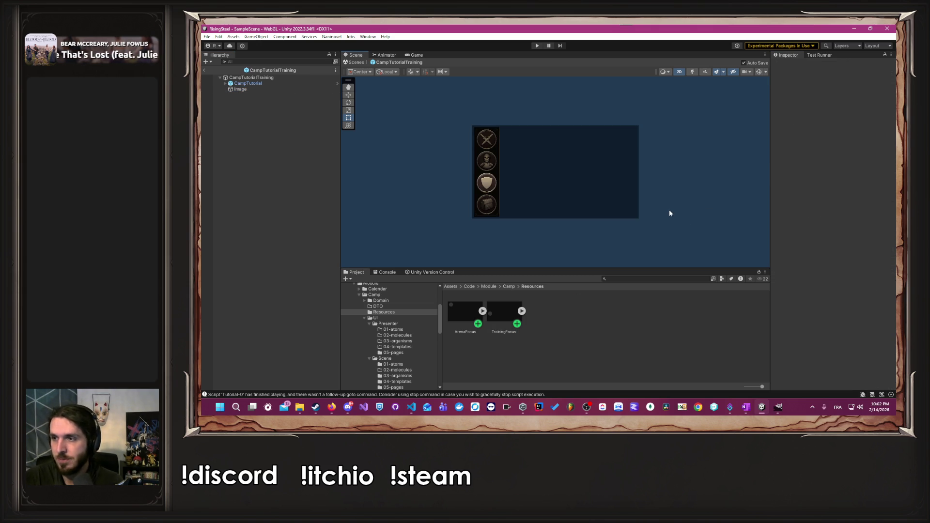
left_click(516, 286)
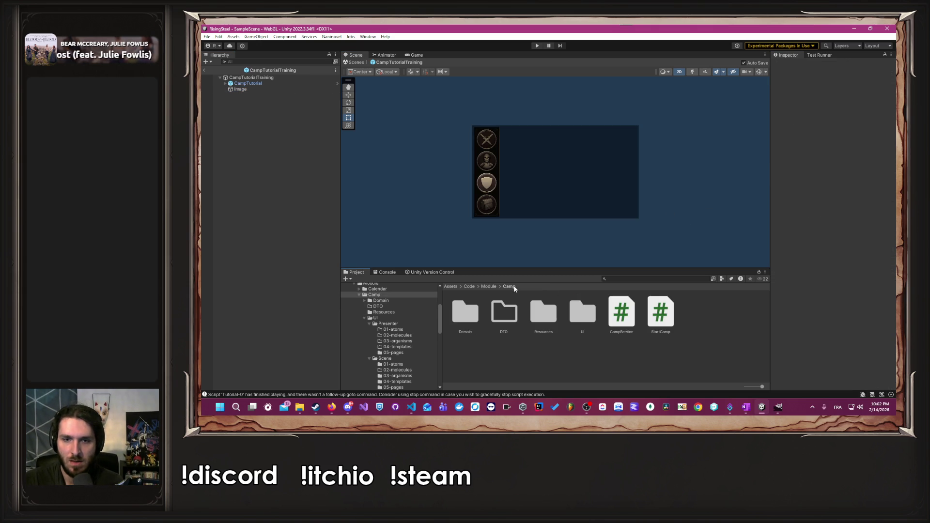
In GIMP, show the Padding layer and hide the game screenshot layer.
key("alt+Tab")
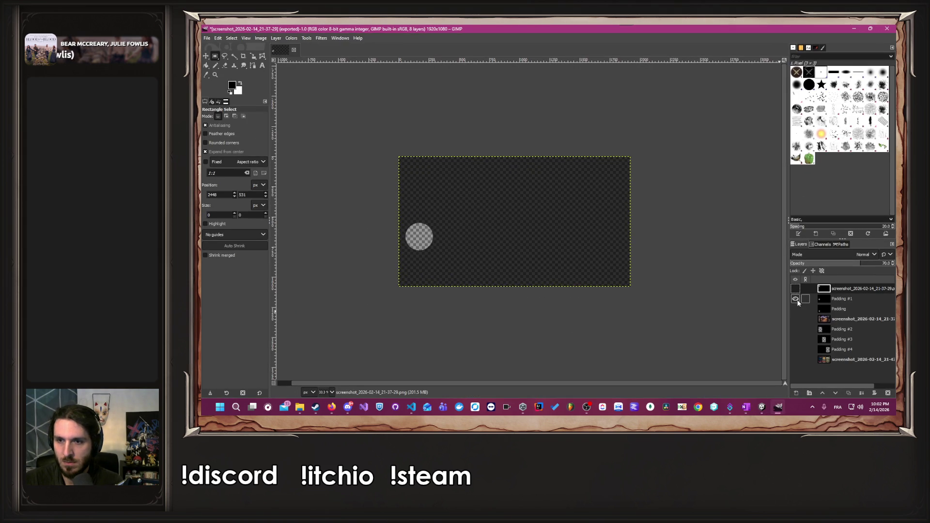
left_click(796, 300)
left_click(795, 309)
left_click(795, 308)
left_click(795, 309)
left_click(795, 319)
left_click(796, 319)
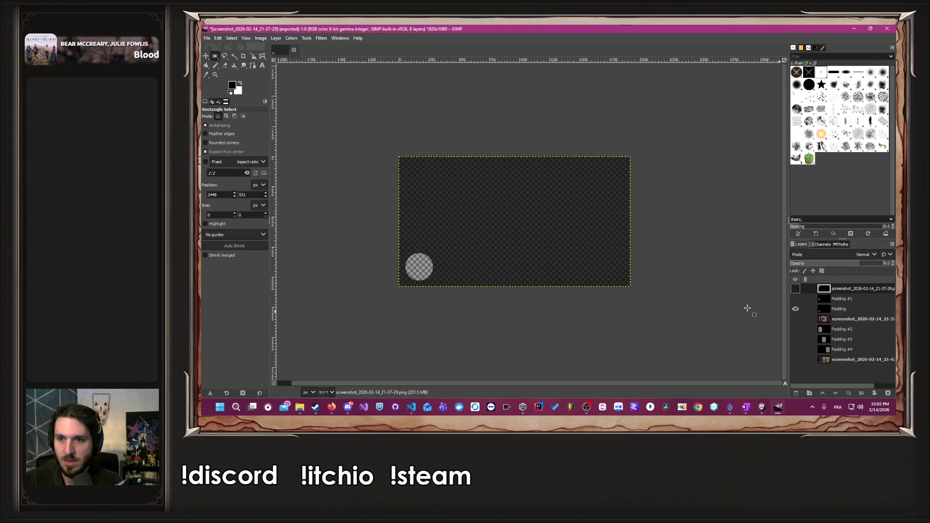
Export the overlay over the existing screenshot PNG, replacing it.
left_click(207, 37)
left_click(234, 160)
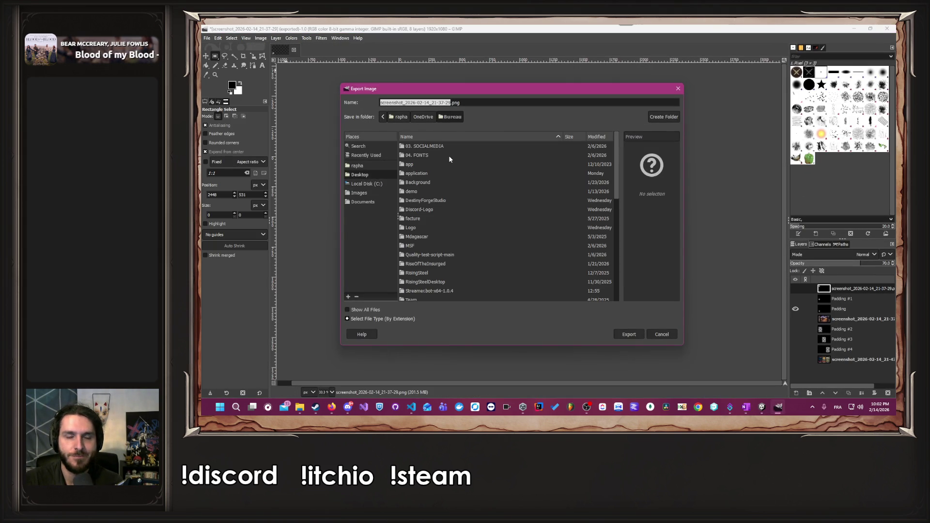
left_click(368, 176)
left_click(629, 334)
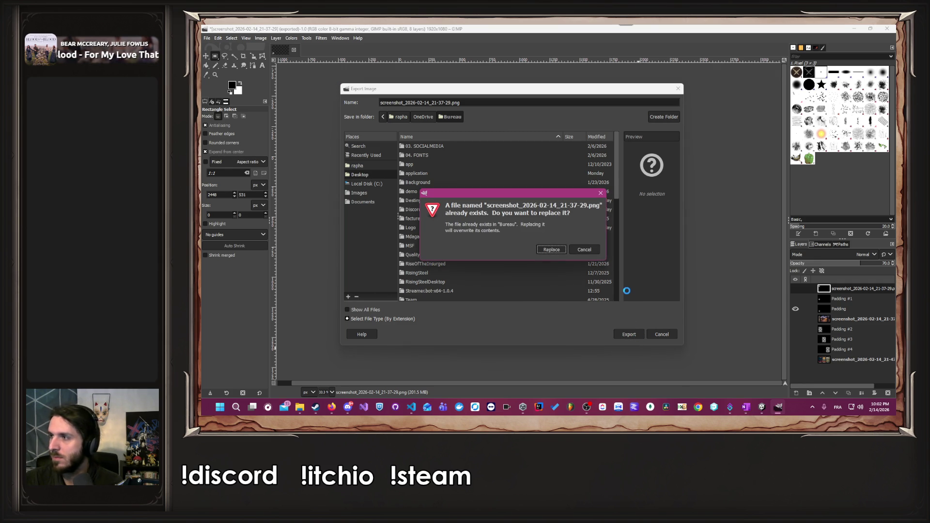
left_click(557, 250)
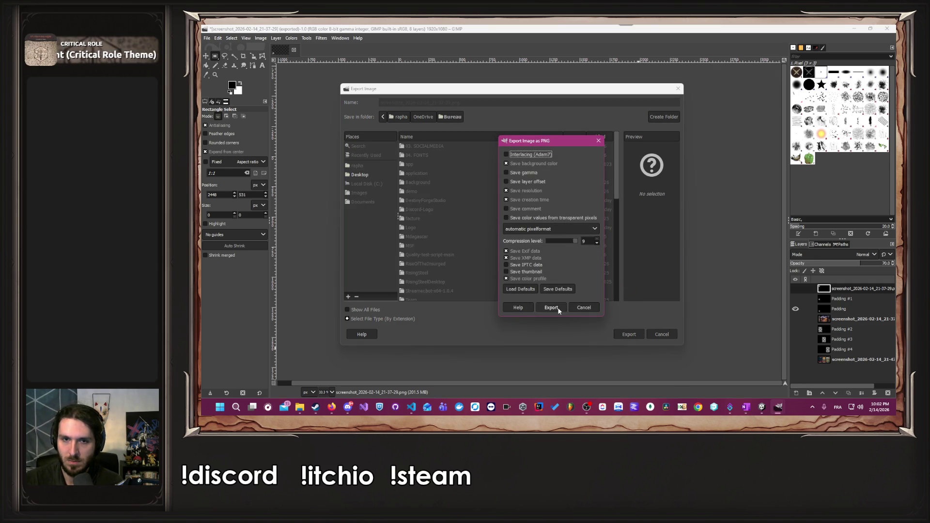
left_click(559, 310)
left_click(854, 30)
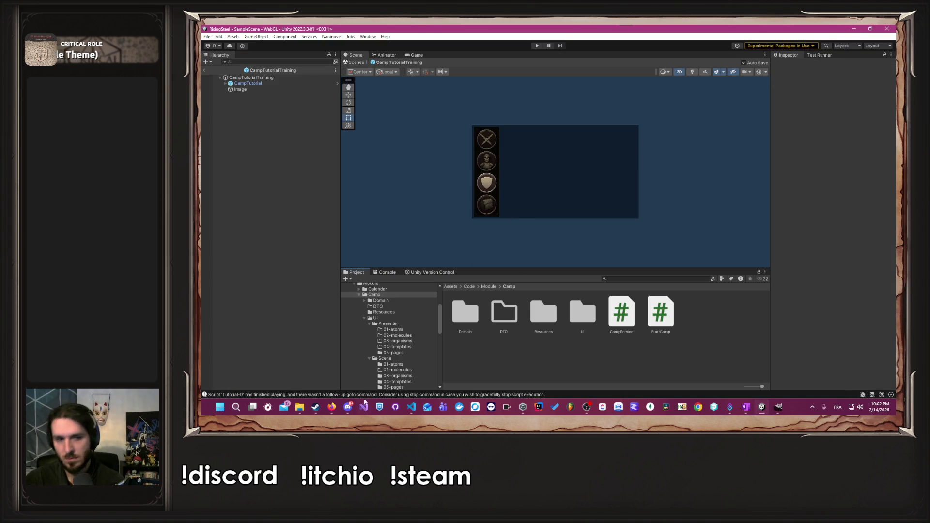
Duplicate the CampTutorialTraining prefab and name the copy CampTutorialShop.
left_click(352, 368)
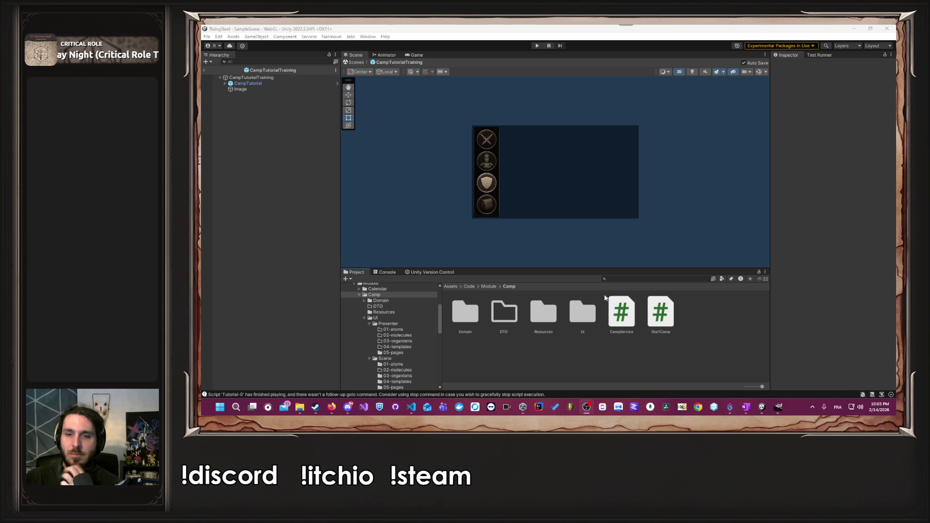
double_click(568, 317)
double_click(505, 315)
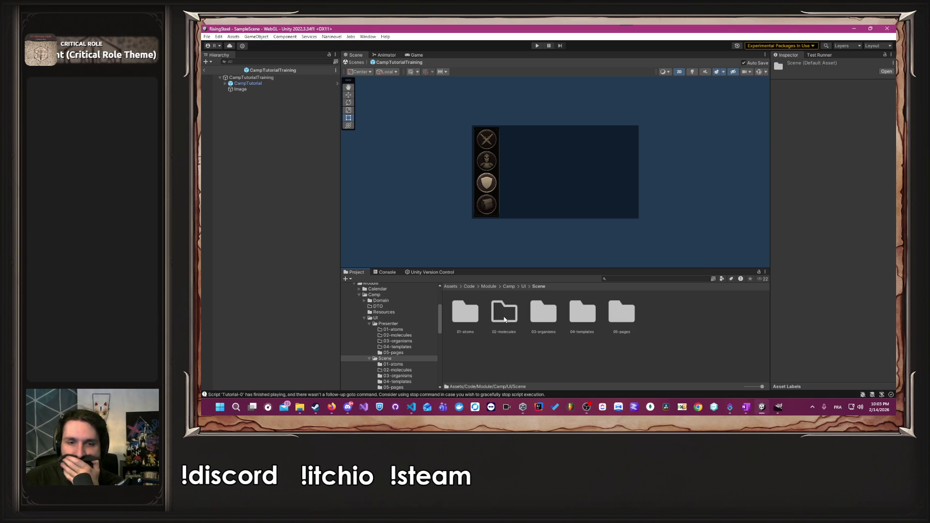
double_click(630, 321)
left_click(562, 324)
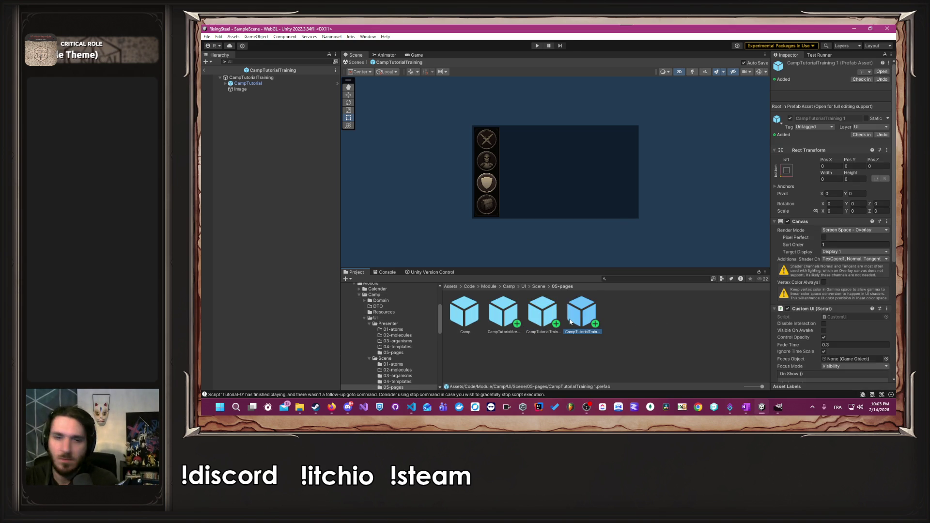
right_click(567, 321)
left_click(608, 141)
left_click(607, 141)
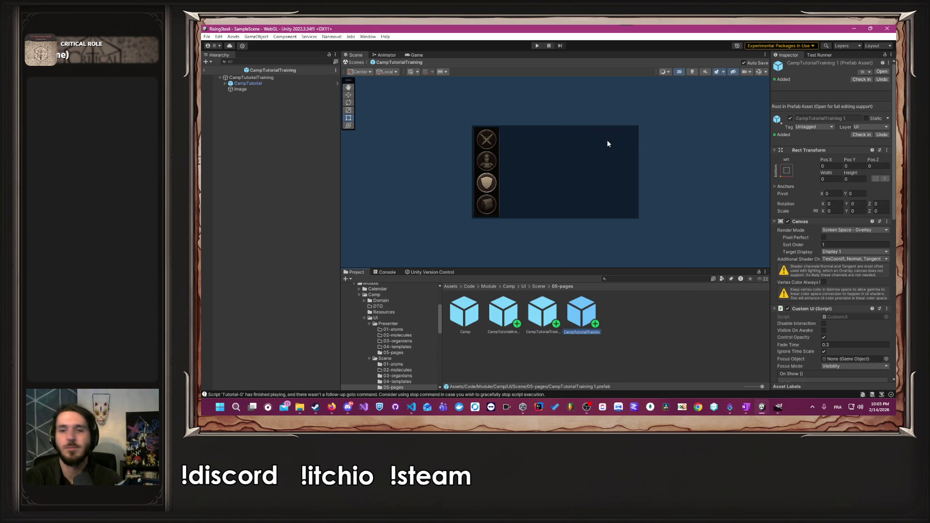
type("CampTutorialShop")
key("Return")
Add the updated desktop screenshot to the Camp/Resources folder.
left_click_drag(584, 27, 690, 42)
left_click(645, 298)
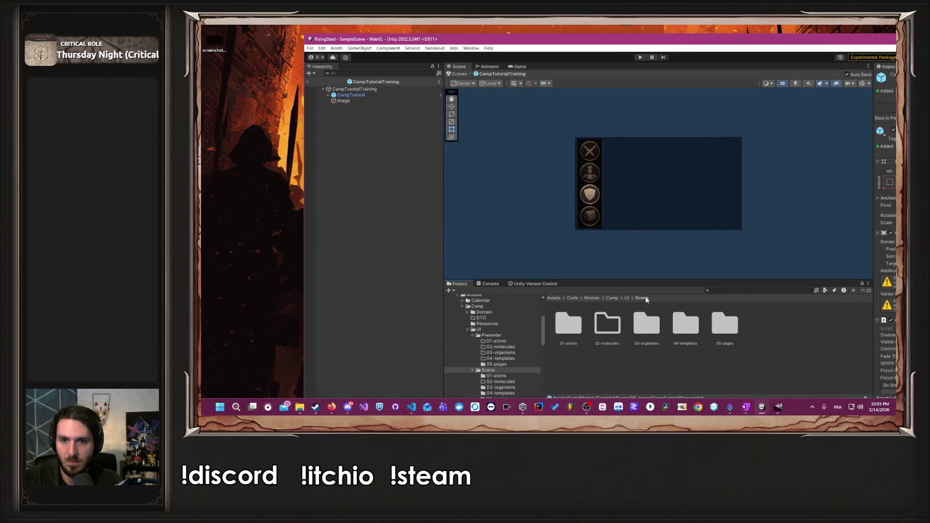
left_click(627, 298)
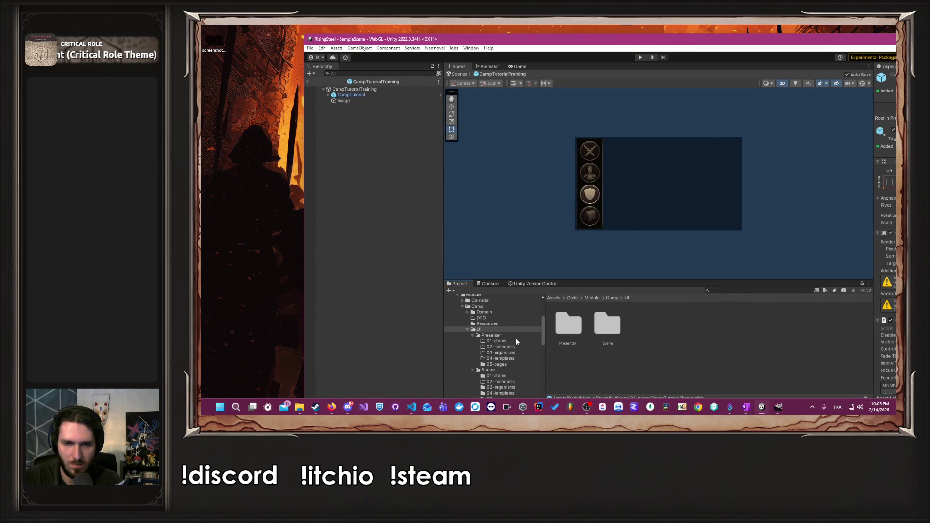
left_click(516, 324)
mouse_move(310, 235)
left_mouse_down()
mouse_move(485, 300)
mouse_move(667, 349)
left_mouse_up()
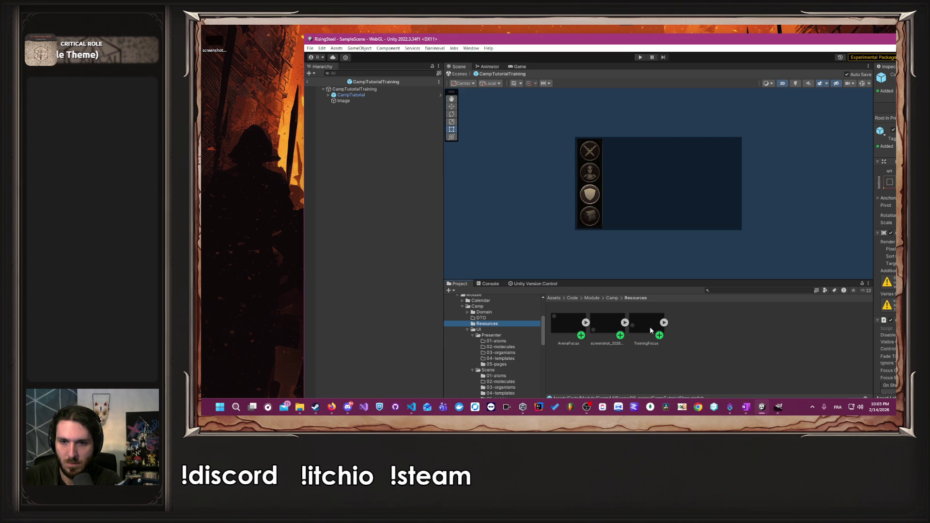
Mistakenly rename TrainingFocus to ShopFocus, then undo back to TrainingFocus.
right_click(650, 327)
left_click(681, 151)
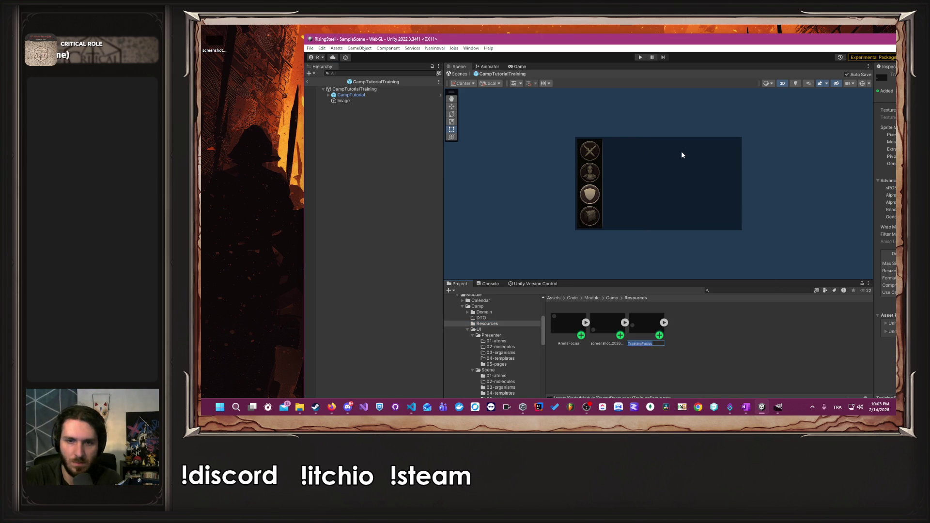
key("End")
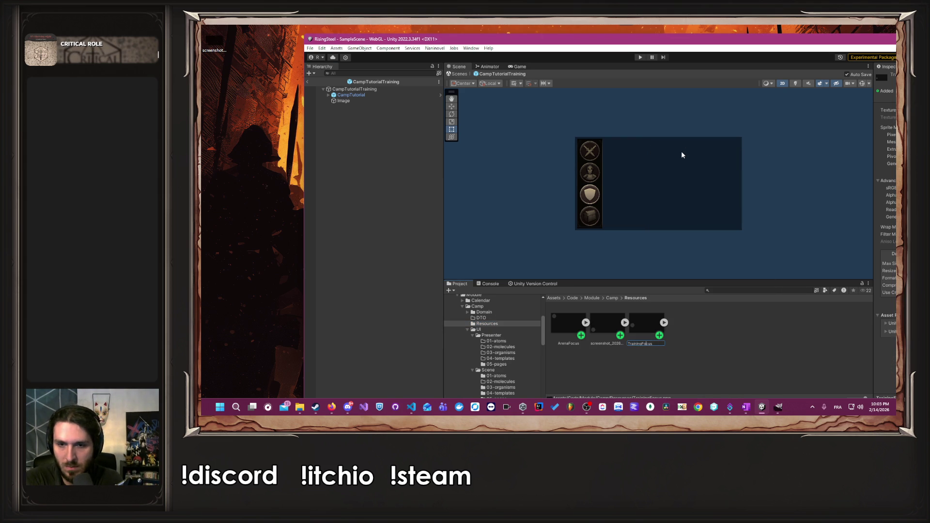
key("ctrl+BackSpace")
type("Sh")
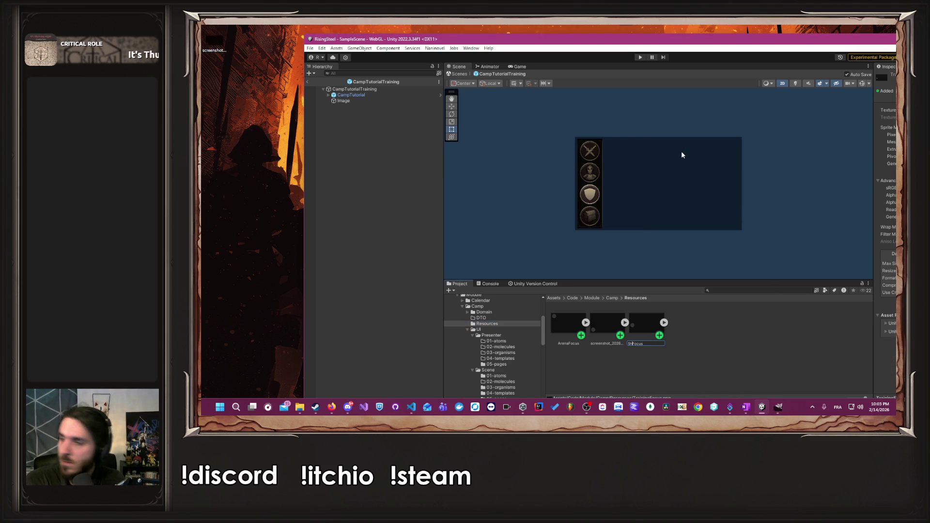
type("op")
key("Return")
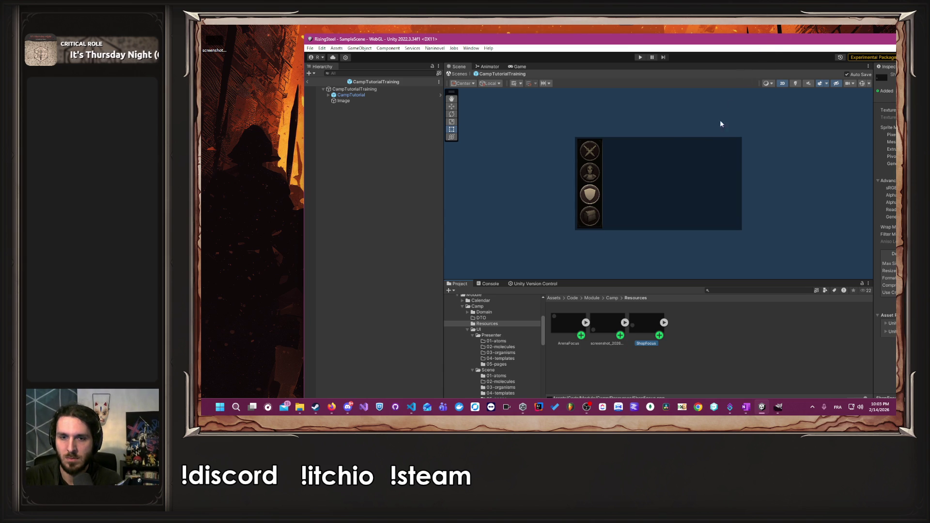
key("ctrl+z")
Rename the new screenshot asset to ShopFocus and maximize the editor.
left_click(609, 324)
right_click(609, 324)
left_click(637, 145)
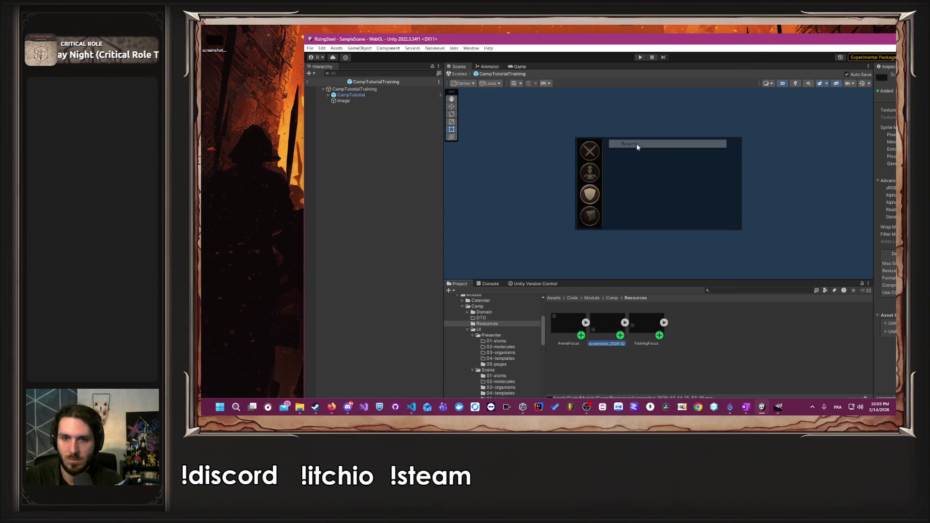
type("s")
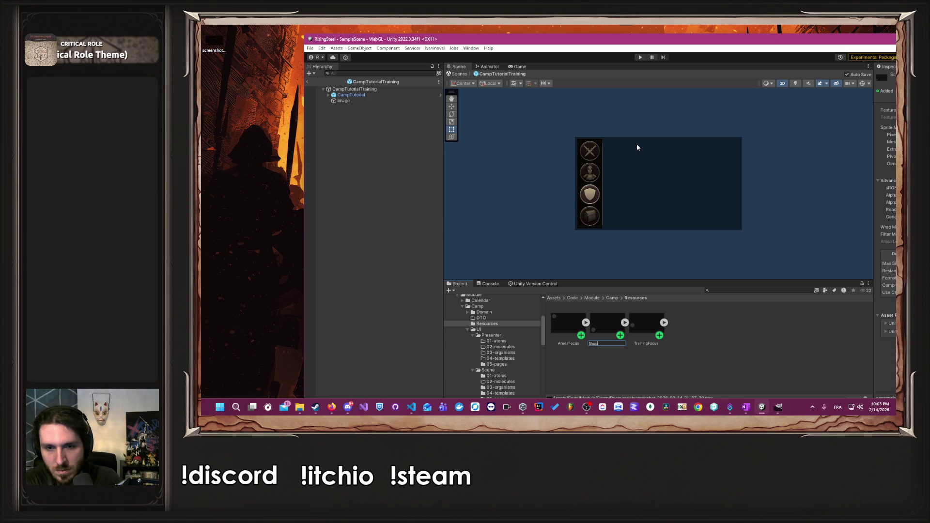
type("s")
key("Return")
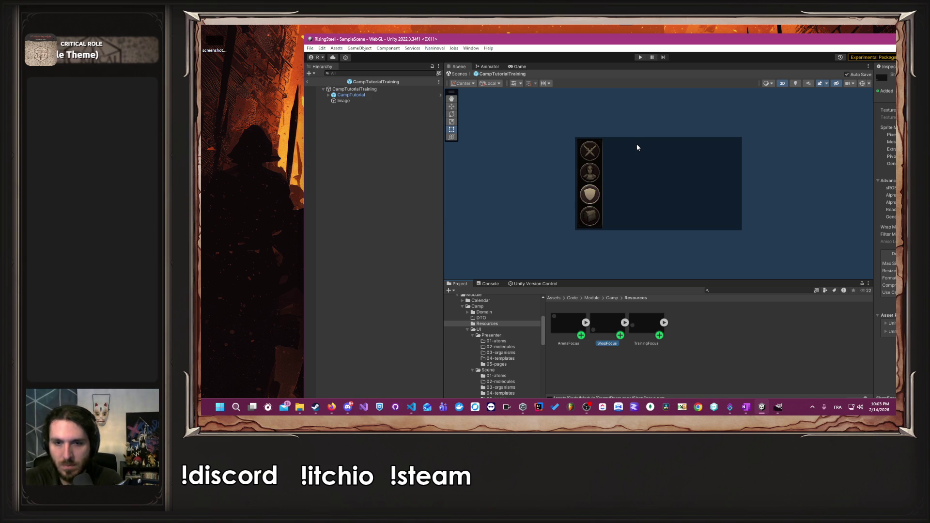
double_click(696, 40)
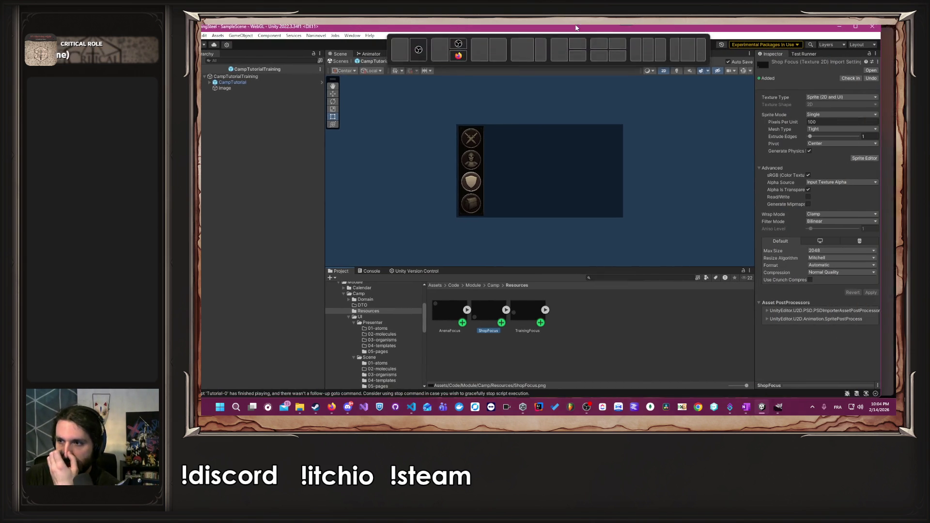
left_click(508, 287)
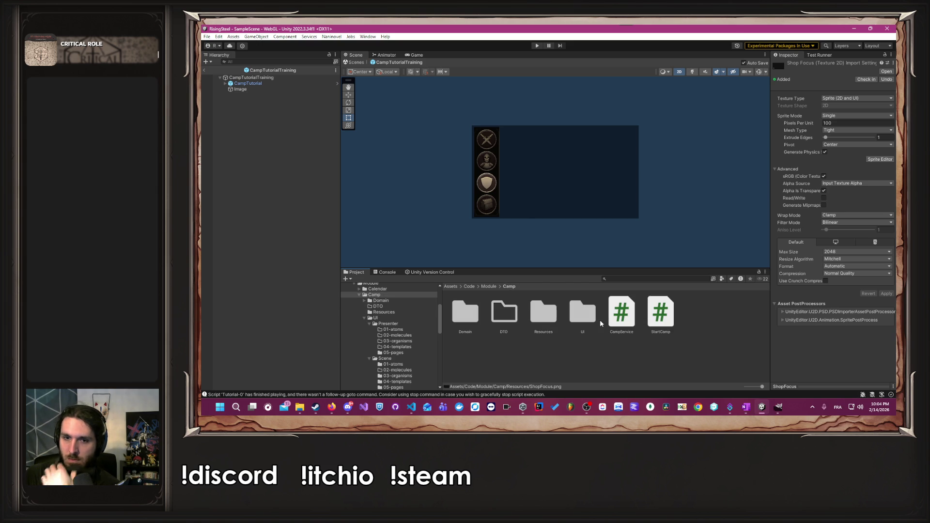
Open CampTutorialShop from 05-pages and set its Image's Source Image to ShopFocus.
double_click(584, 312)
double_click(504, 312)
double_click(622, 313)
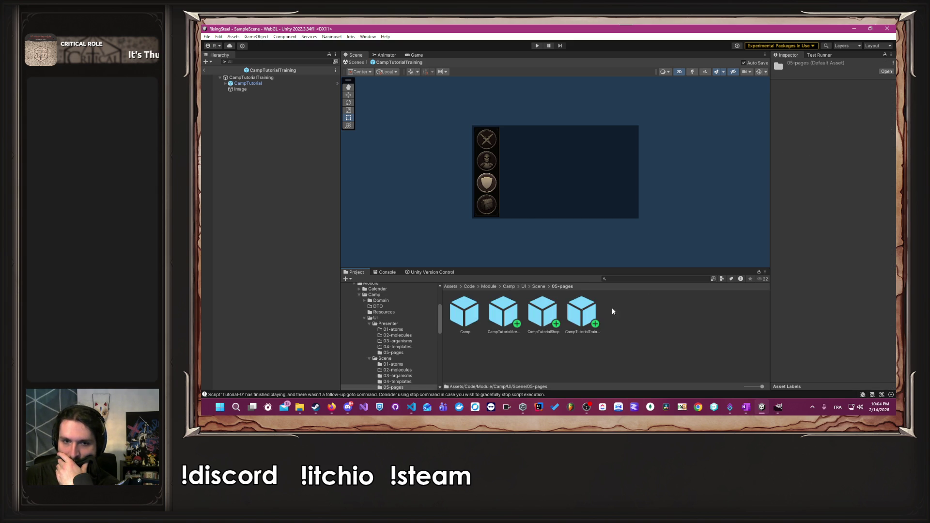
left_click(552, 314)
double_click(553, 314)
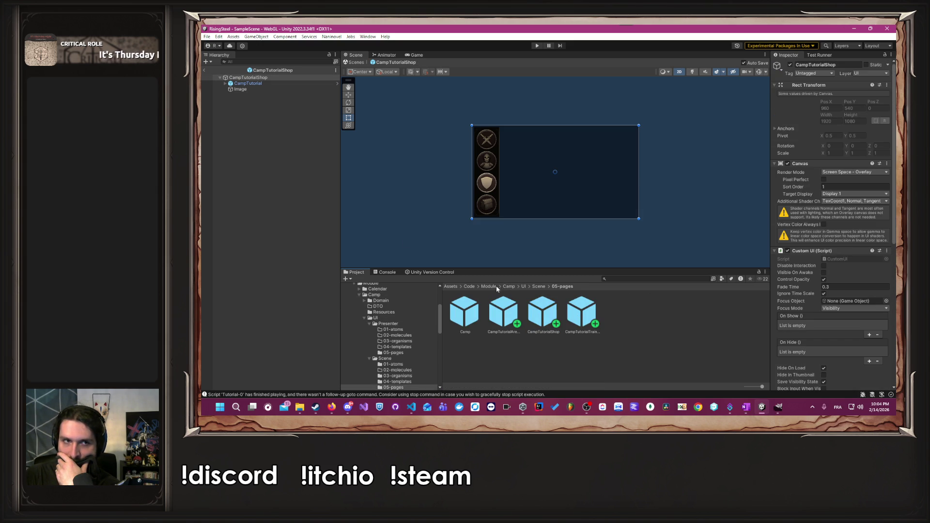
left_click(524, 287)
left_click(509, 287)
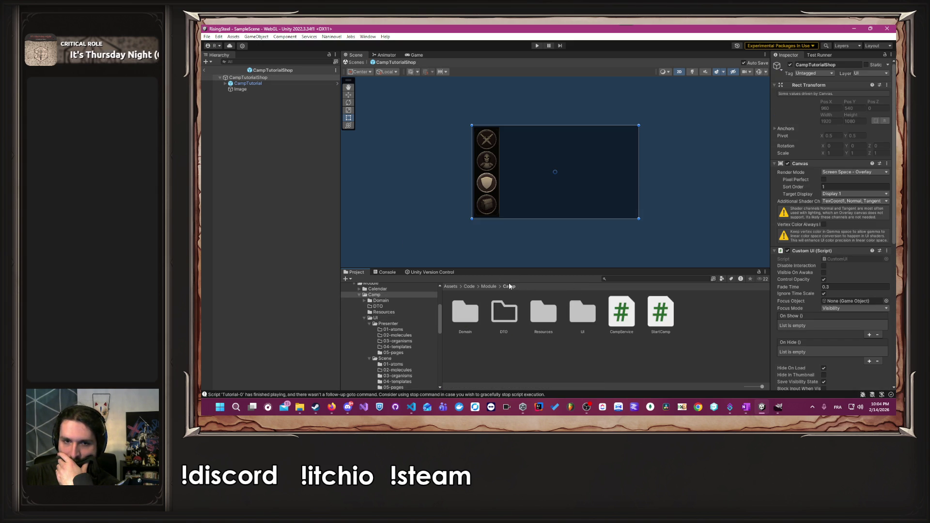
double_click(553, 324)
left_click(215, 89)
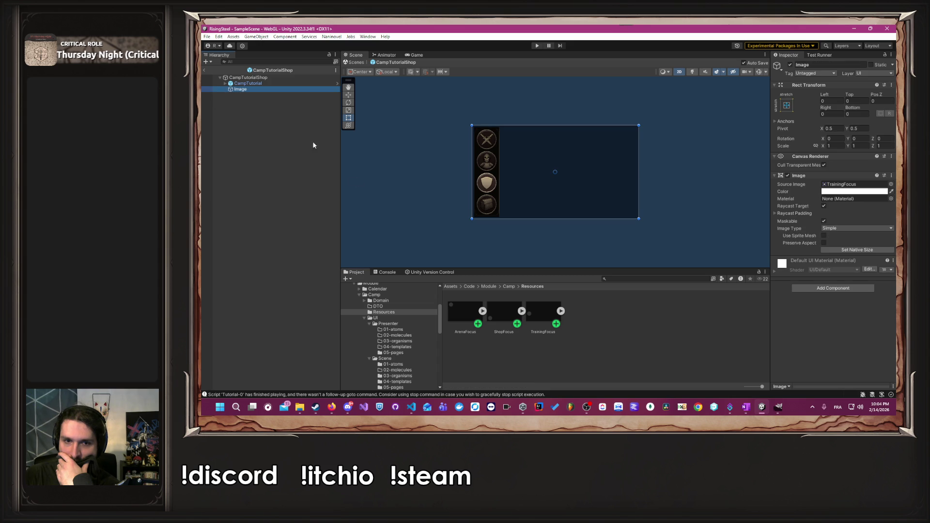
left_click_drag(506, 309, 804, 203)
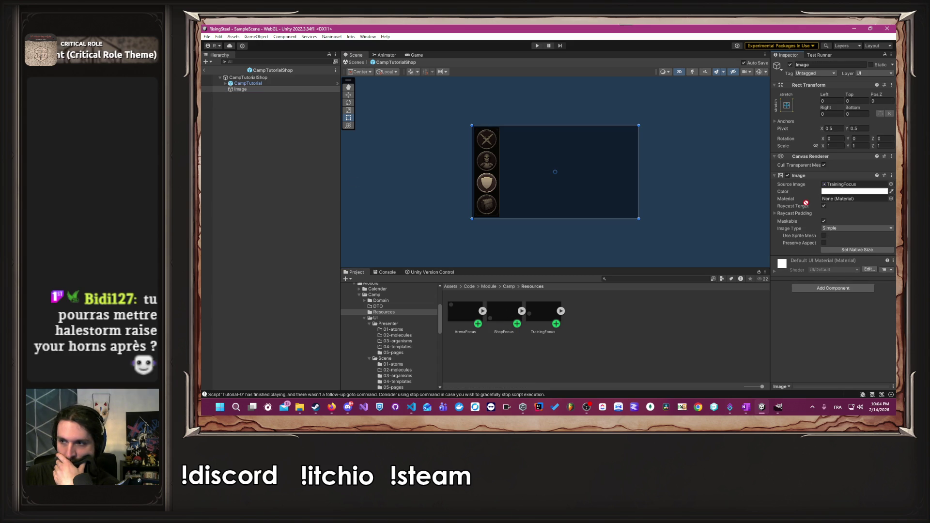
left_click_drag(805, 203, 832, 186)
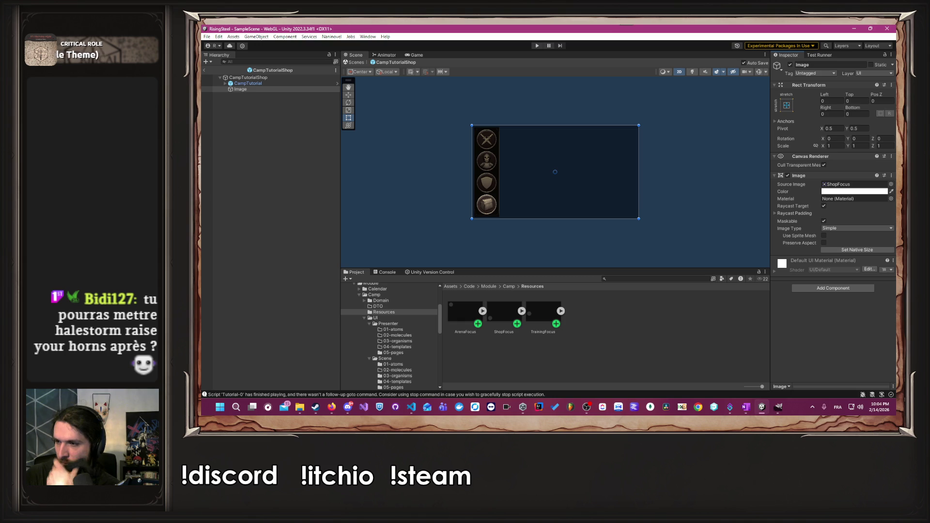
key("alt+Tab")
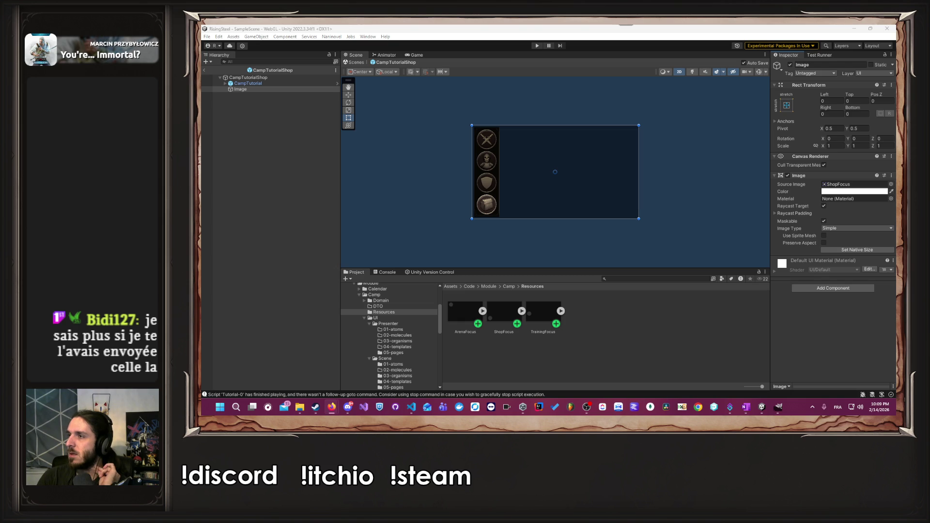
mouse_move(586, 407)
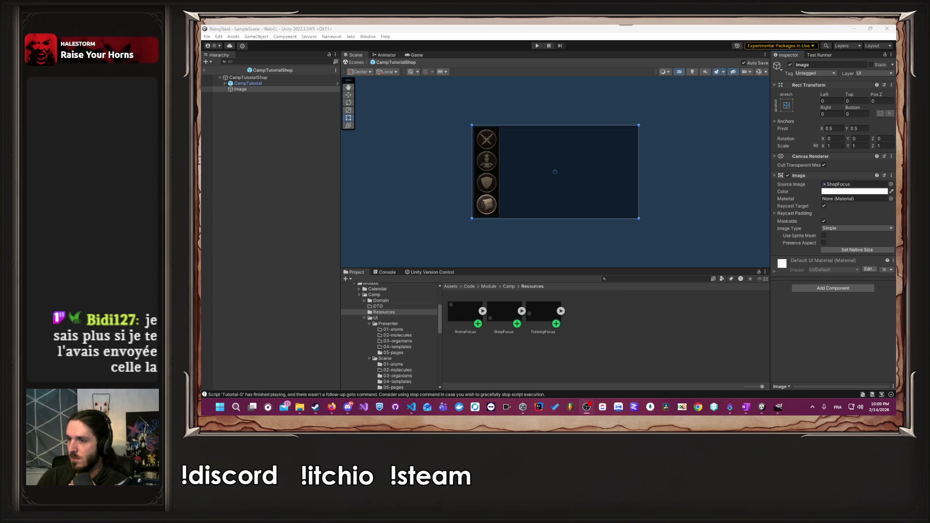
left_click(667, 233)
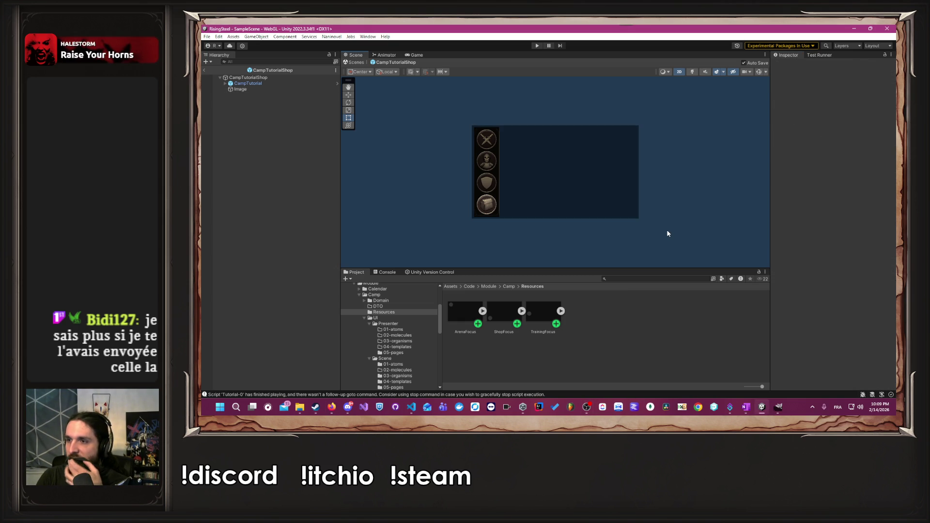
Browse to Camp/UI/Scene/05-pages and open CampTutorialArena in Prefab Mode.
left_click(509, 286)
double_click(581, 320)
double_click(505, 312)
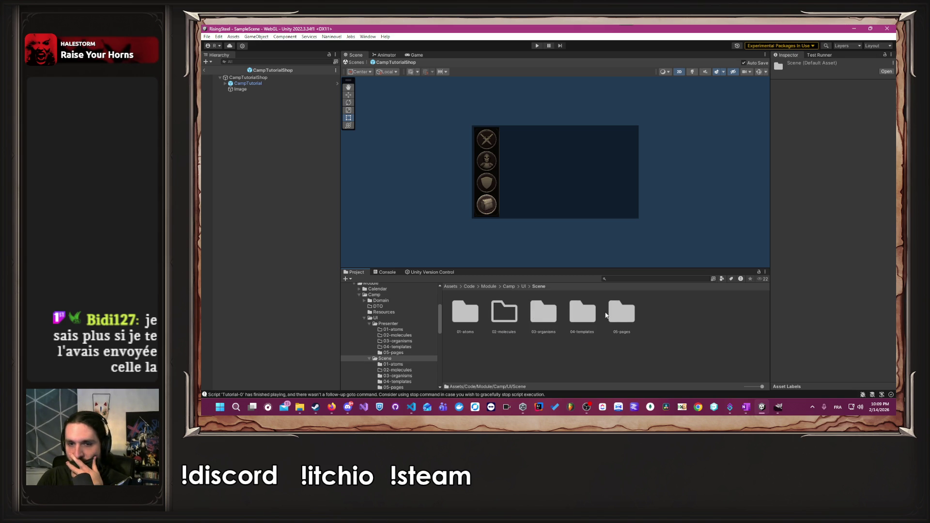
double_click(618, 314)
left_click(584, 315)
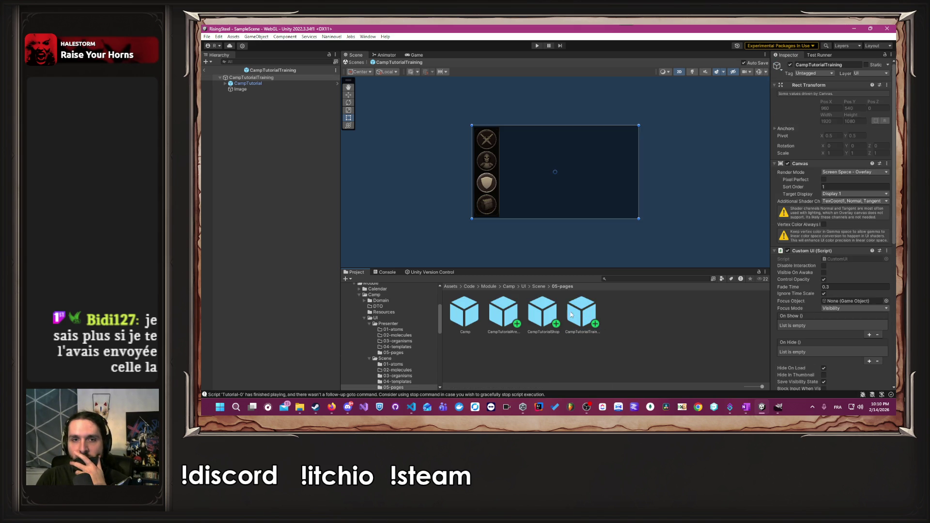
double_click(502, 309)
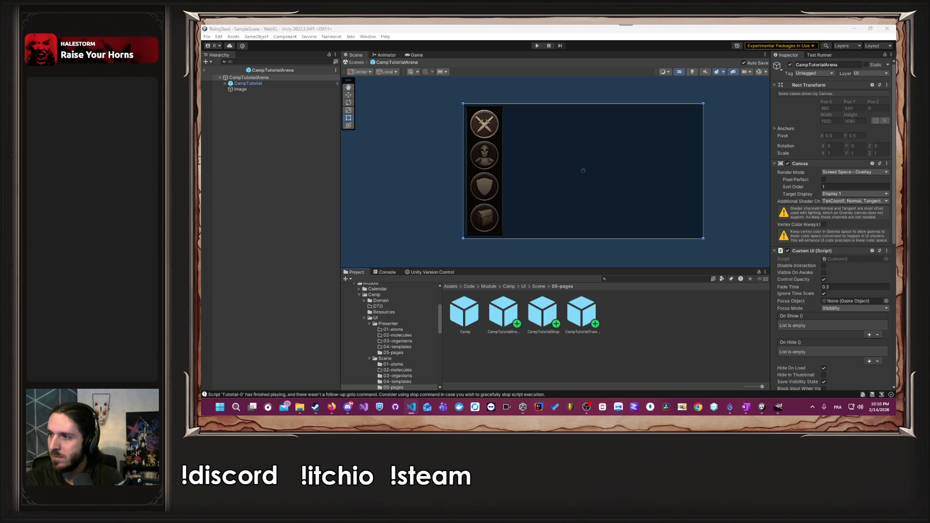
Open Naninovel's configuration, go to the UI settings and show the managed UI resources list.
left_click(426, 151)
left_click(331, 37)
mouse_move(350, 80)
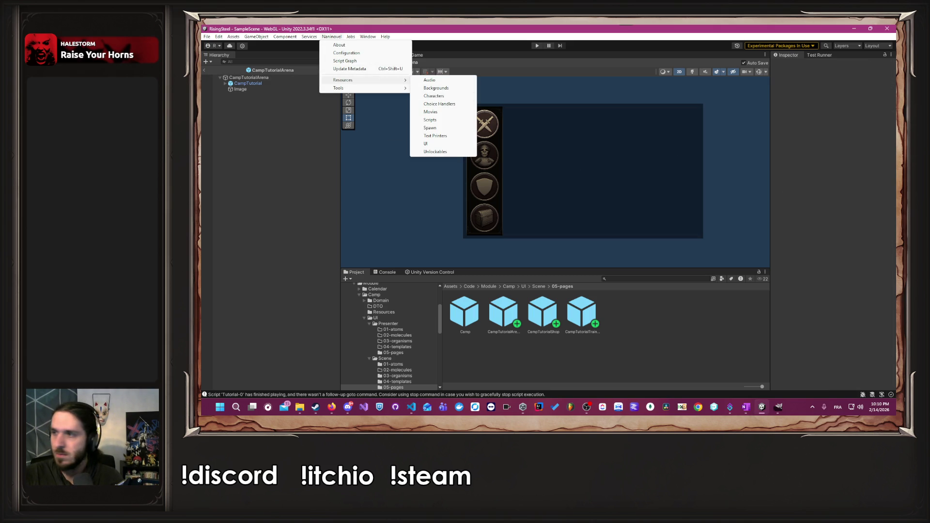
key("alt+Tab")
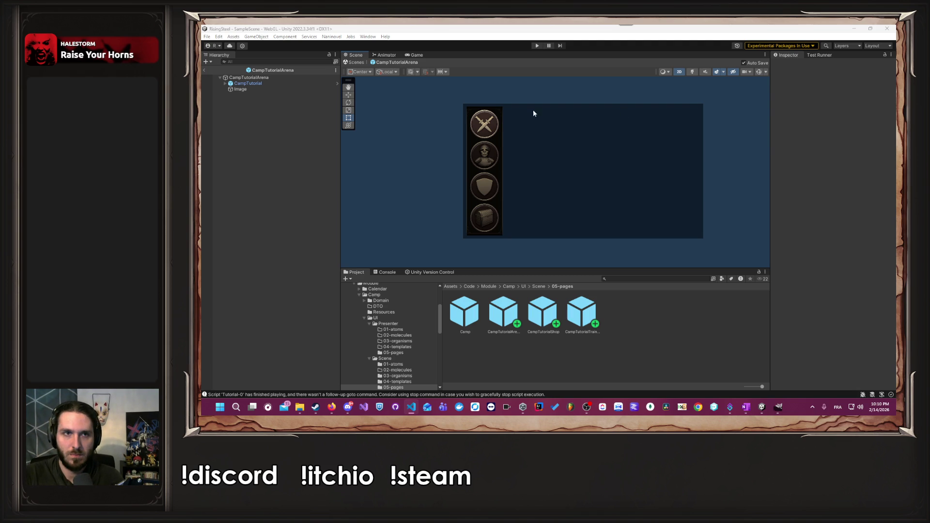
left_click(332, 36)
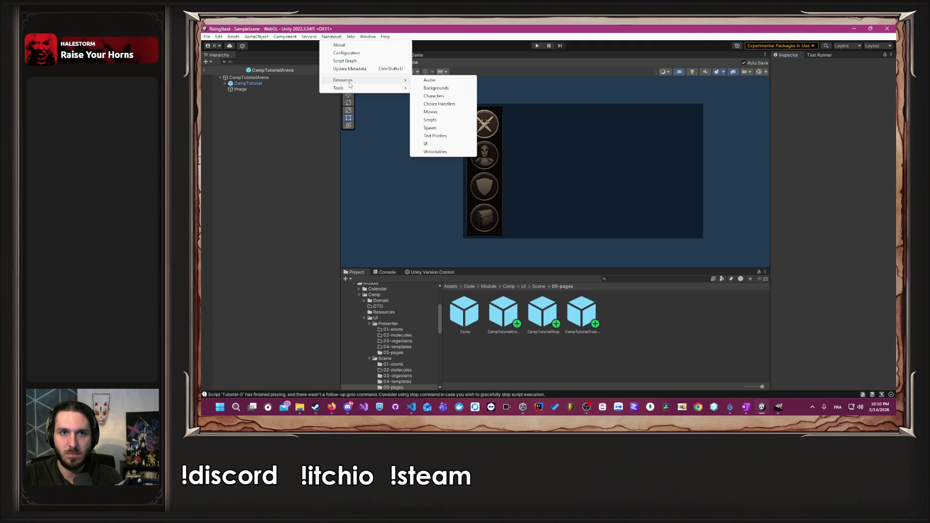
left_click(443, 119)
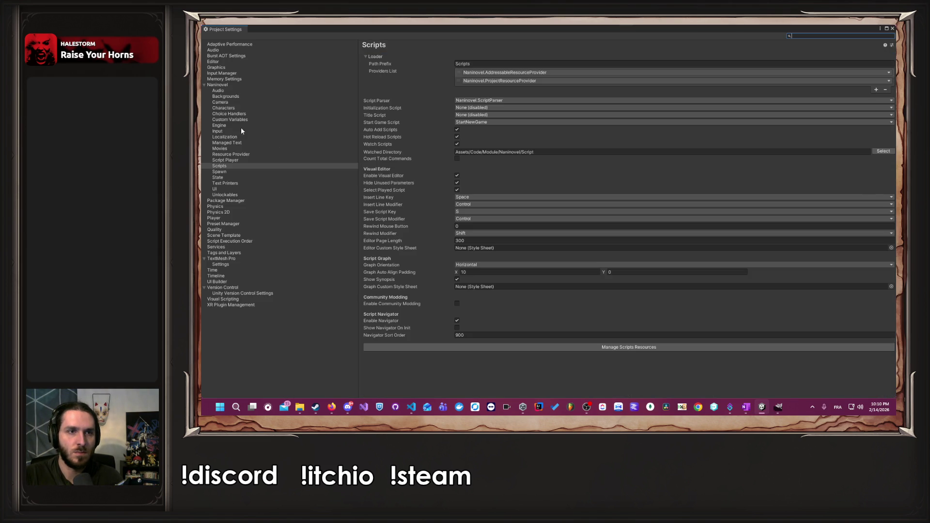
left_click(227, 191)
left_click(528, 97)
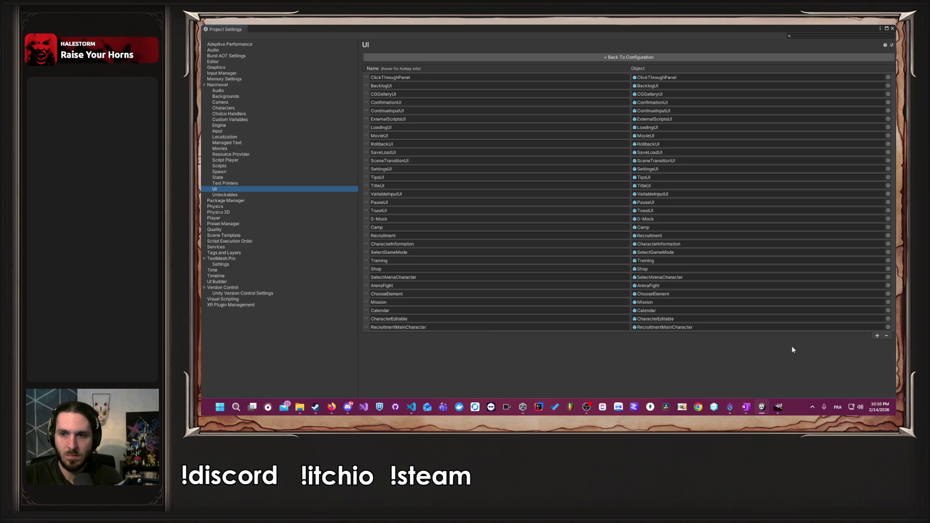
Undock Project Settings into a narrow floating window positioned over the scene.
mouse_move(831, 30)
left_mouse_down()
mouse_move(737, 91)
mouse_move(830, 76)
mouse_move(776, 136)
mouse_move(737, 315)
mouse_move(720, 97)
mouse_move(800, 149)
left_mouse_up()
left_click_drag(856, 139, 407, 141)
left_click_drag(350, 94, 655, 95)
scroll(682, 179, "down", 5)
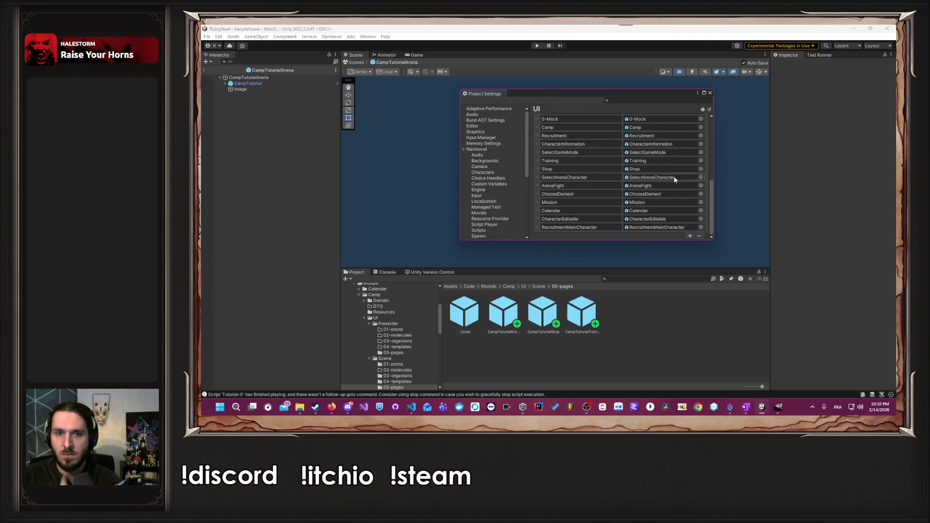
Add three UI list entries holding the CampTutorialArena, CampTutorialShop and CampTutorialTraining prefabs.
left_click(690, 235)
left_click(690, 235)
left_click(690, 235)
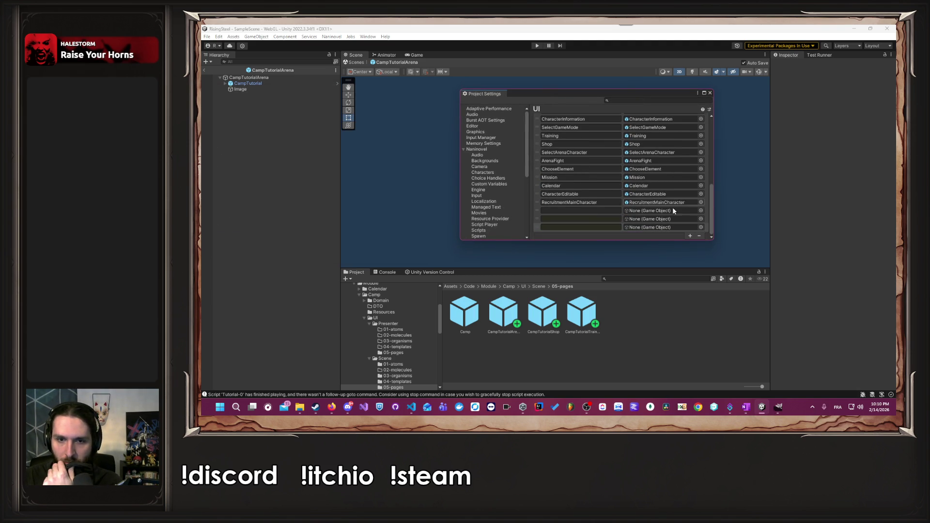
left_click_drag(504, 312, 630, 216)
left_click_drag(627, 248, 630, 219)
mouse_move(584, 315)
left_mouse_down()
mouse_move(645, 226)
mouse_move(660, 220)
mouse_move(626, 209)
left_mouse_up()
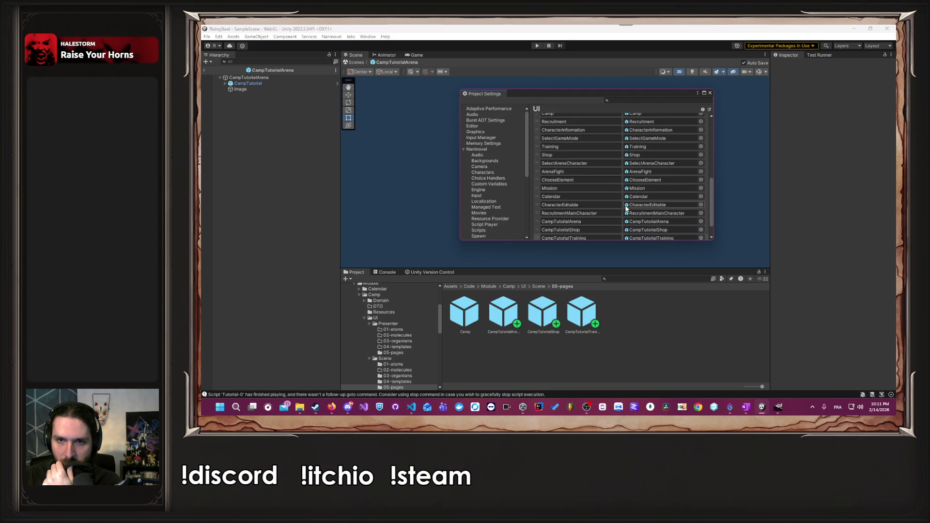
Reorder the tutorial entries so CampTutorialArena and CampTutorialShop sit near Camp.
mouse_move(537, 220)
left_mouse_down()
mouse_move(569, 149)
mouse_move(555, 165)
mouse_move(551, 150)
mouse_move(549, 165)
left_mouse_up()
scroll(537, 194, "down", 3)
left_click(535, 207)
left_click_drag(535, 209, 534, 156)
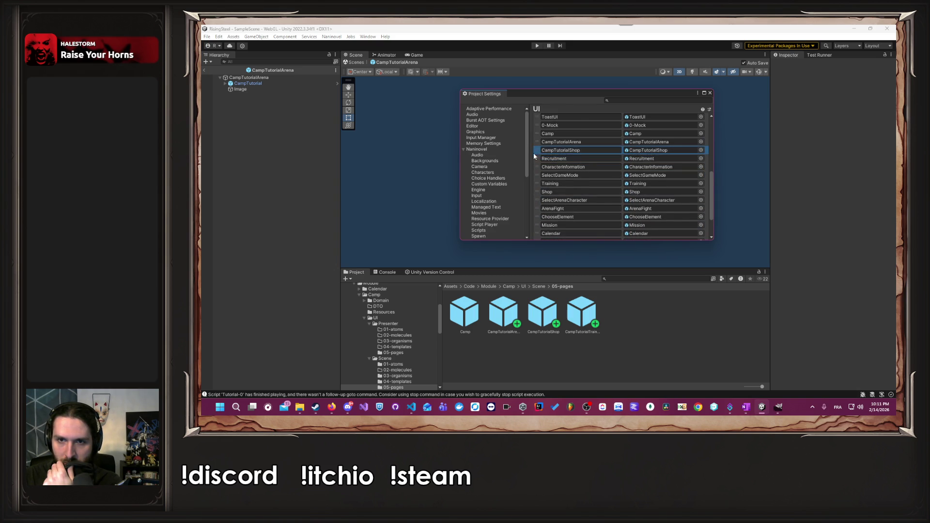
scroll(531, 184, "down", 3)
left_click_drag(536, 214, 536, 161)
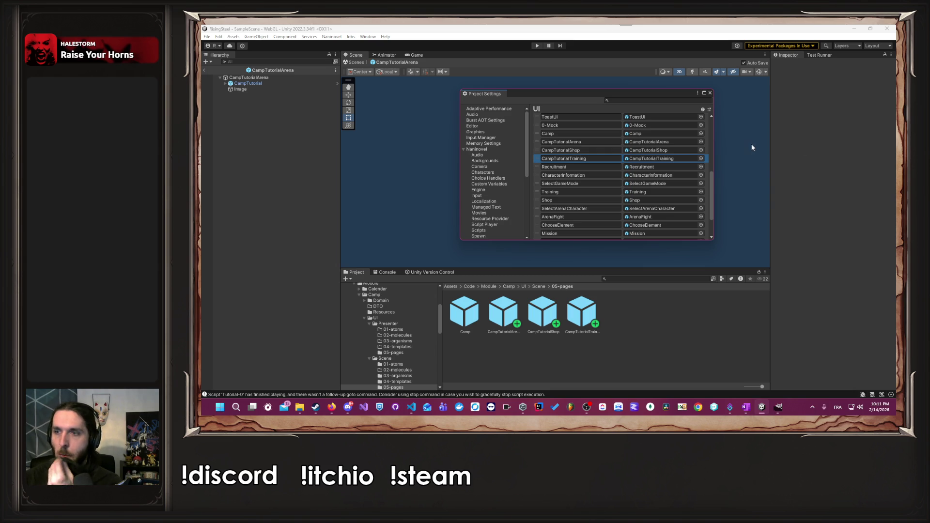
left_click(596, 141)
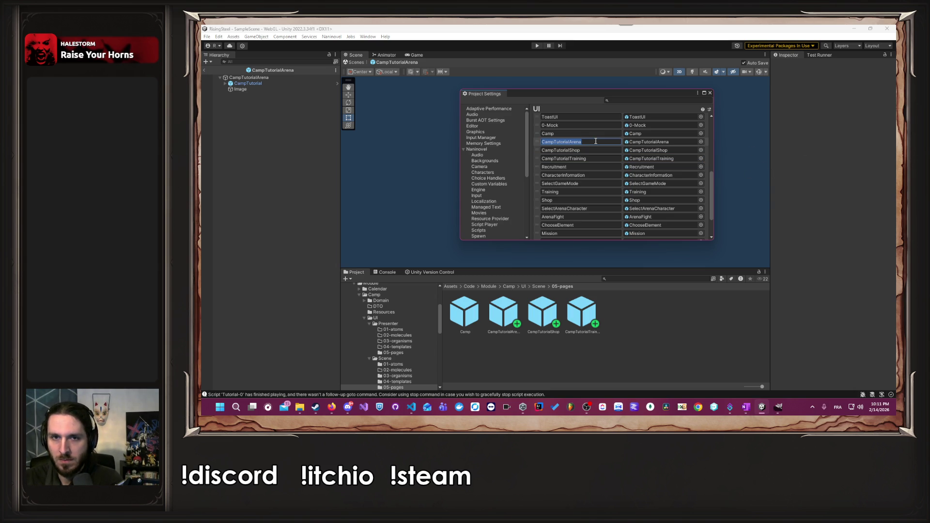
Close the Project Settings window and minimize the Unity editor.
key("alt+Tab")
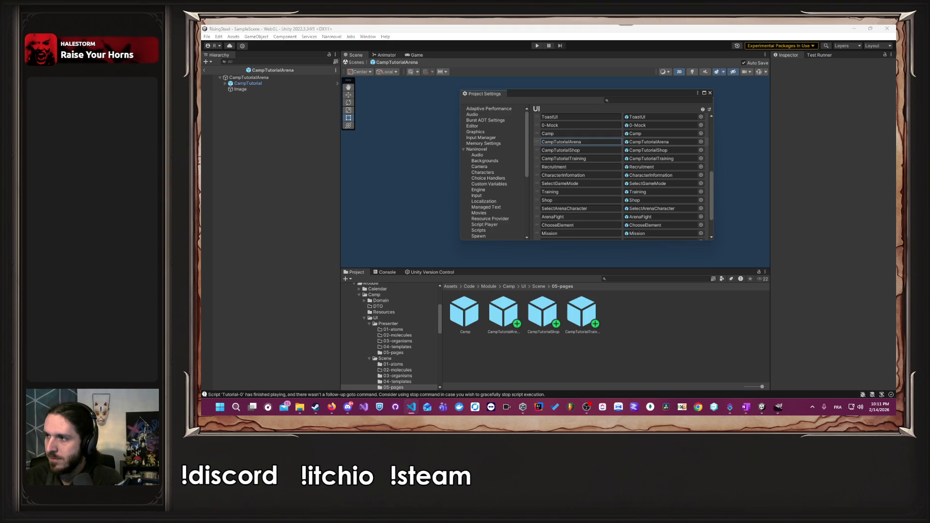
key("alt+Tab")
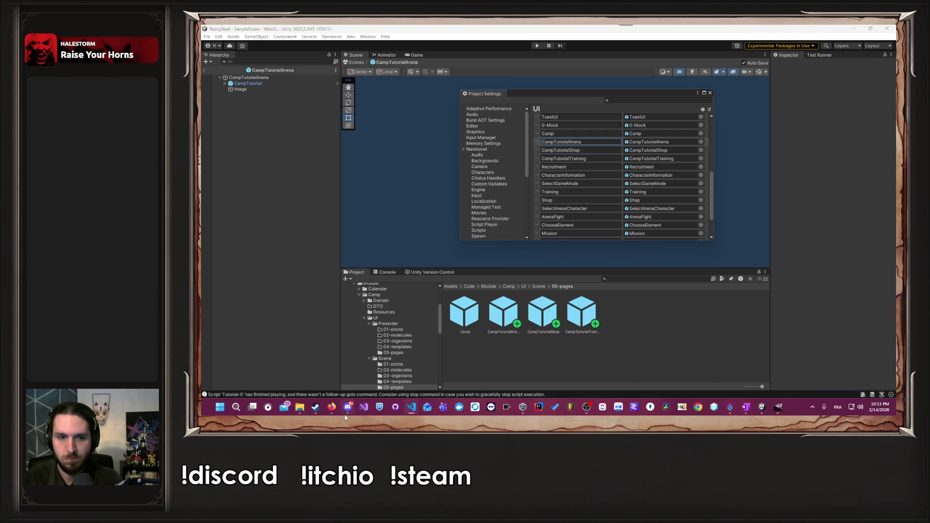
left_click(850, 28)
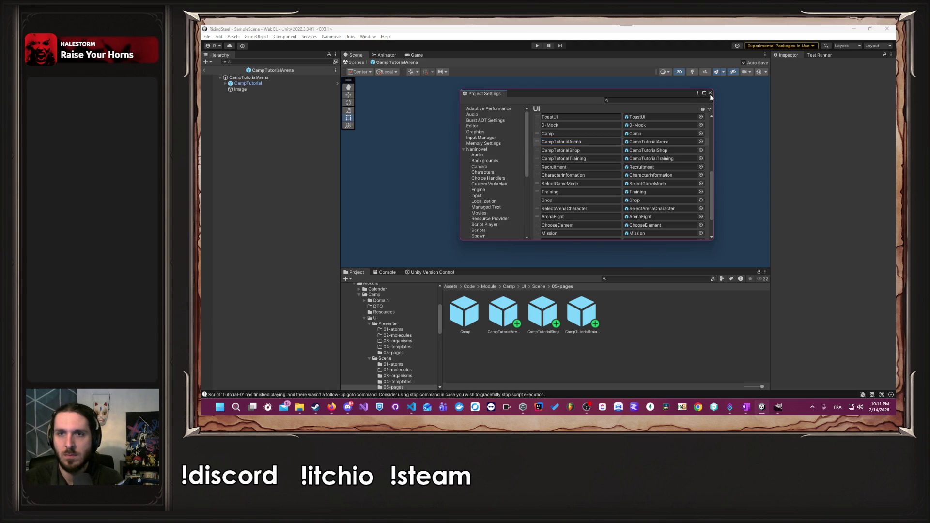
left_click(710, 93)
left_click(854, 29)
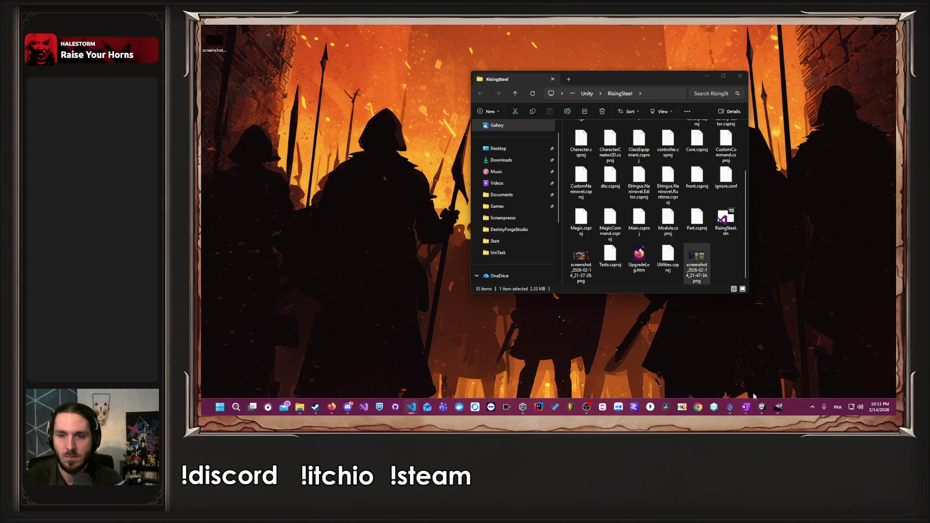
Hide the Padding and screenshot layers, leaving the Padding #2 darkening overlay visible.
left_click(777, 408)
left_click(795, 308)
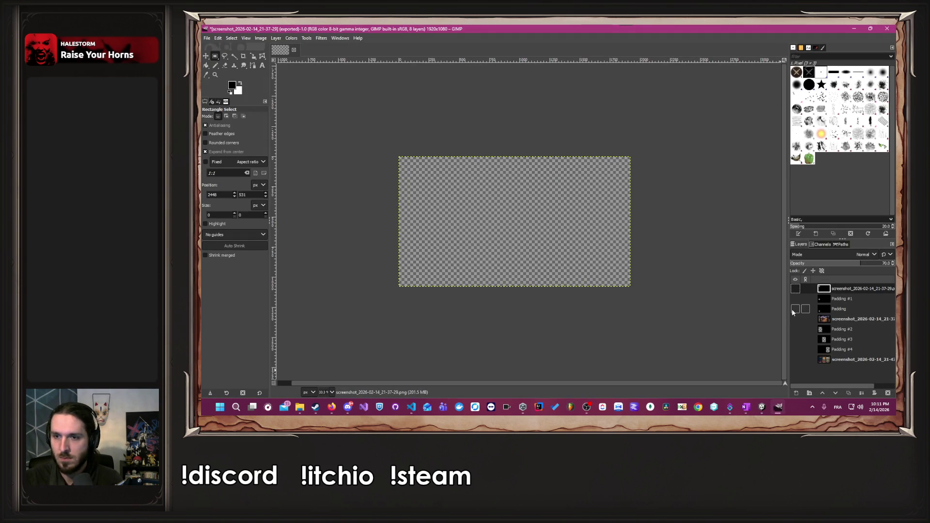
left_click(796, 360)
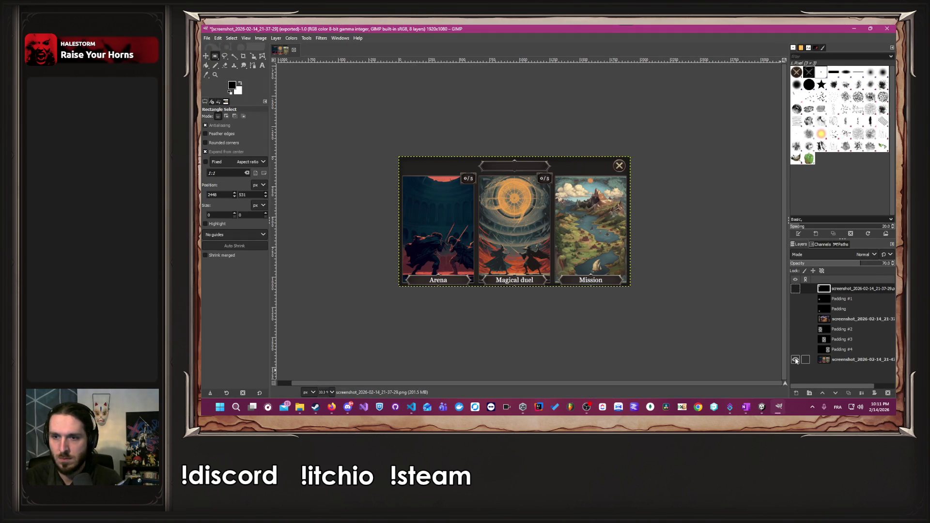
left_click(795, 329)
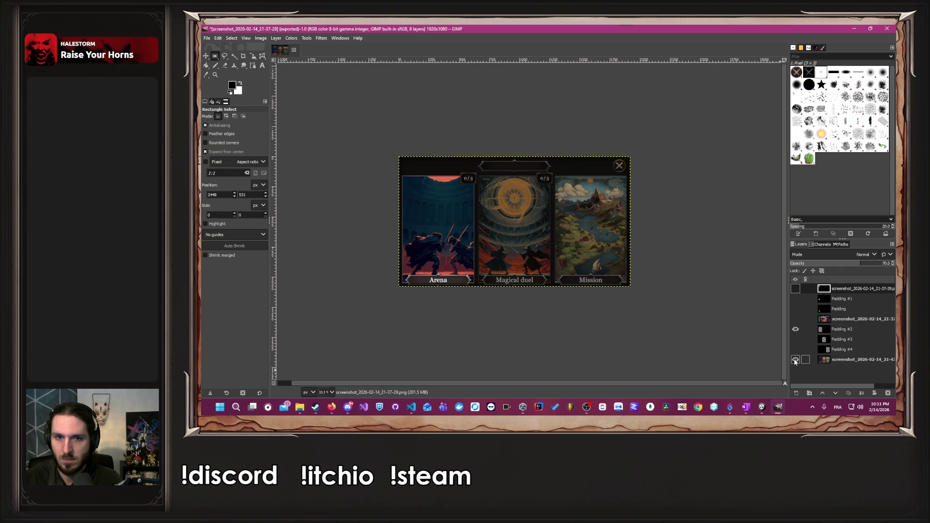
left_click(795, 360)
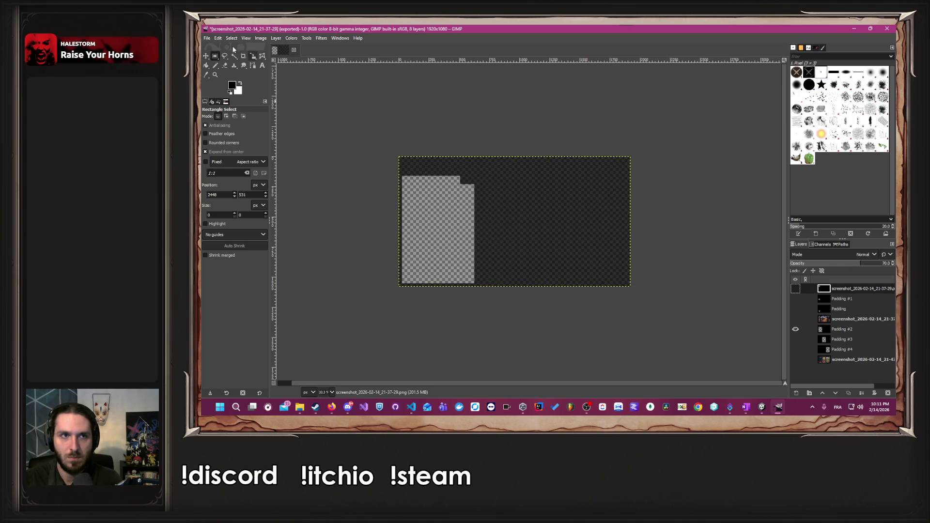
Export as PNG over screenshot_2026-02-14_21-37-29.png, replacing it, then minimize GIMP.
left_click(208, 39)
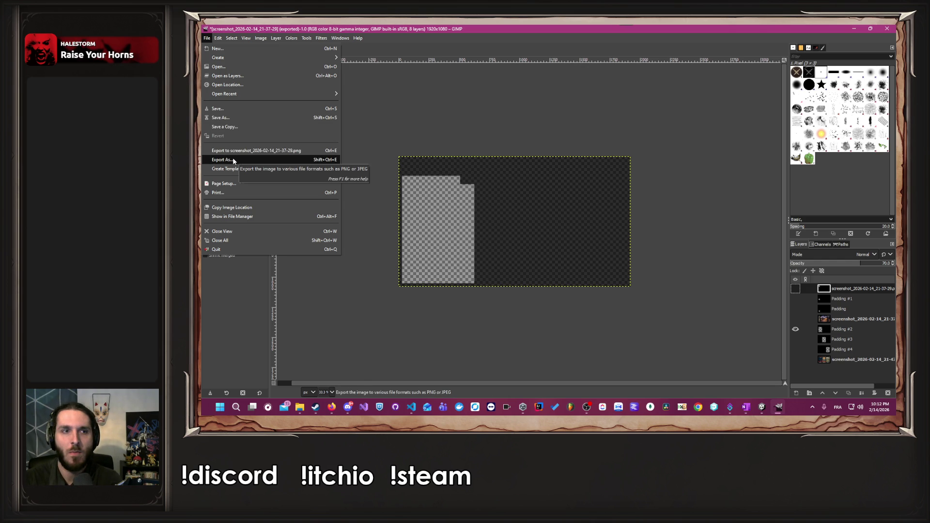
left_click(233, 159)
left_click(630, 334)
left_click(557, 251)
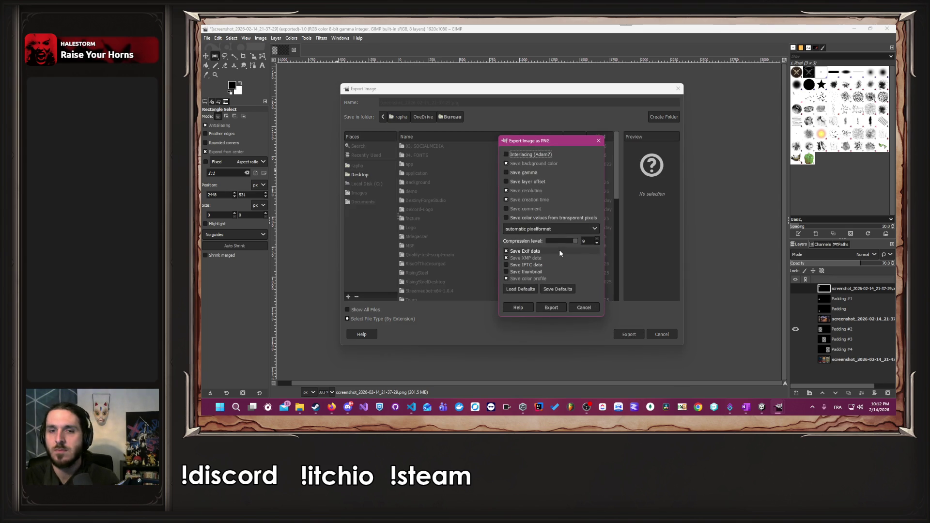
left_click(558, 305)
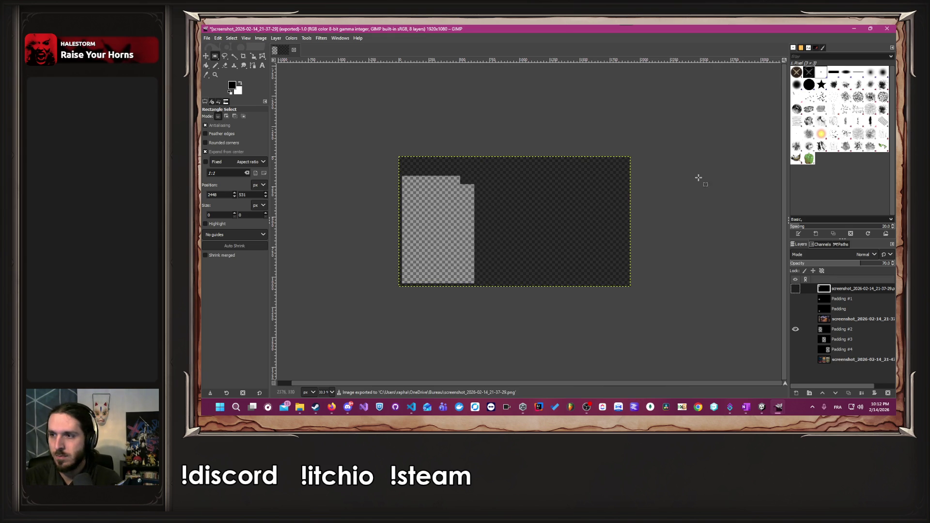
left_click(856, 29)
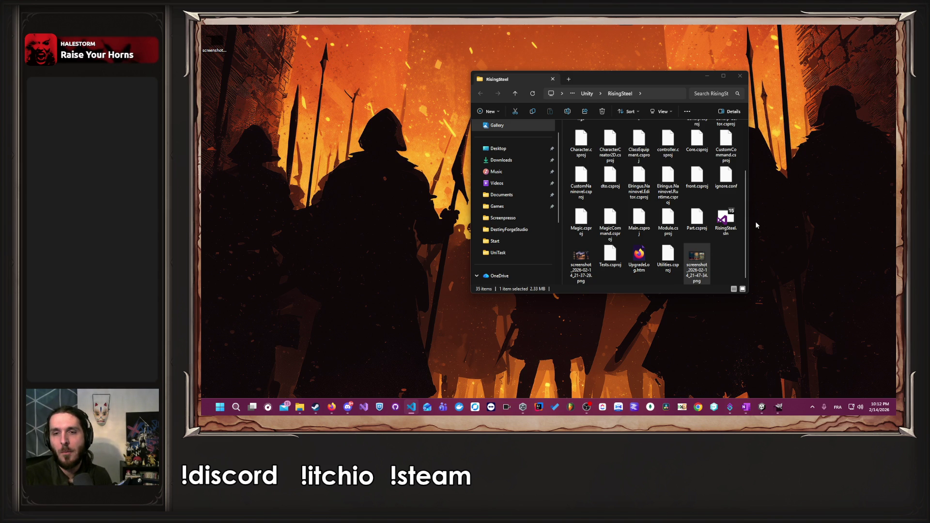
Close Explorer, restore Unity and browse to SelectGameMode/UI/Scene/04-templates.
left_click(707, 76)
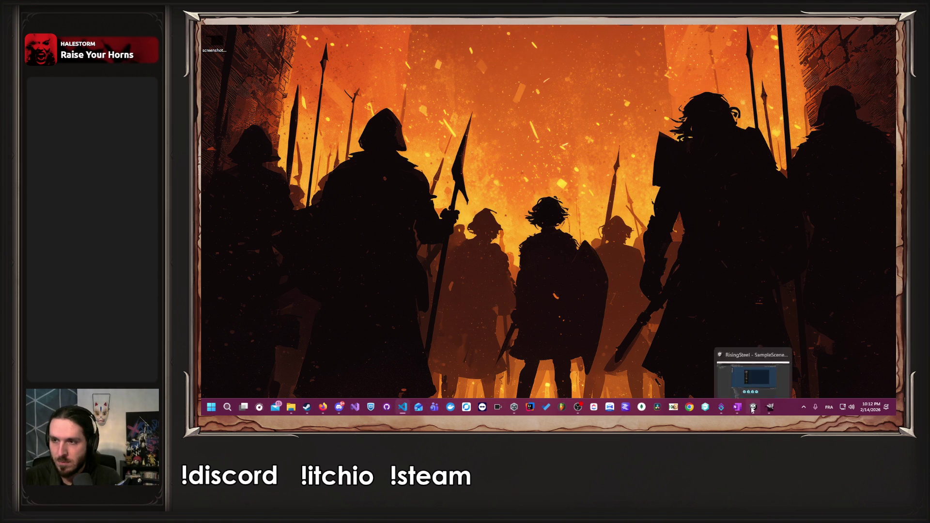
left_click(753, 409)
scroll(420, 345, "down", 3)
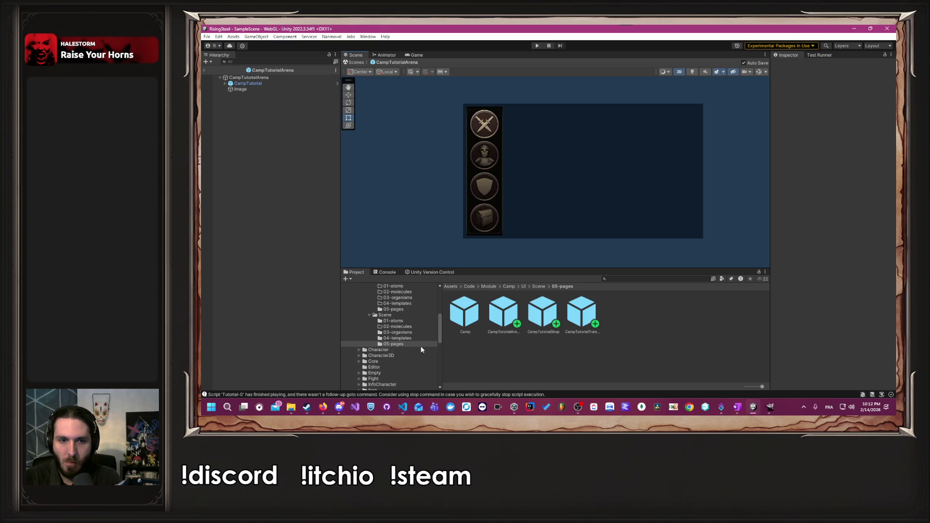
scroll(424, 348, "up", 2)
scroll(421, 344, "down", 5)
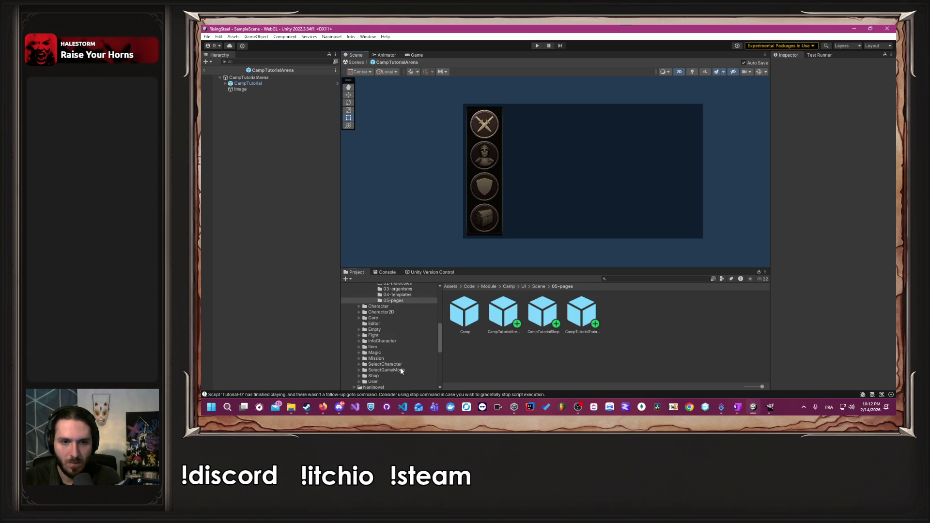
left_click(404, 371)
double_click(569, 312)
double_click(506, 312)
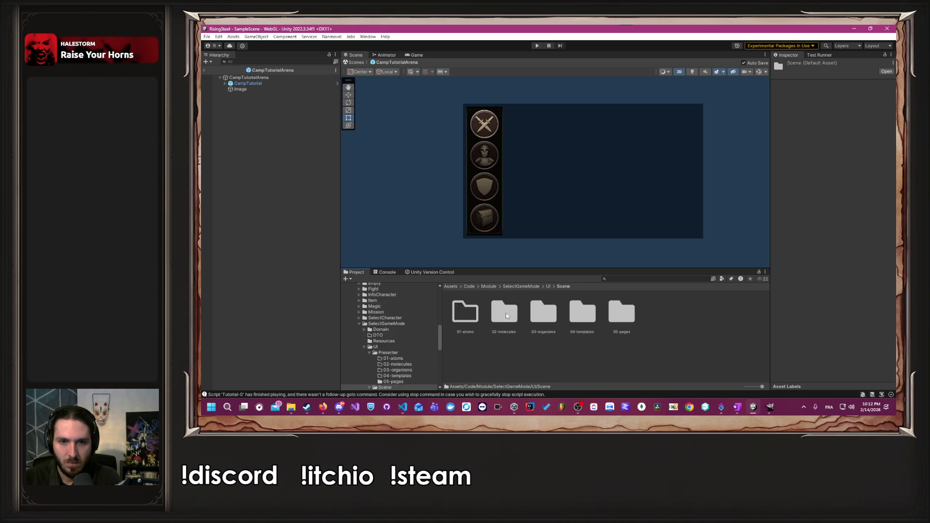
double_click(584, 312)
Duplicate the SelectGameMode prefab as SelectGameMode 1 and open the copy for editing.
left_click(464, 321)
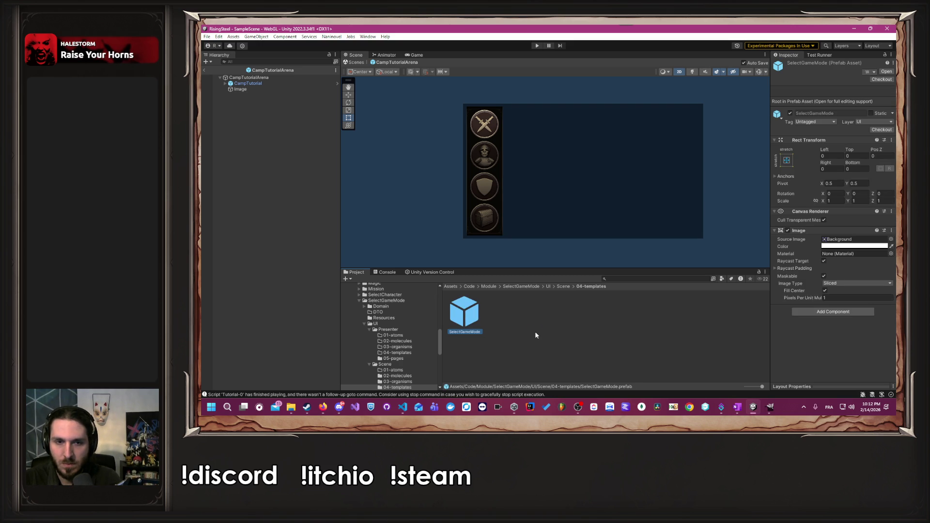
key("ctrl+d")
right_click(511, 311)
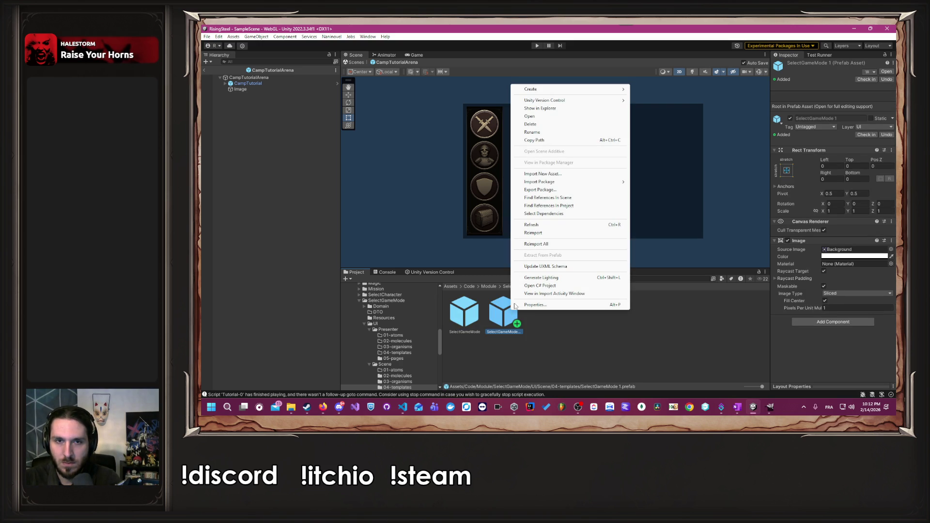
left_click(562, 132)
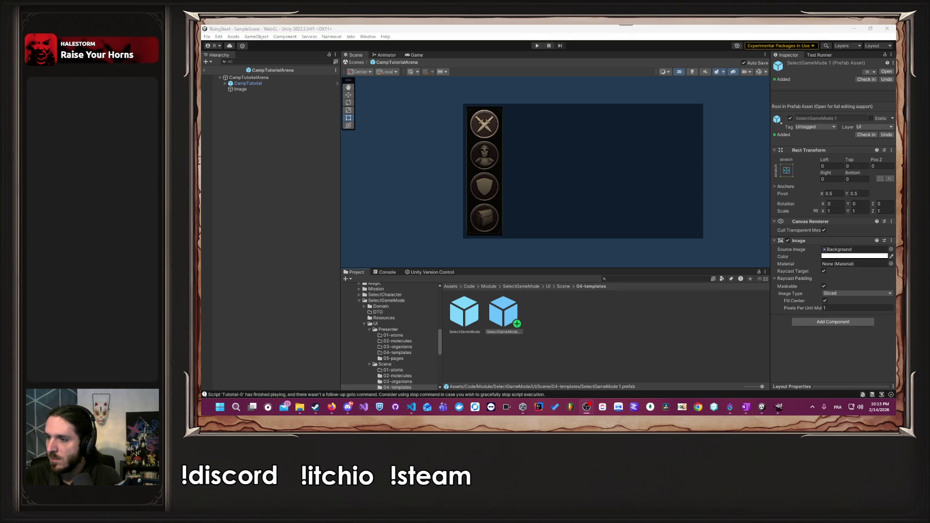
mouse_move(332, 407)
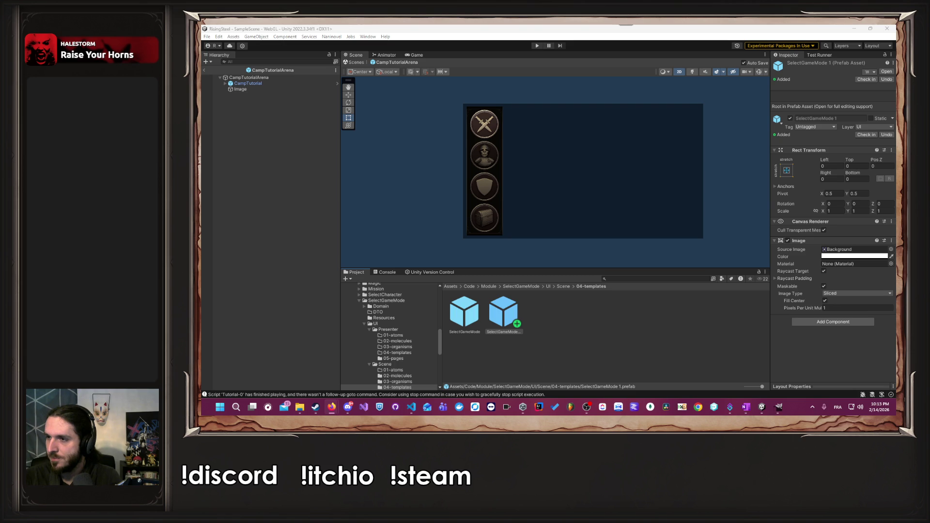
left_click(586, 407)
scroll(394, 356, "down", 6)
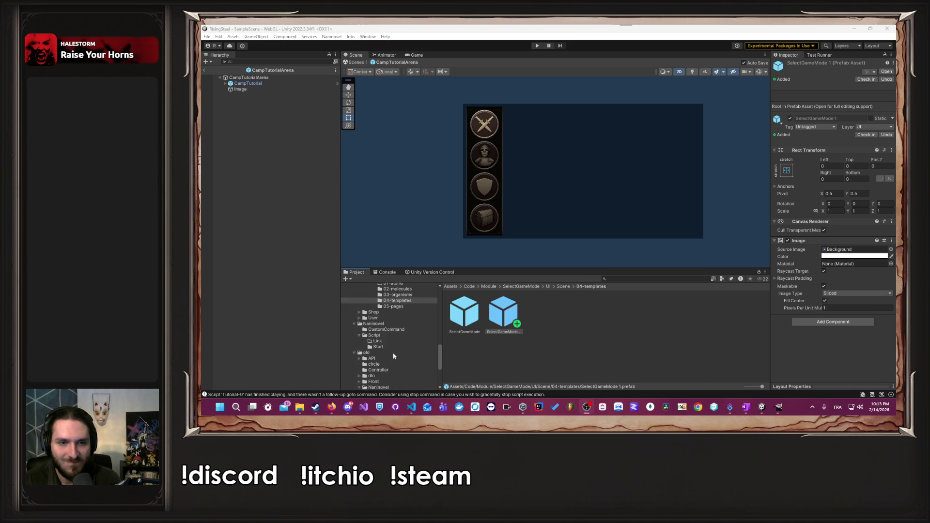
scroll(393, 356, "up", 3)
scroll(404, 359, "up", 4)
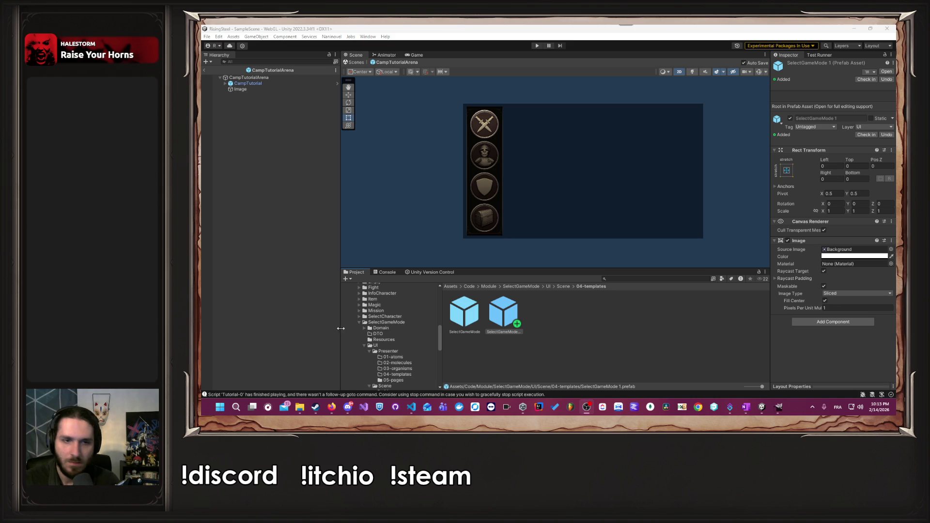
scroll(416, 348, "down", 2)
double_click(492, 317)
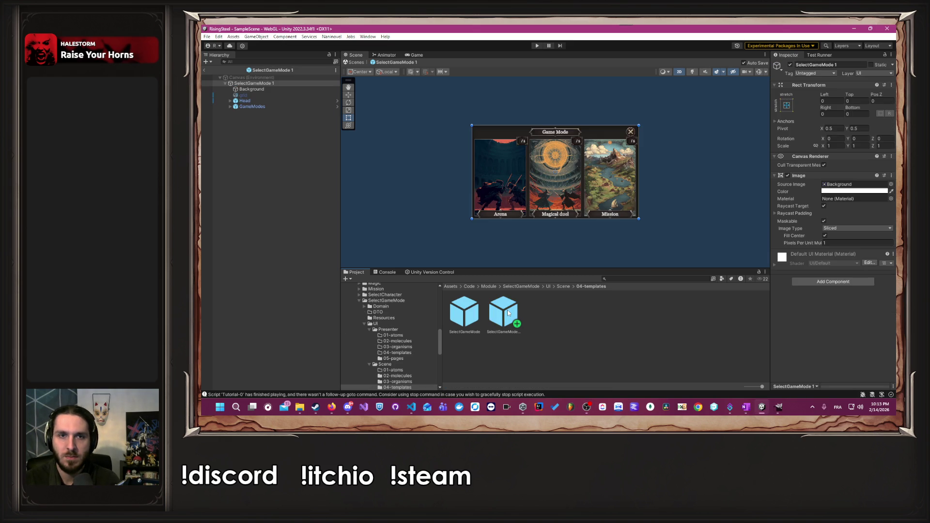
Rename the copied prefab to SelectGameModeTutorial.
right_click(512, 312)
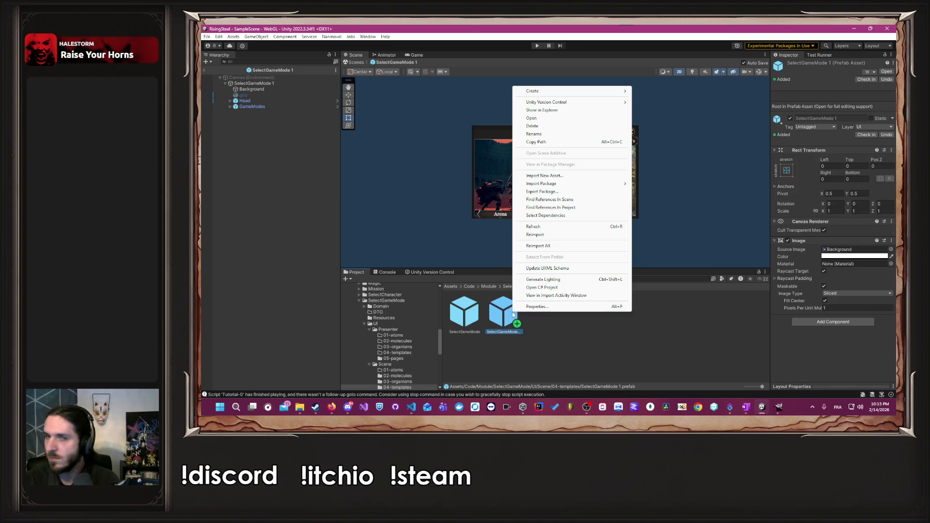
left_click(549, 139)
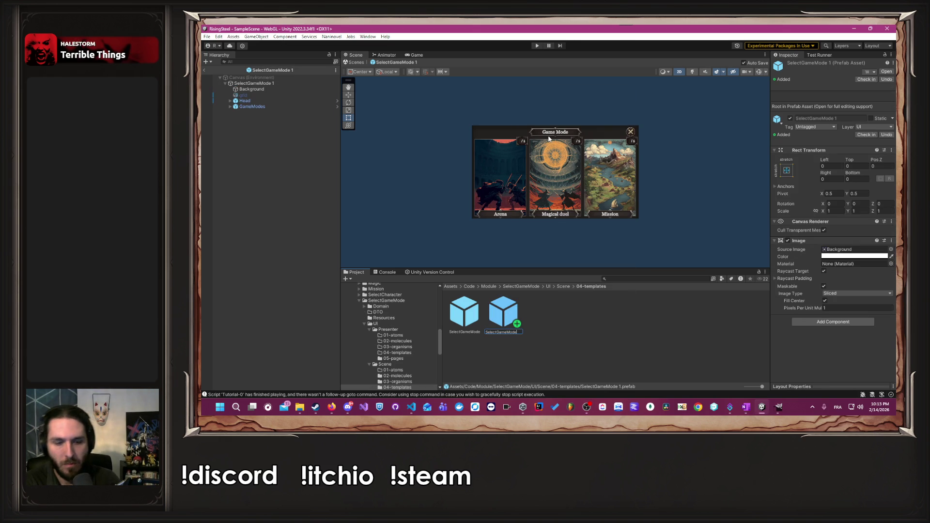
key("BackSpace")
key("BackSpace")
type("Tutorial")
key("Return")
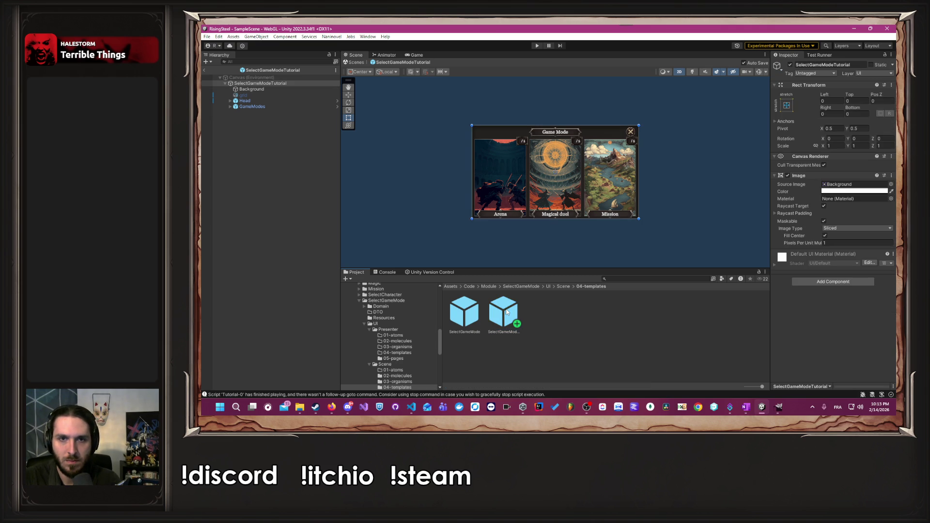
Delete the four copied child objects, Background through GameModes.
left_click(266, 89)
left_click(271, 99)
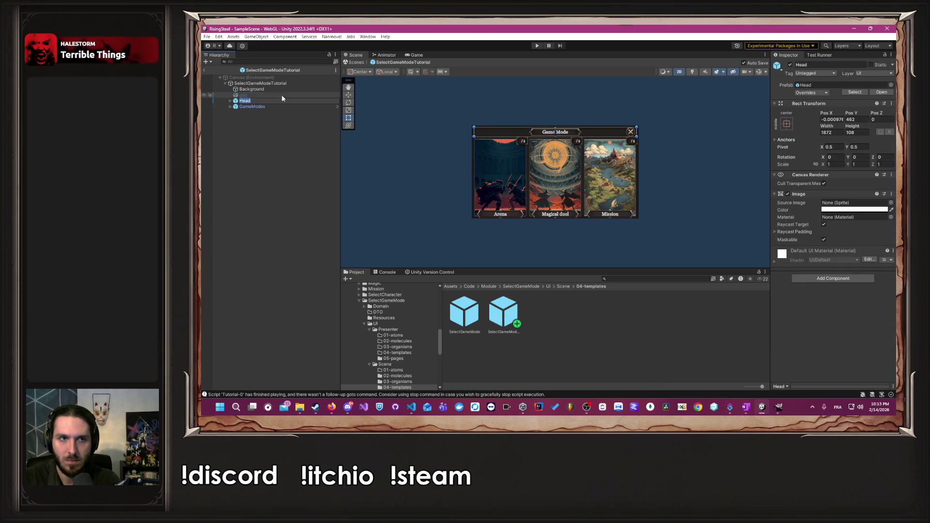
left_click(277, 84)
left_click(278, 90)
left_click(277, 106, "shift")
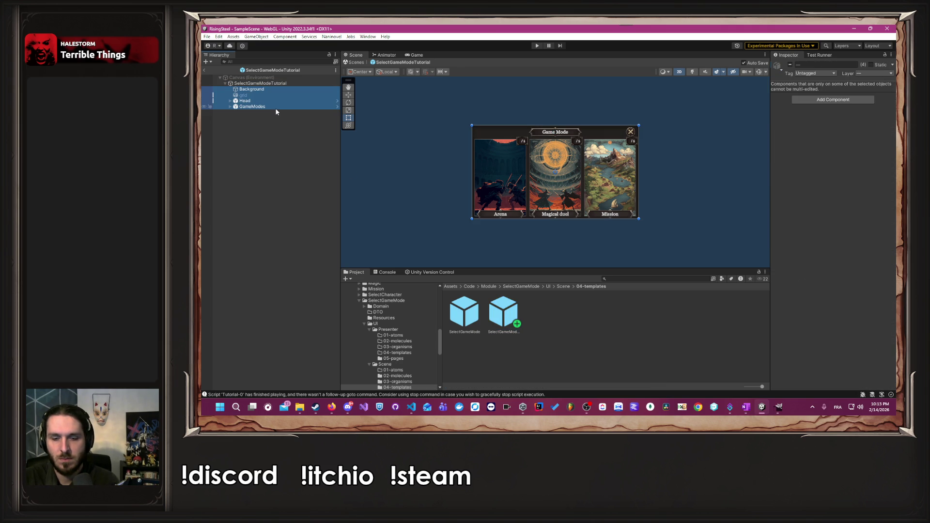
key("Delete")
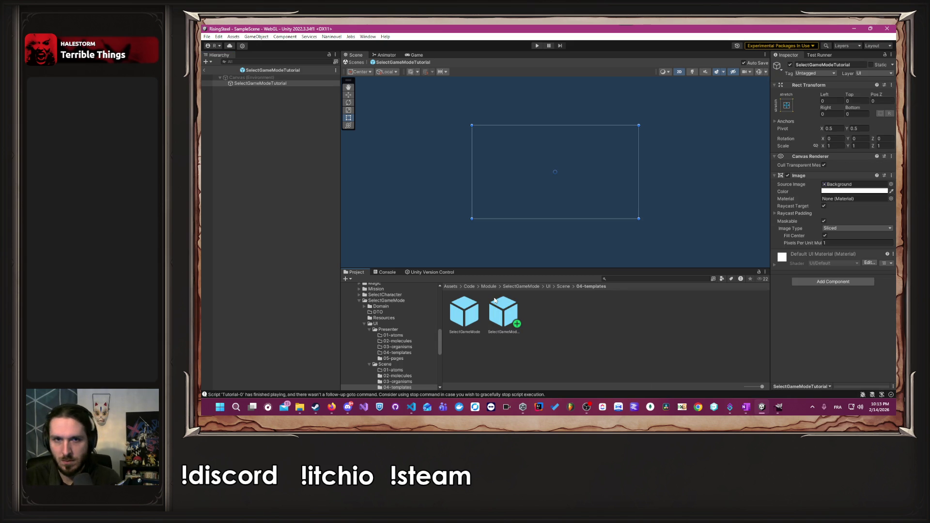
Nest the SelectGameMode prefab inside SelectGameModeTutorial and expand down to the first card.
left_click_drag(467, 317, 312, 146)
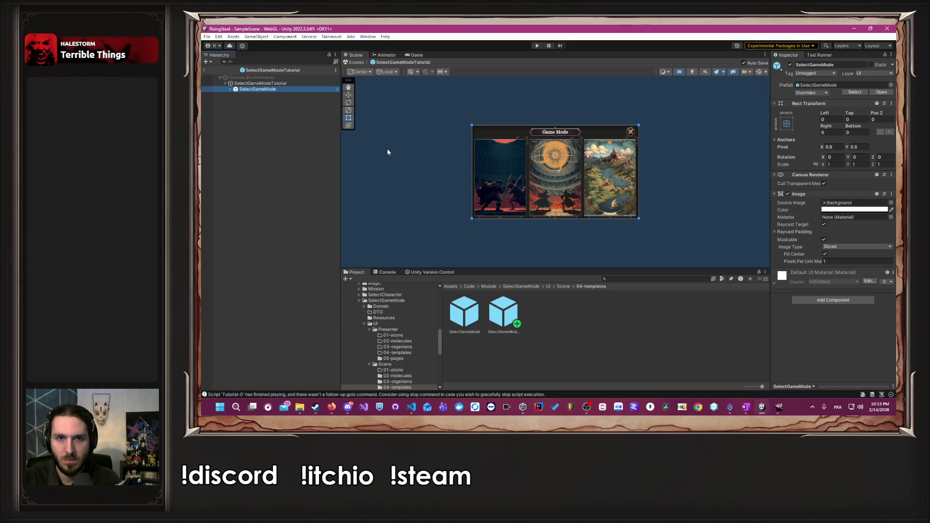
left_click(230, 90)
left_click(247, 107)
left_click(250, 112)
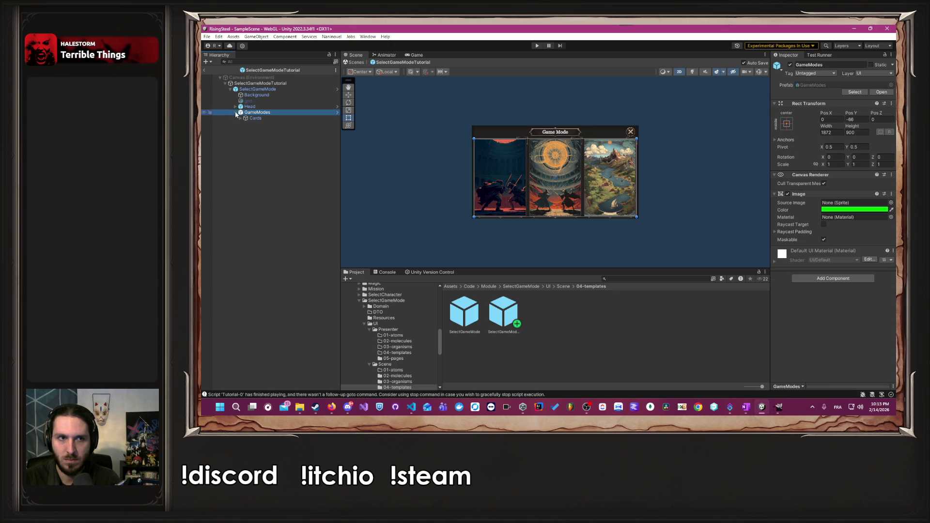
left_click(241, 118)
left_click(243, 124)
left_click(246, 124)
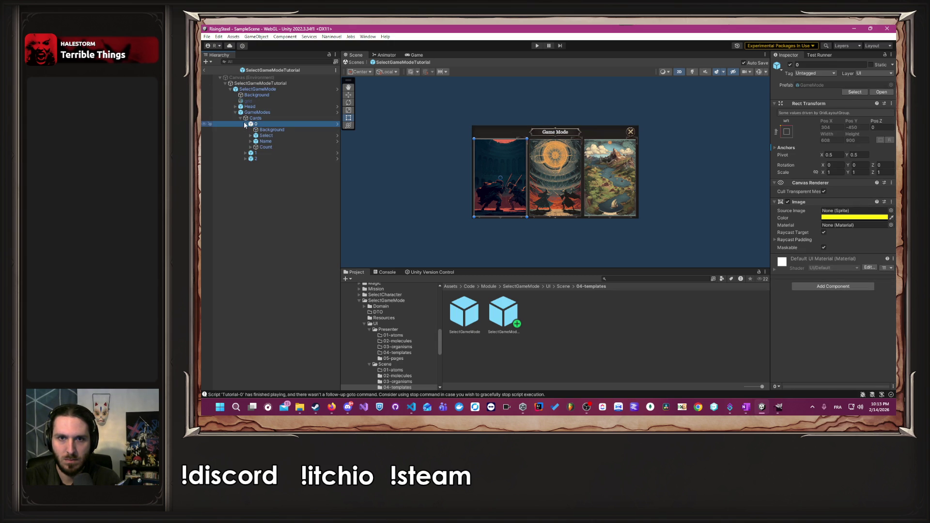
left_click(276, 131)
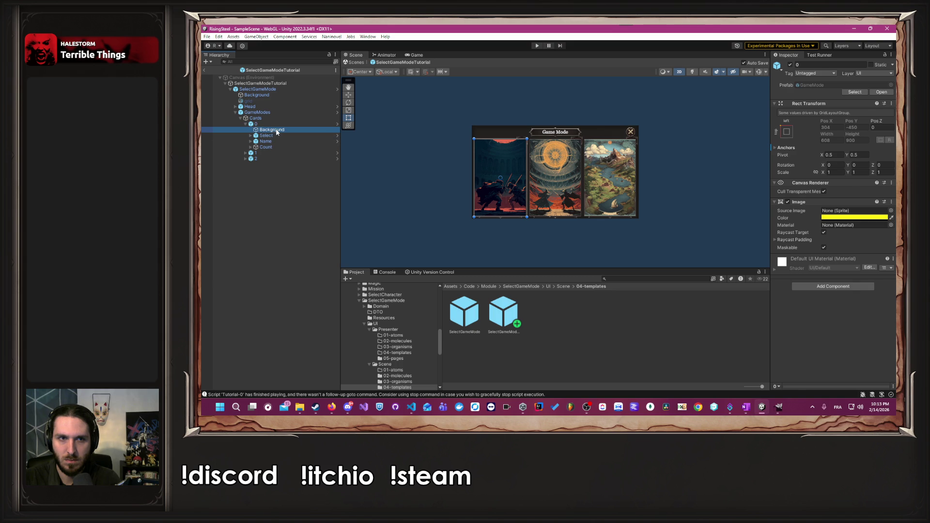
Move the first card's Count above Name, set its Canvas sort order to 12, and save.
left_click(792, 65)
left_click(792, 65)
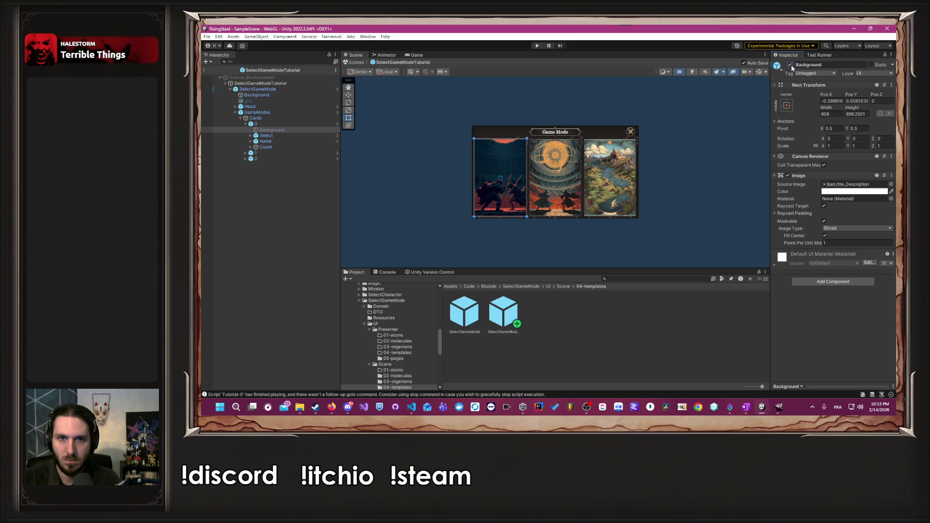
scroll(488, 141, "up", 5)
left_click(284, 136)
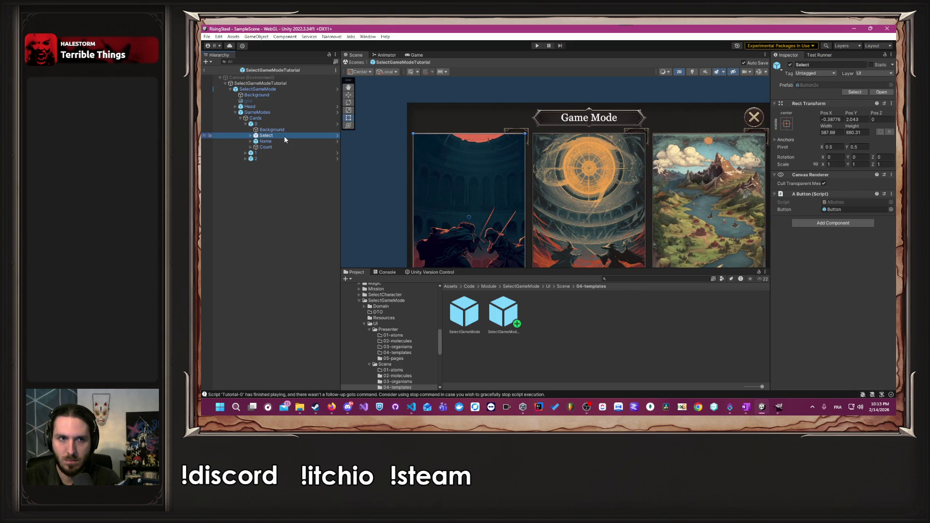
left_click(284, 147)
left_click_drag(284, 148, 287, 138)
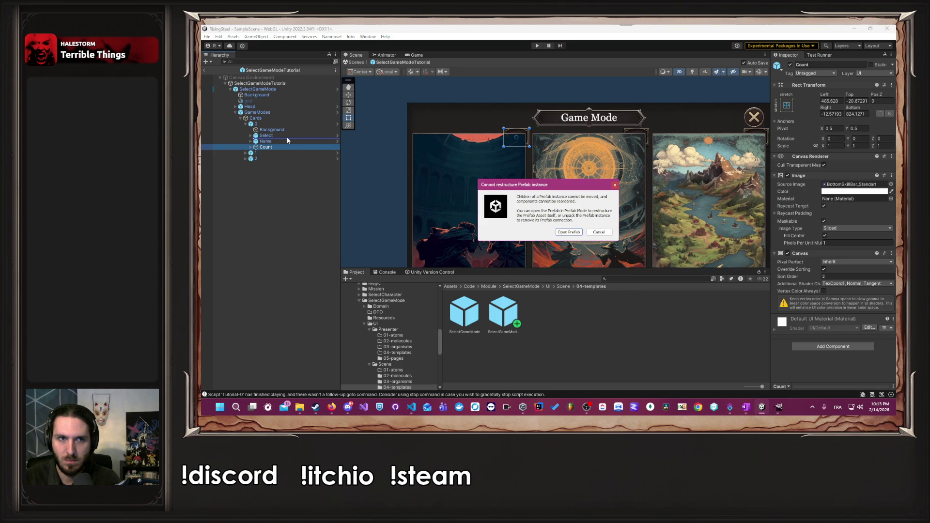
left_click(605, 232)
left_click(827, 276)
type("1")
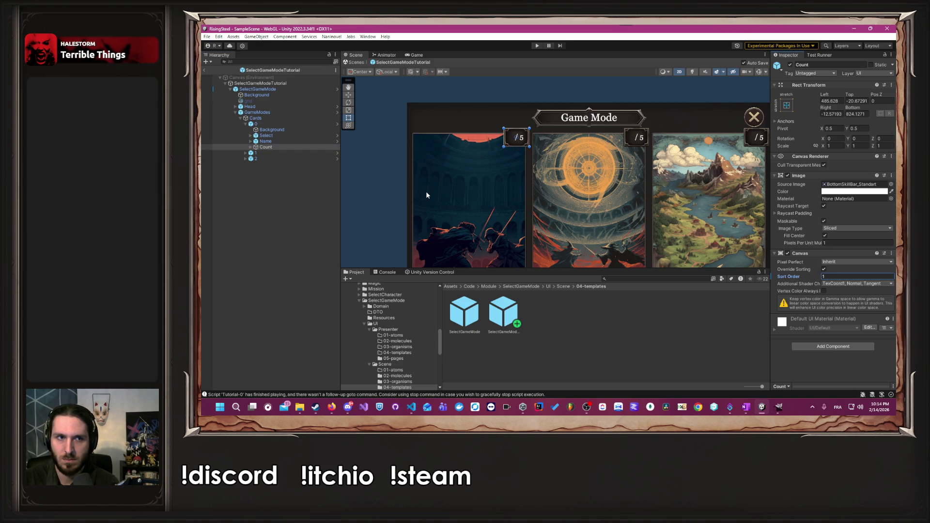
type("2")
left_click(392, 199)
key("ctrl+s")
Collapse the hierarchy and return the Project pane to the Scene folder.
scroll(392, 199, "down", 5)
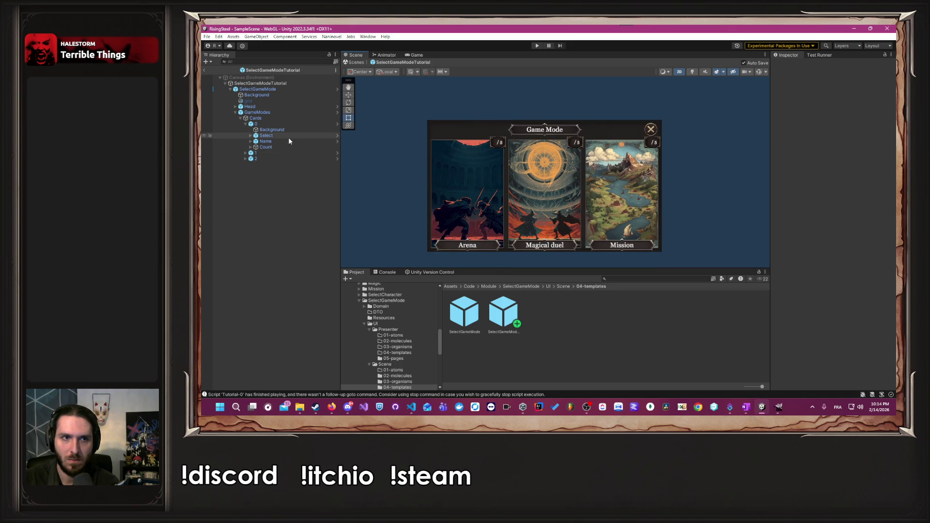
left_click(240, 118)
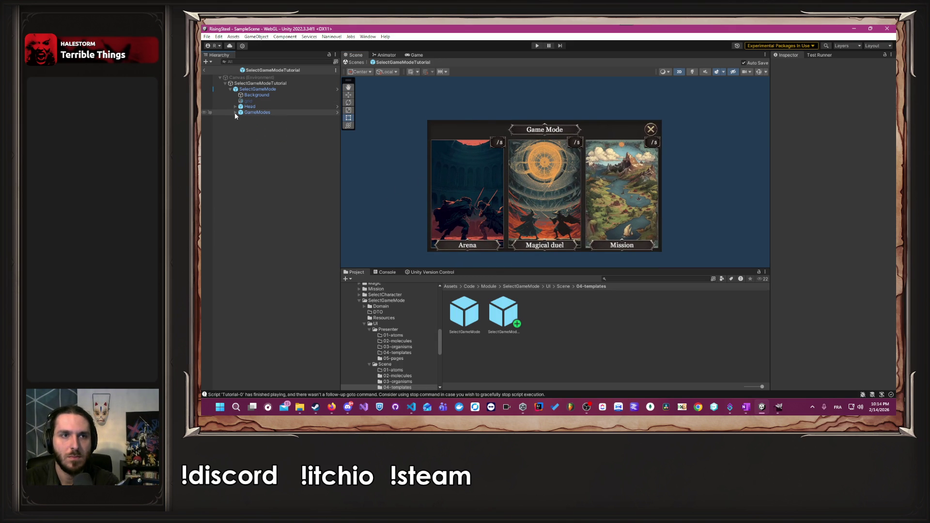
left_click(230, 89)
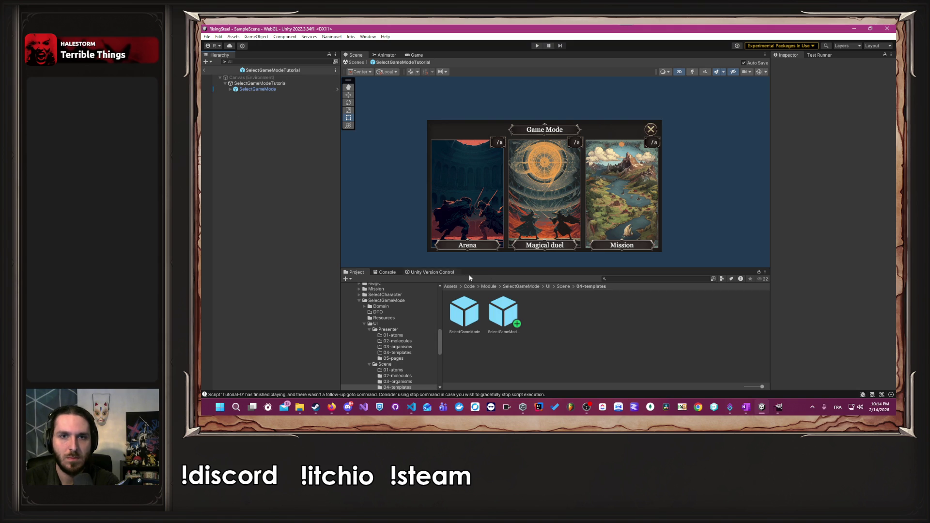
left_click(562, 287)
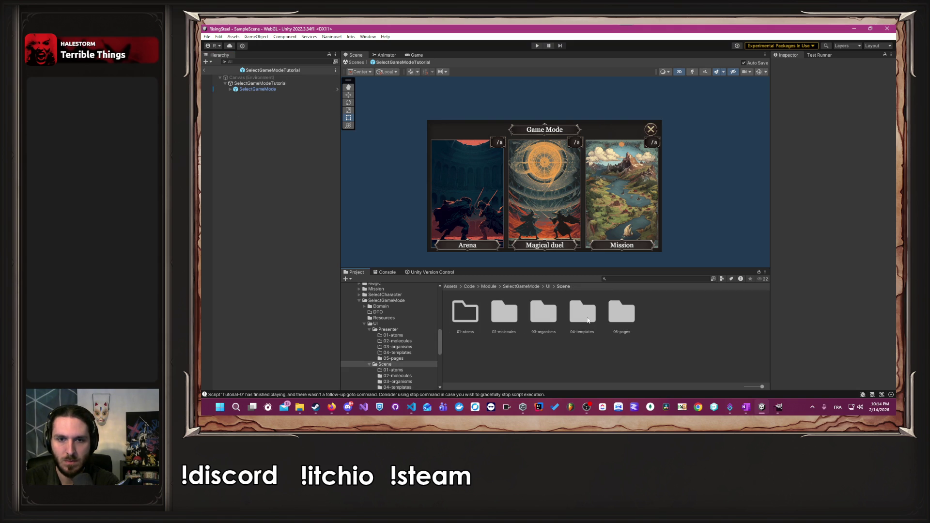
Duplicate the SelectGameMode prefab in 05-pages and name it SelectGameModeArenaFocus.
double_click(623, 319)
left_click(482, 320)
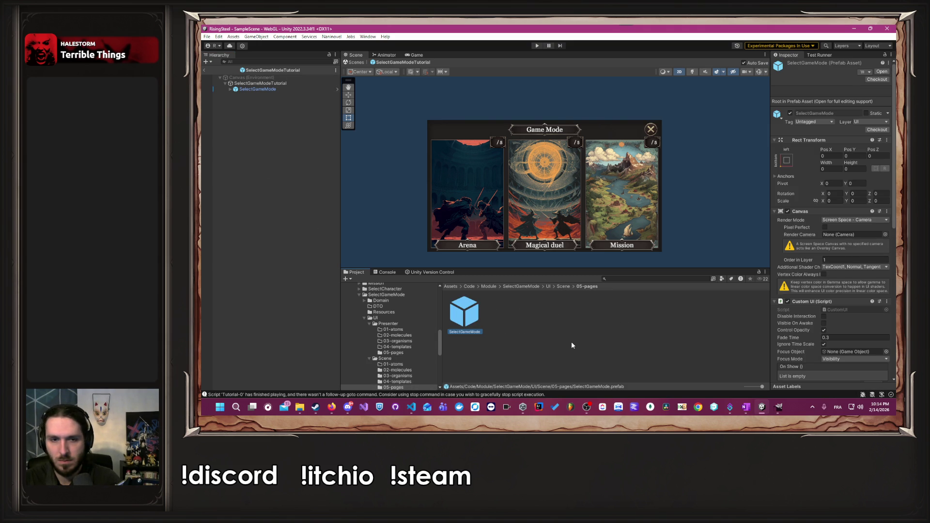
key("ctrl+d")
right_click(503, 305)
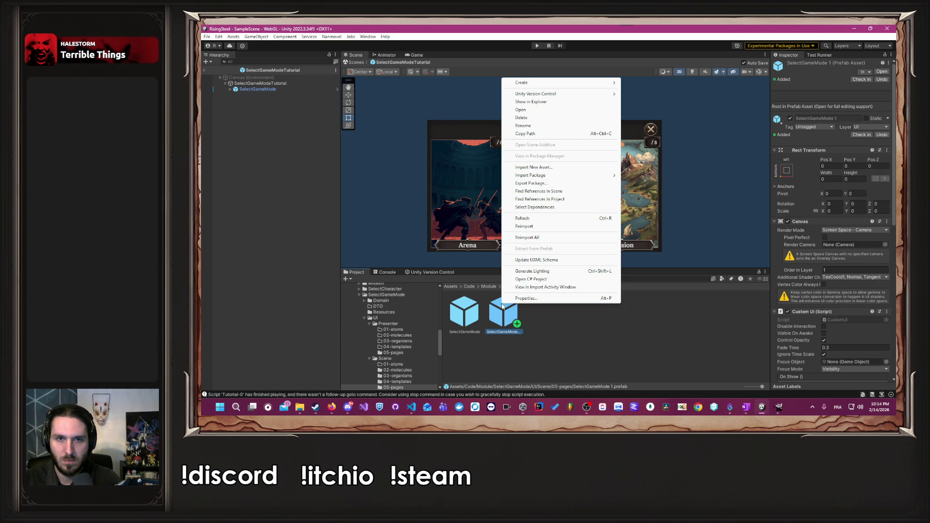
left_click(548, 127)
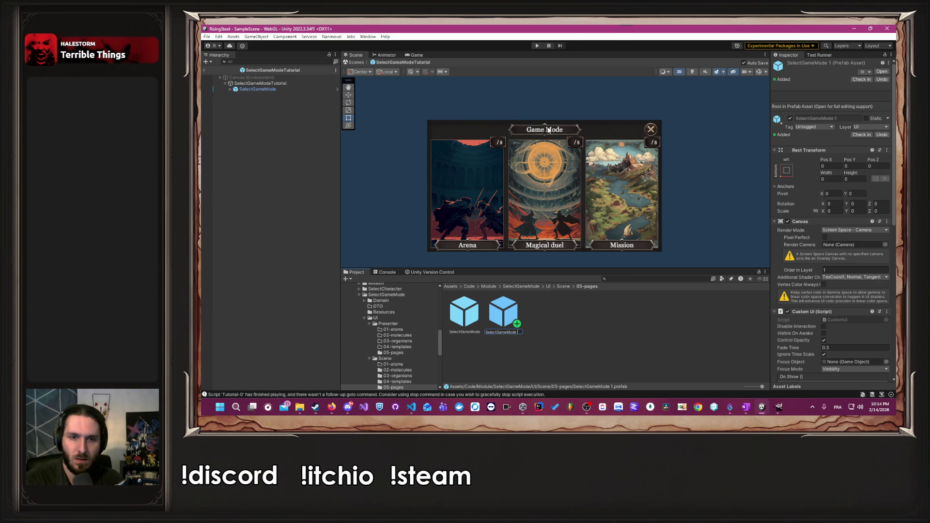
type("renaFo")
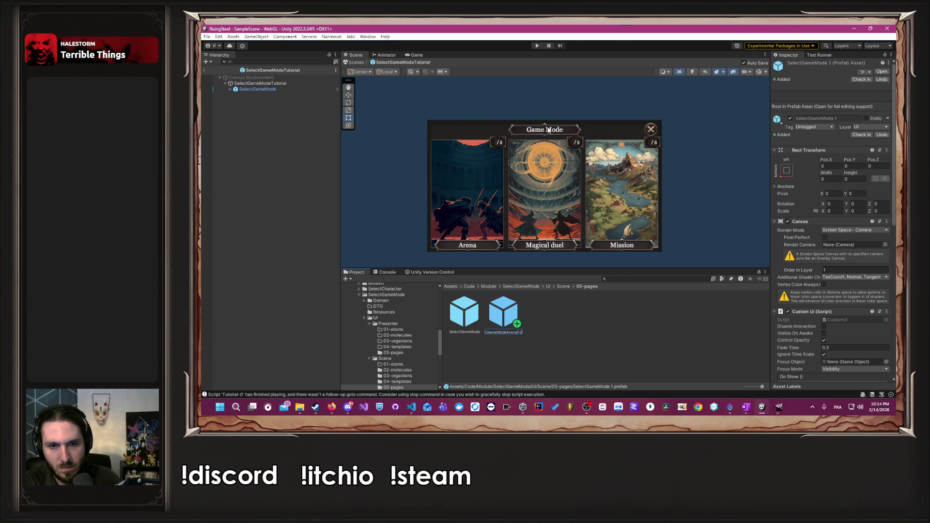
type("cus")
key("Return")
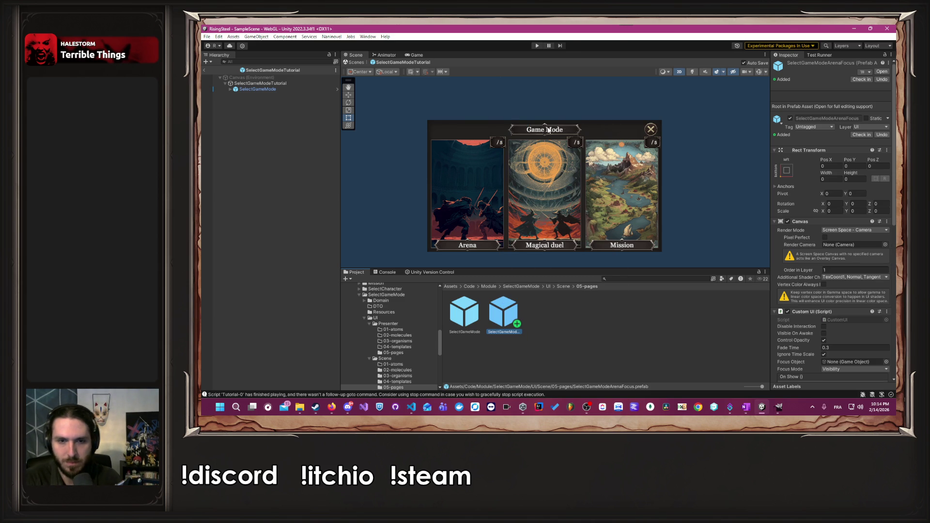
In SelectGameModeArenaFocus, replace the nested SelectGameMode panel with SelectGameModeTutorial.
double_click(500, 324)
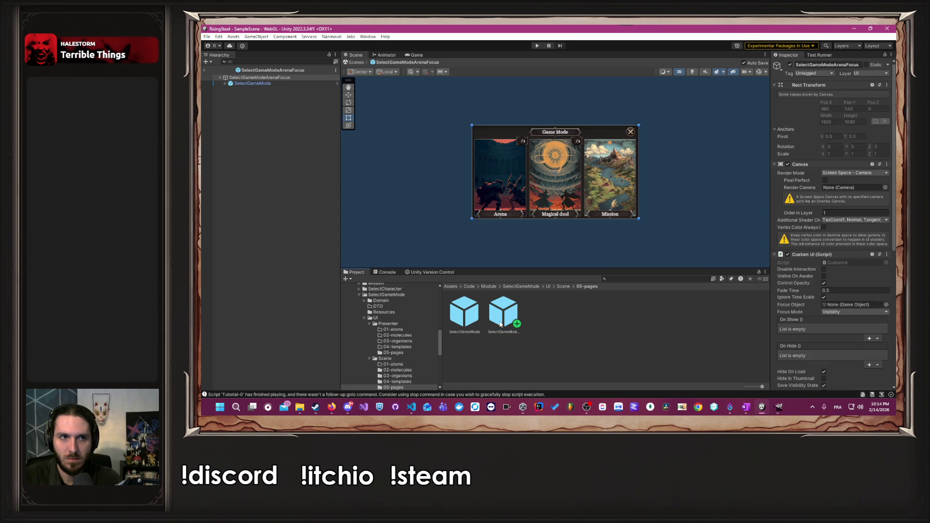
left_click(284, 84)
key("Delete")
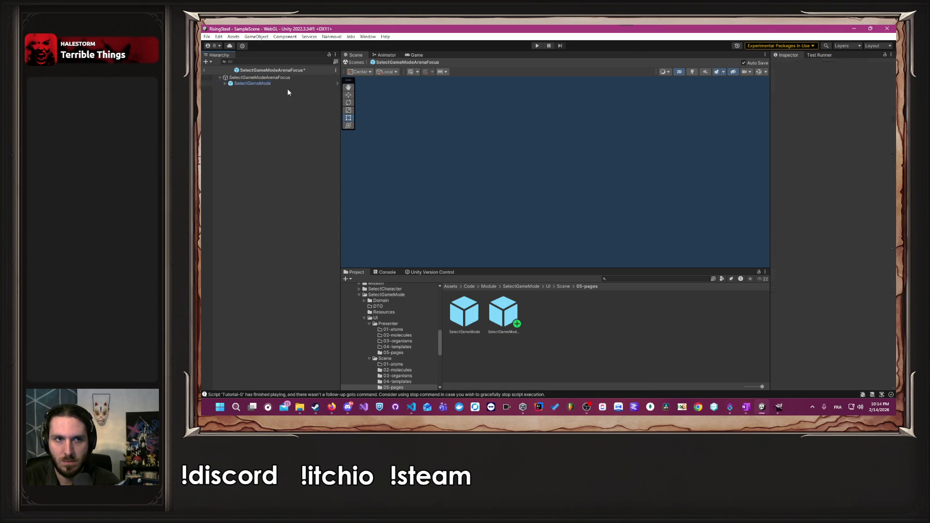
left_click(562, 287)
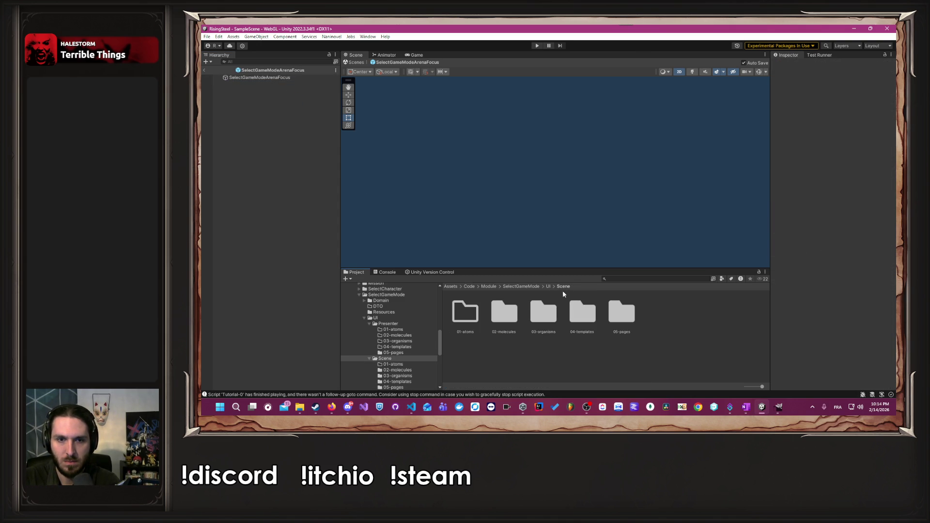
double_click(573, 315)
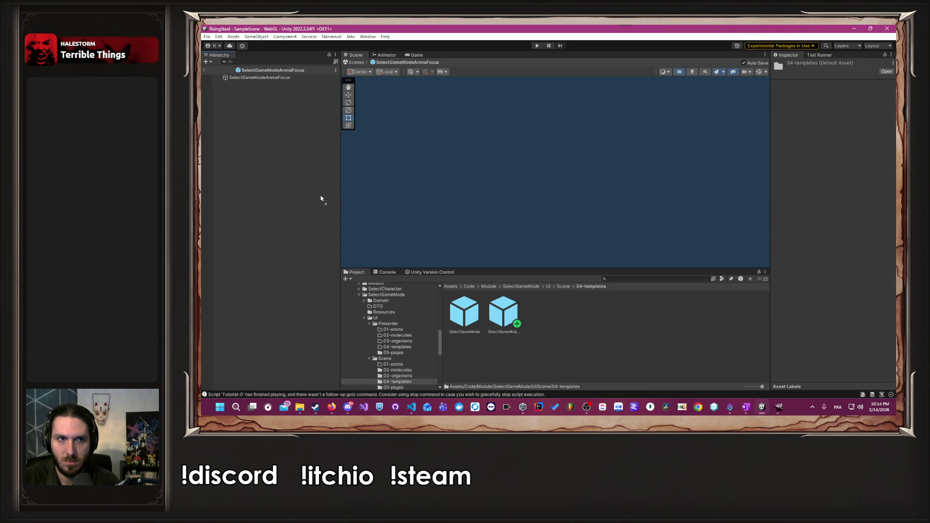
left_click_drag(320, 199, 320, 198)
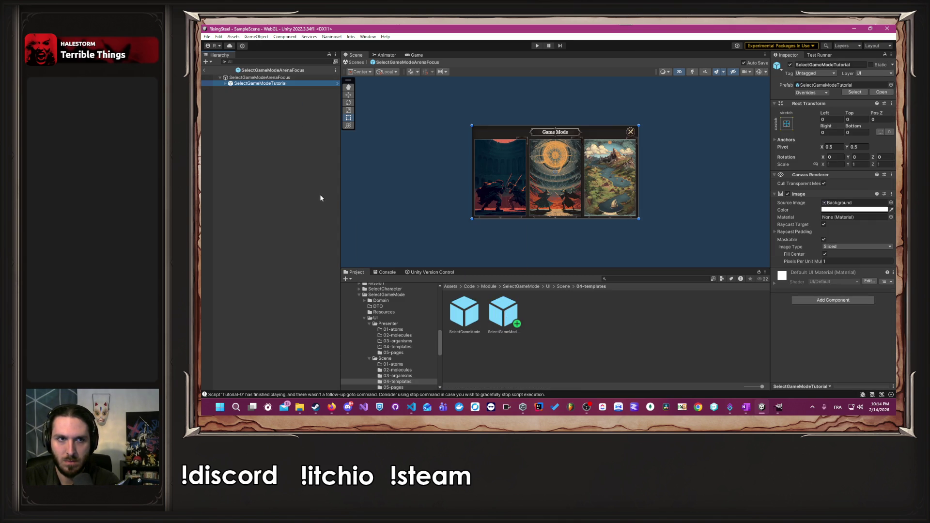
Set the first card's Count Canvas sort order to 0 and save the prefab.
left_click(225, 84)
left_click(230, 89)
left_click(235, 112)
left_click(241, 118)
left_click(246, 124)
left_click(275, 147)
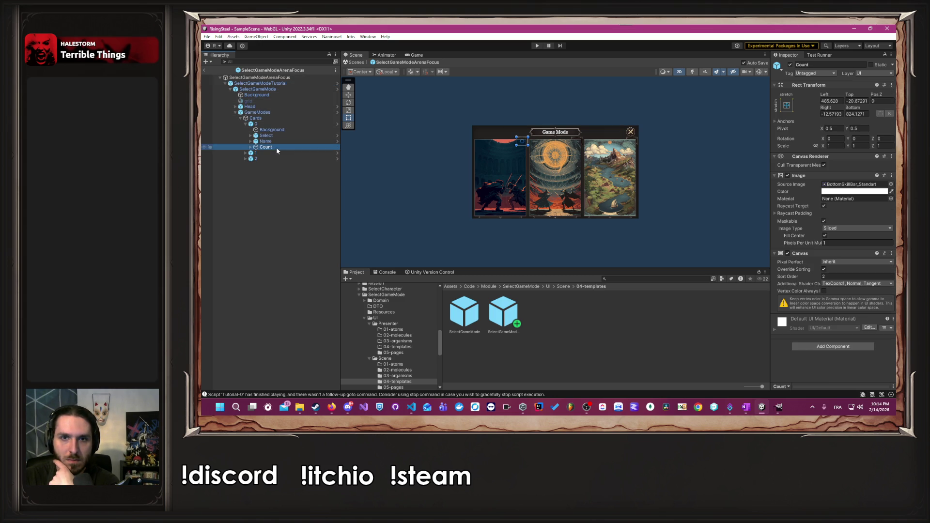
left_click(848, 277)
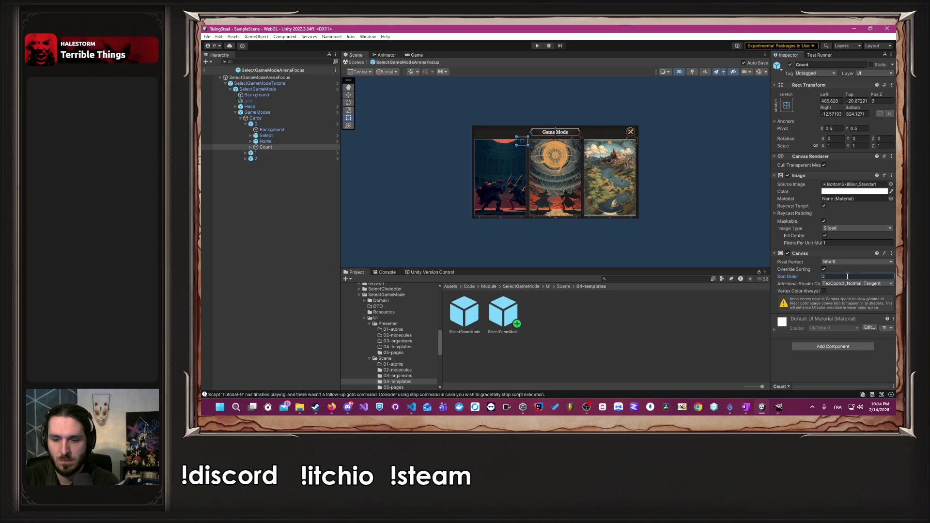
type("0")
key("ctrl+s")
Collapse the hierarchy and select the SelectGameModeTutorial prefab asset.
left_click(584, 238)
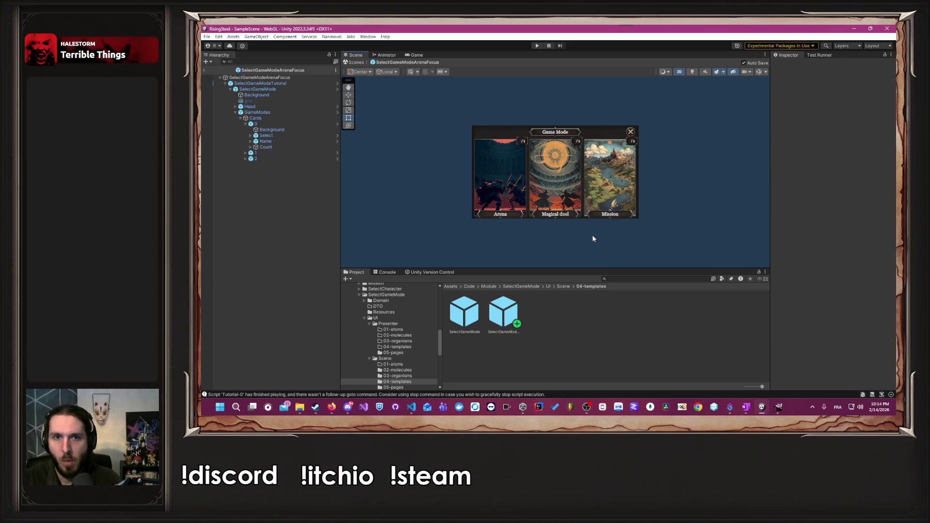
left_click(225, 78)
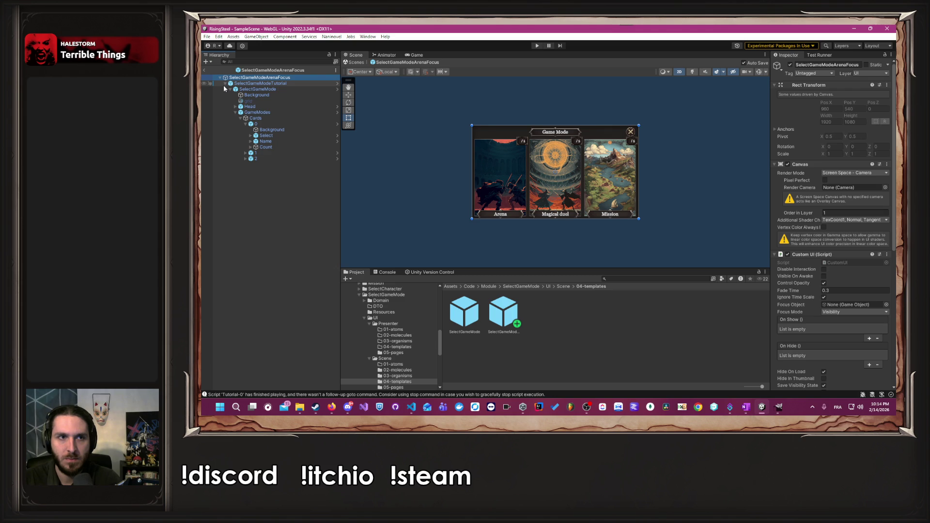
left_click(225, 83)
left_click(503, 310)
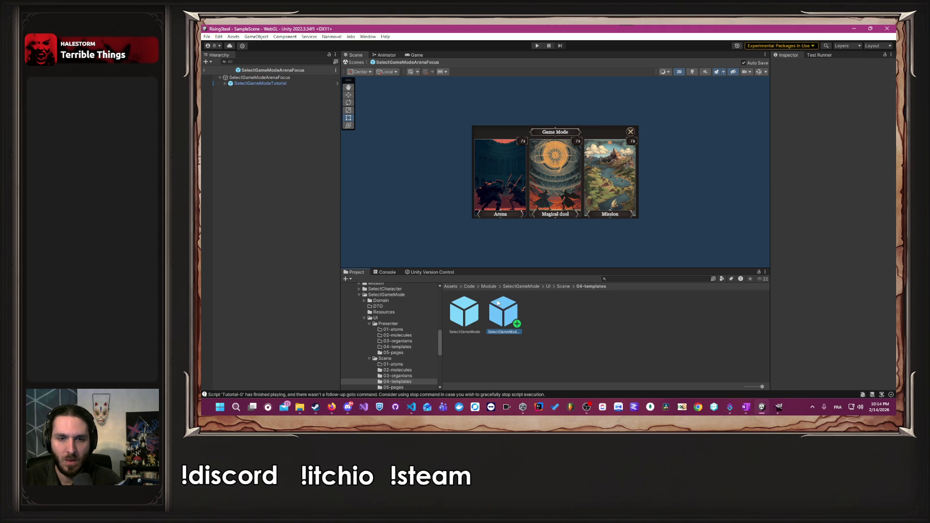
Duplicate SelectGameModeTutorial and name the copy SelectGameModeTutorialMagicalDuel.
key("ctrl+d")
right_click(541, 314)
left_click(578, 136)
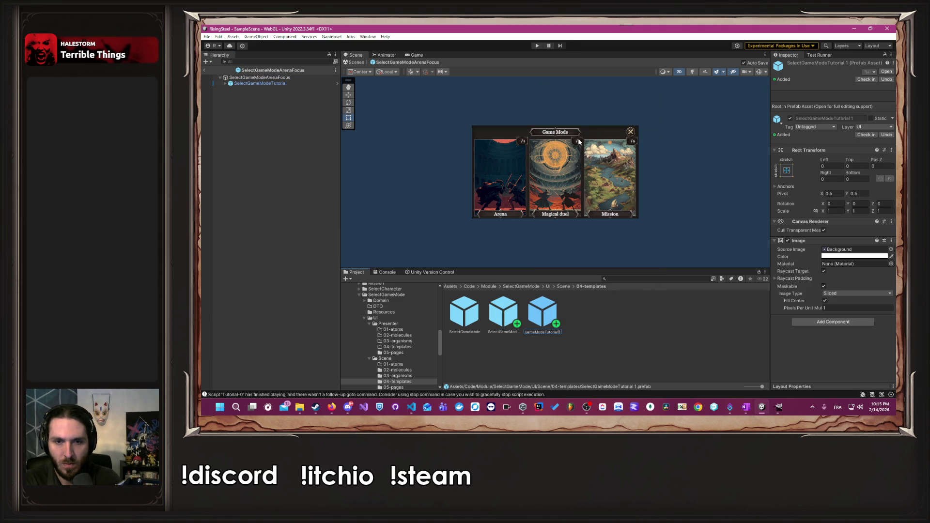
key("Home")
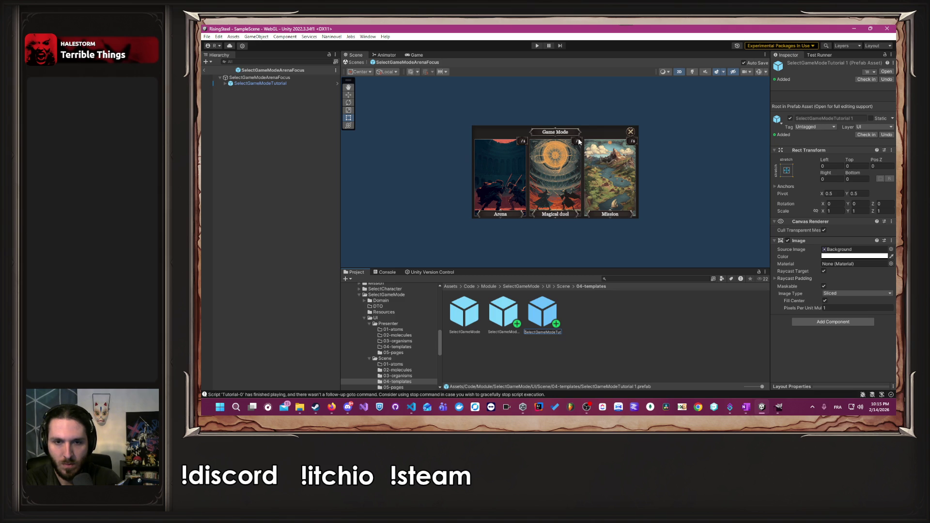
key("End")
type("MagicalDuelFocus")
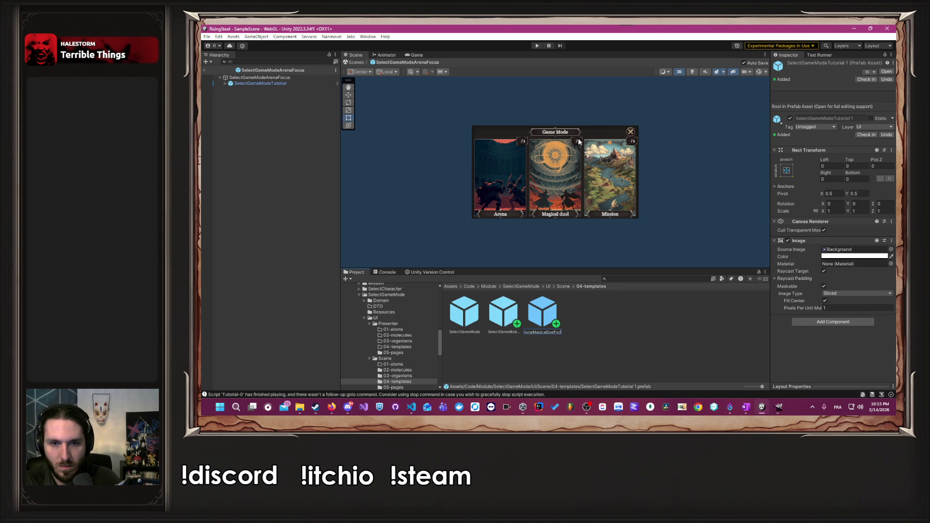
key("Return")
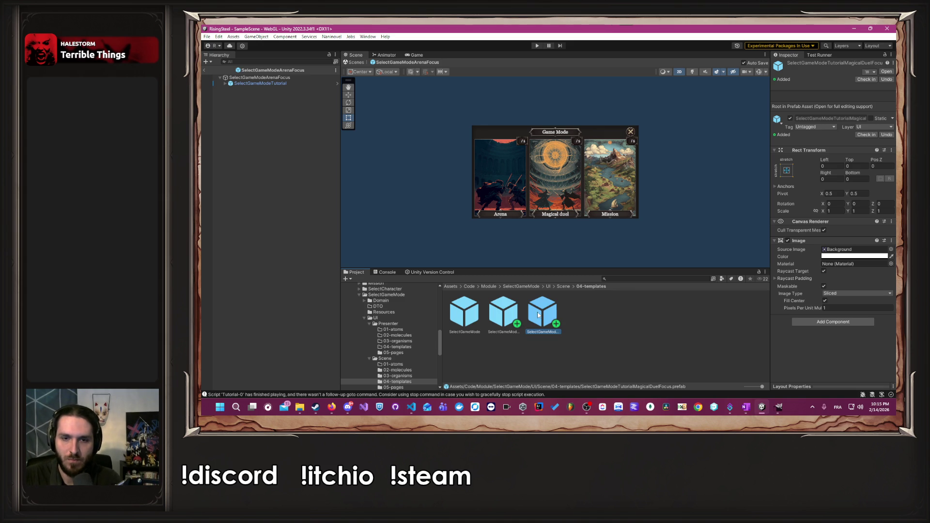
right_click(537, 313)
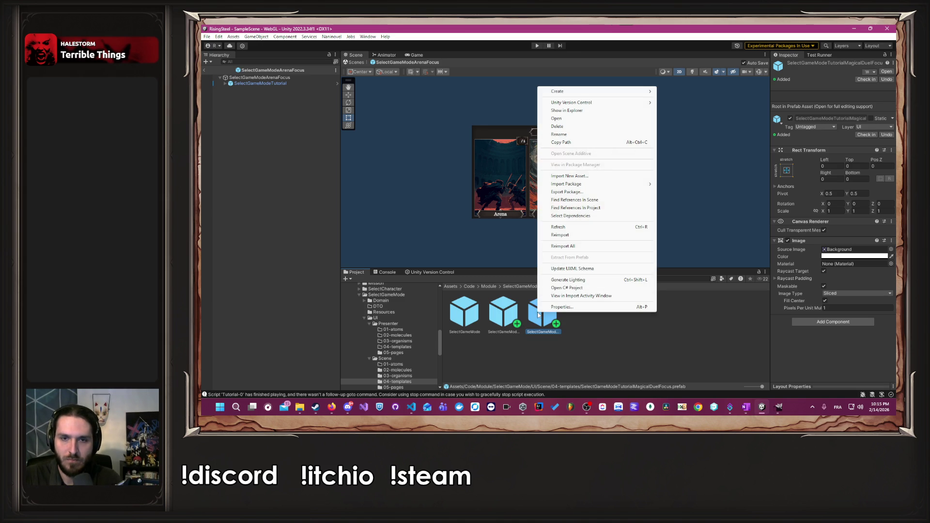
left_click(576, 135)
key("Return")
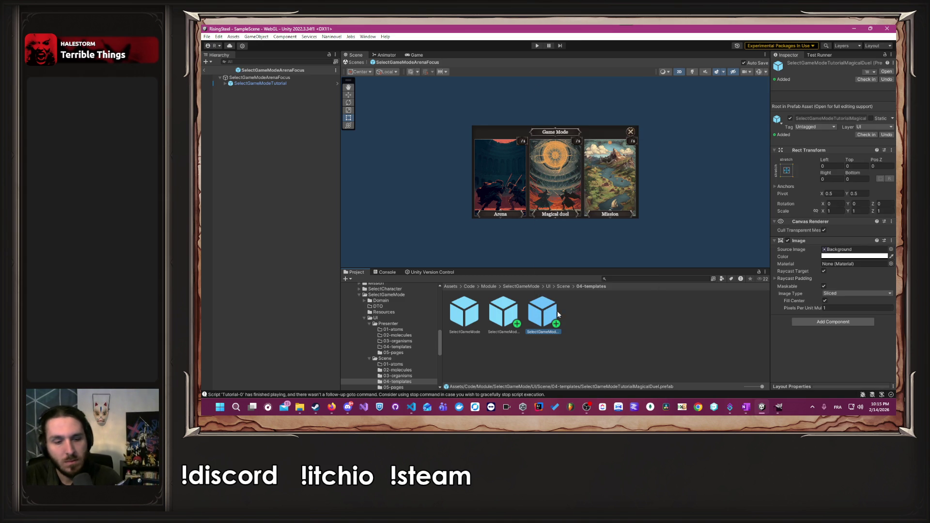
Copy SelectGameModeTutorialMagicalDuel and rename the new copy SelectGameModeTutorialMission.
key("ctrl+d")
right_click(588, 320)
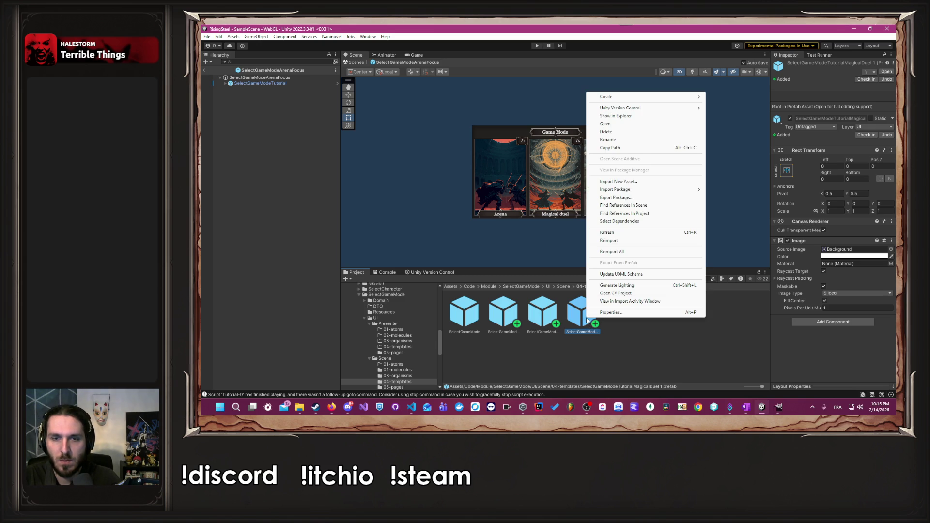
left_click(645, 140)
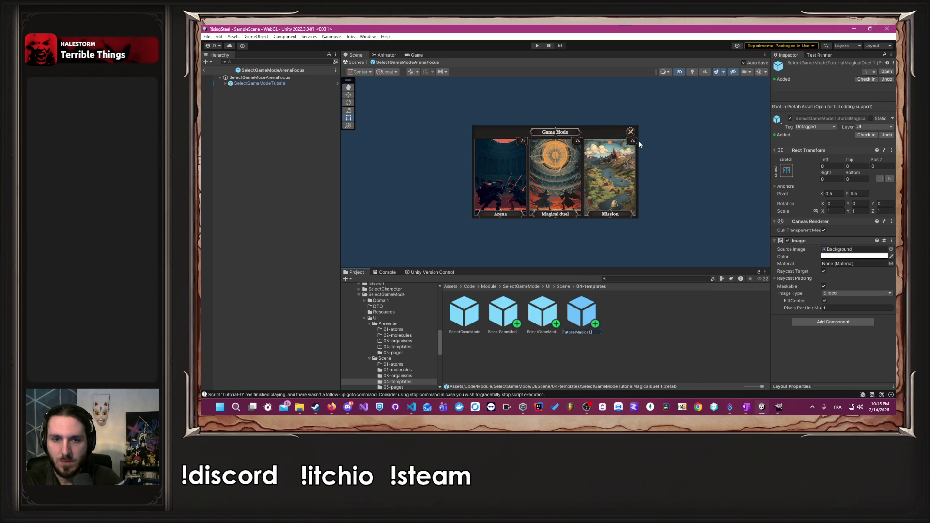
key("BackSpace")
key("BackSpace")
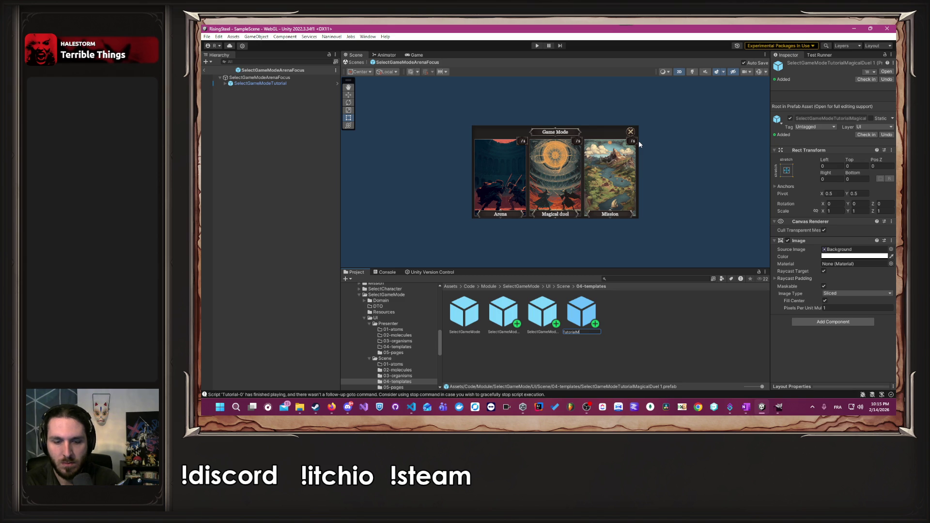
key("Return")
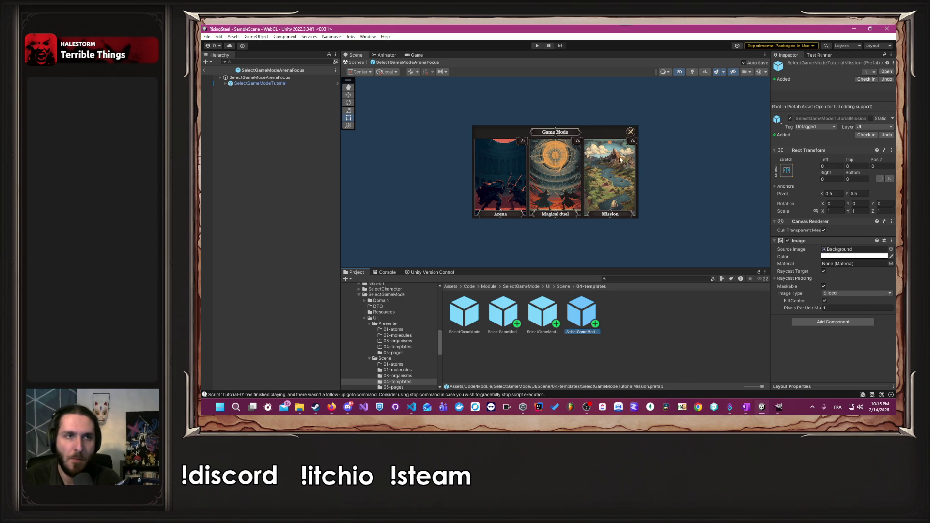
Open the SelectGameModeTutorial prefab and add a UI Image child to it.
double_click(503, 314)
double_click(542, 313)
double_click(503, 313)
right_click(236, 158)
mouse_move(275, 338)
left_click(363, 218)
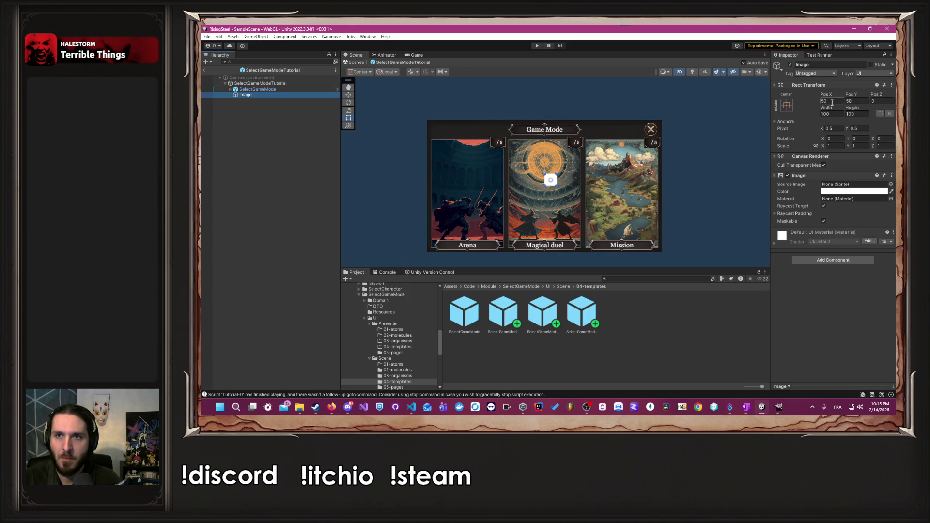
Stretch the Image to its parent with Left, Top, Right and Bottom offsets all 0.
left_click(787, 105)
left_click(870, 218)
left_click(834, 102)
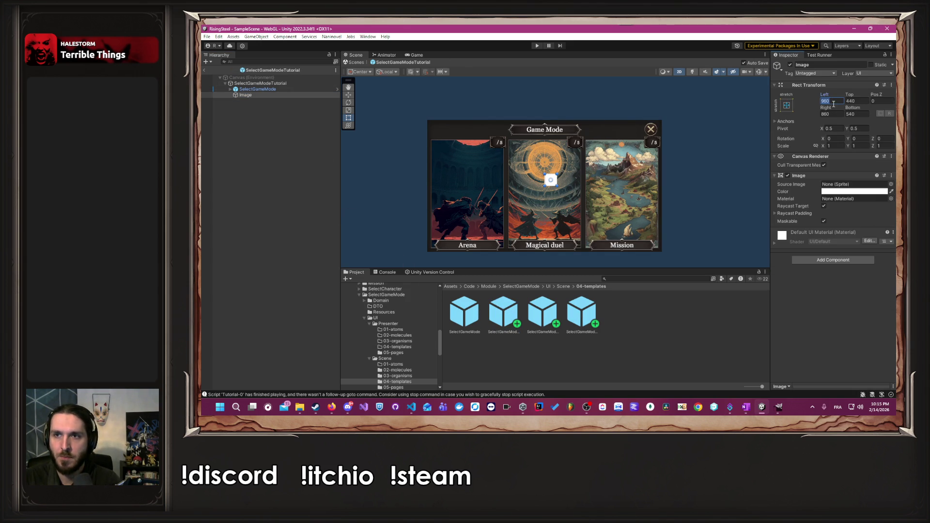
type("0")
key("Tab")
type("0")
left_click(852, 114)
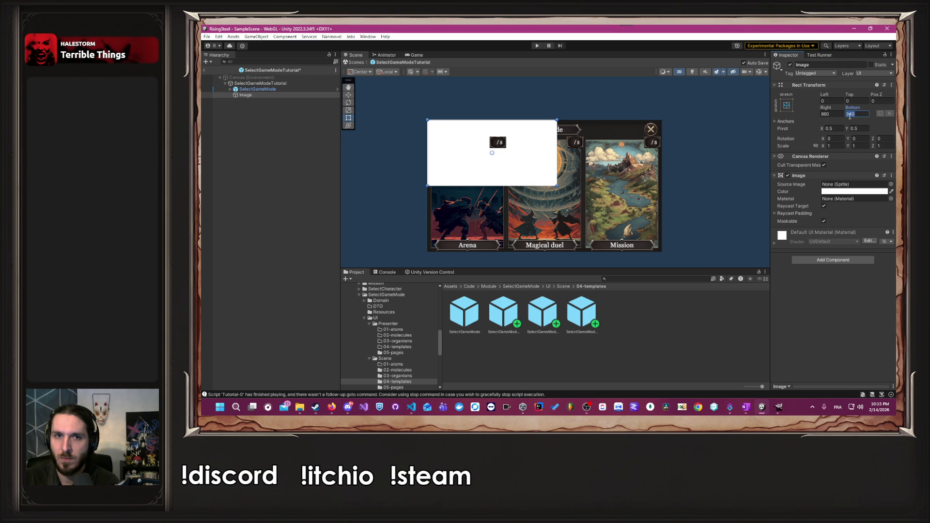
type("0")
left_click(832, 114)
type("0")
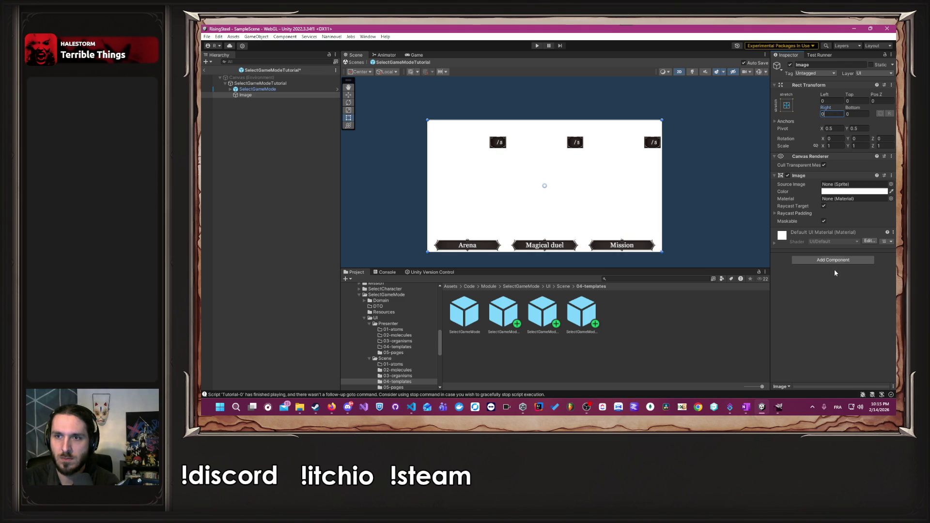
Search Add Component for 'orde', cancel it, and expand SelectGameMode in the Hierarchy.
left_click(837, 261)
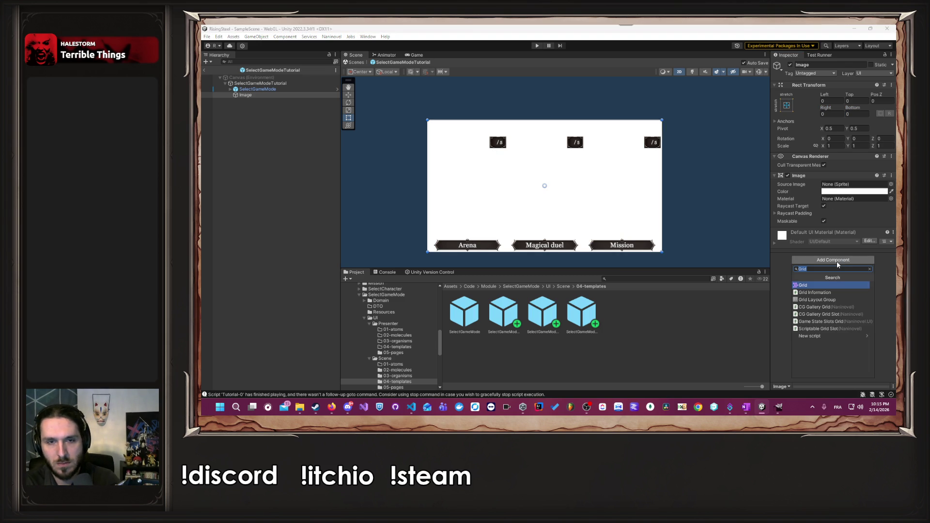
type("orde")
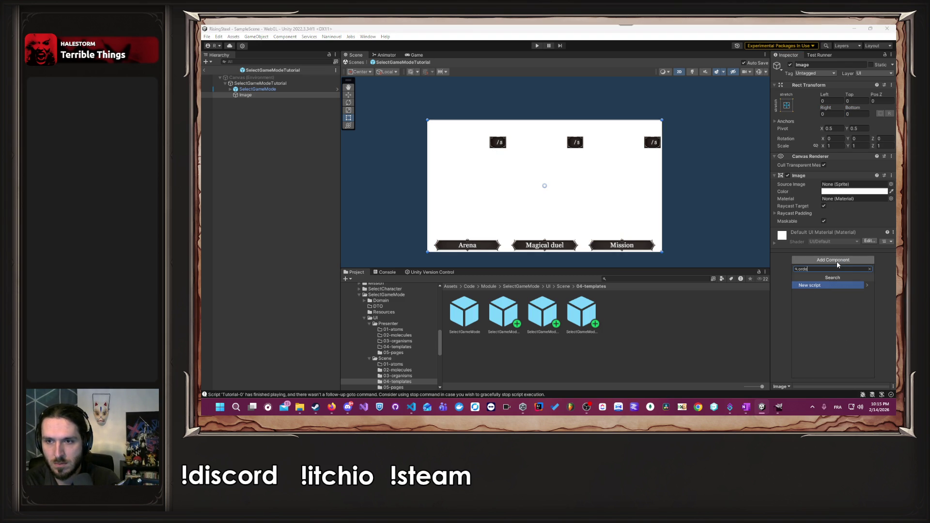
key("Escape")
key("Escape")
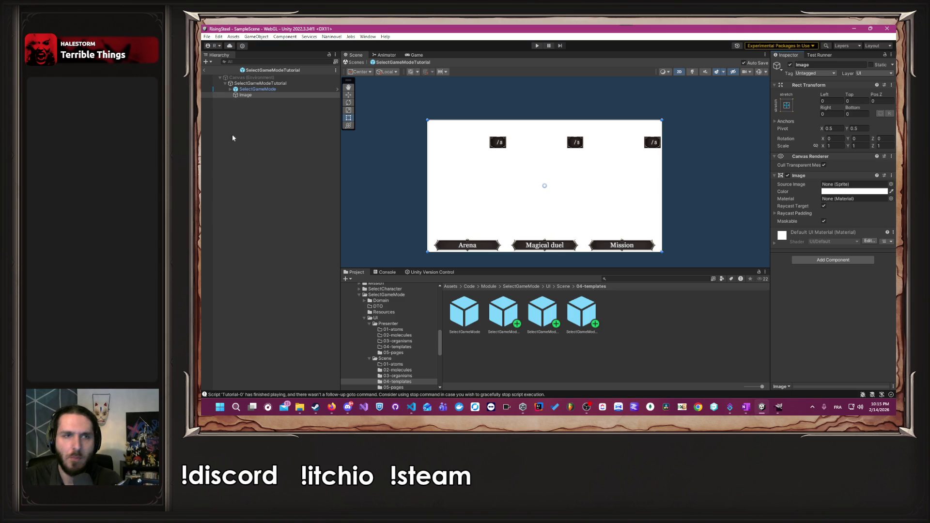
left_click(230, 89)
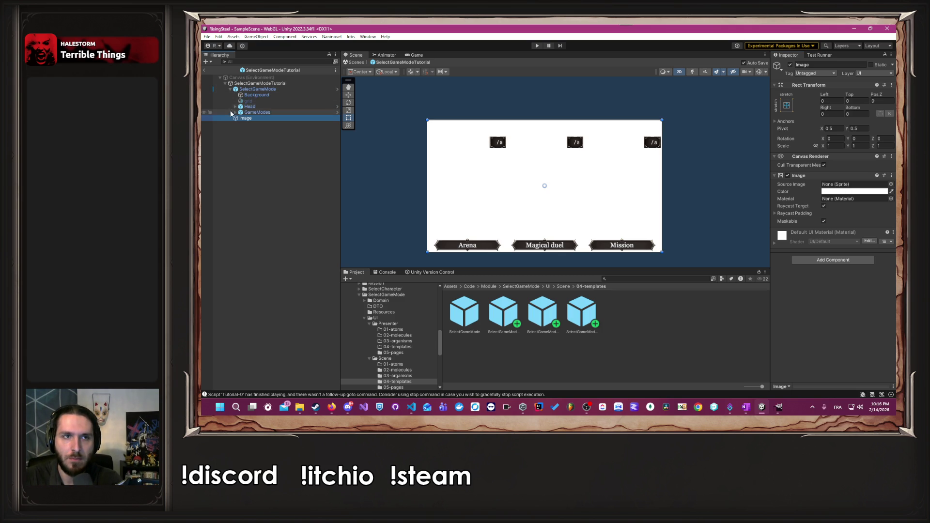
Expand the hierarchy down to card 0 and inspect its Count label's sorting settings.
left_click(236, 107)
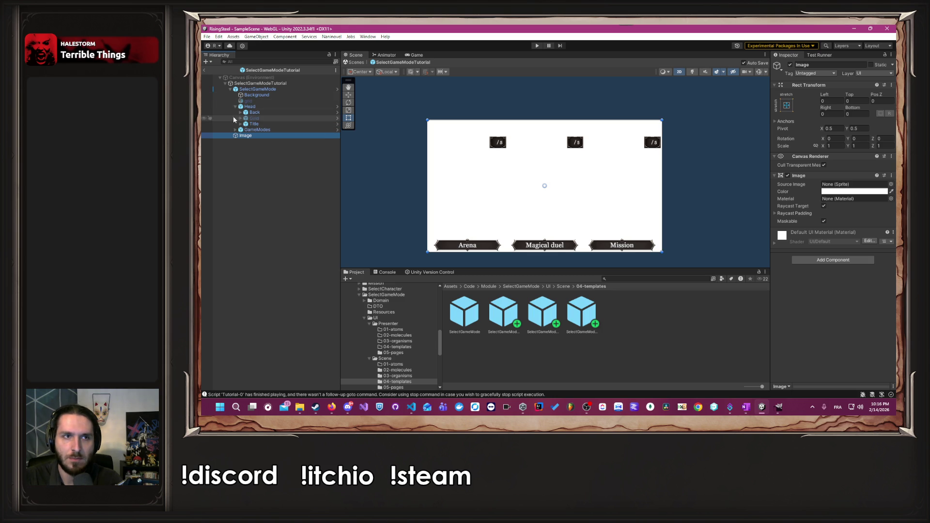
left_click(235, 130)
left_click(241, 136)
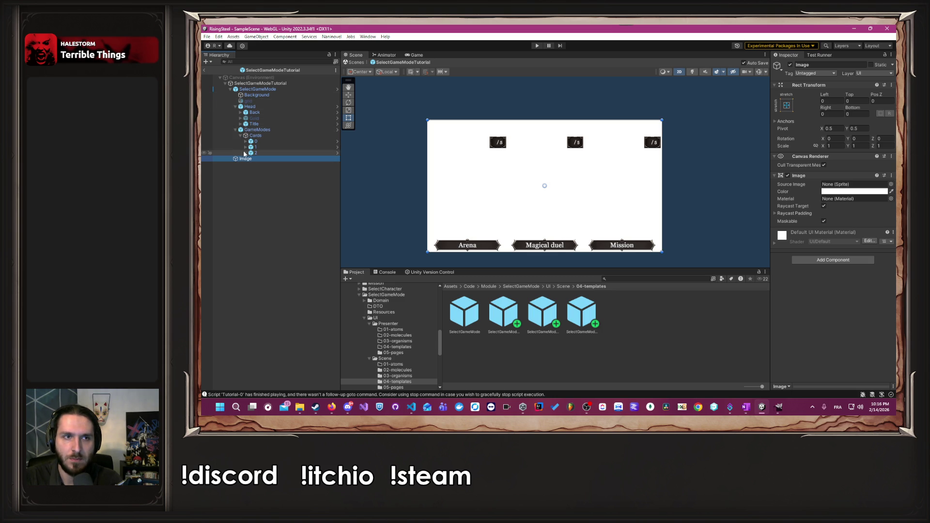
left_click(245, 142)
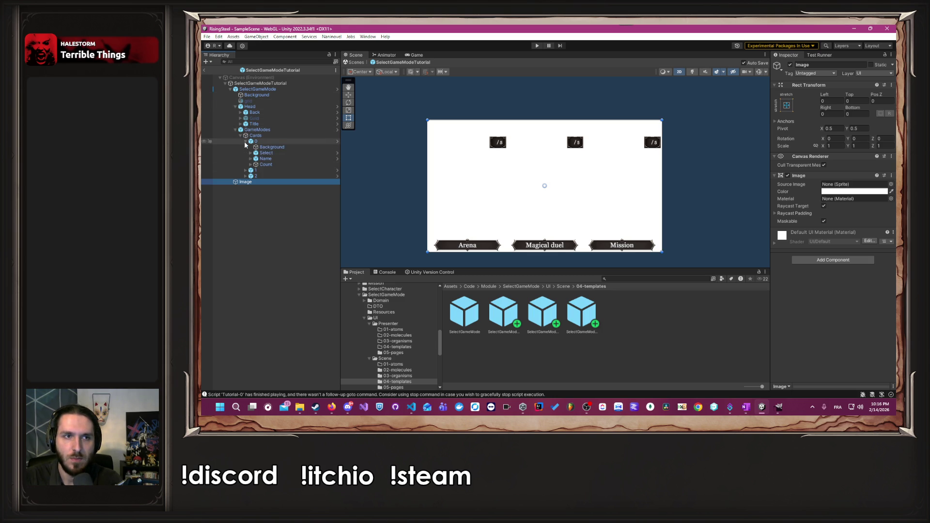
left_click(269, 164)
left_click(268, 182)
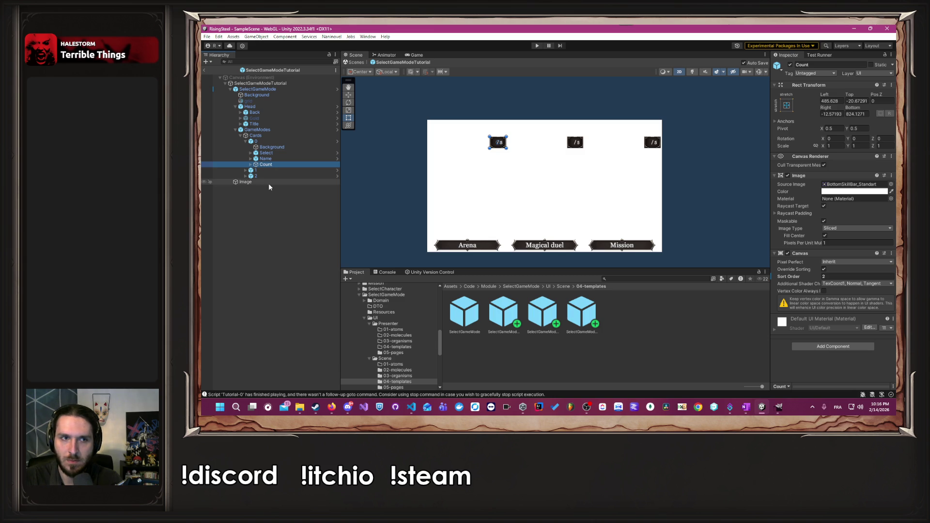
Add a Canvas to the overlay Image with Override Sorting on and Sort Order 3.
left_click(836, 260)
type("can")
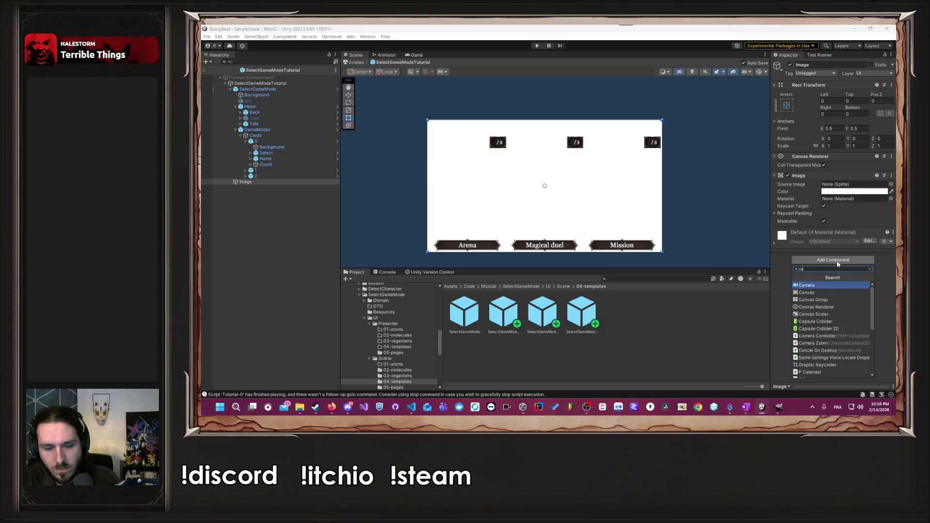
left_click(832, 286)
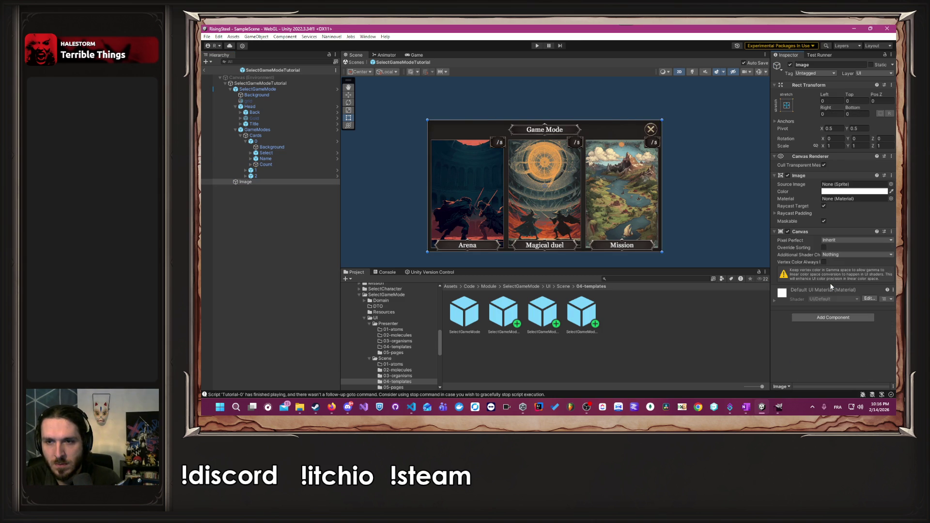
left_click(826, 255)
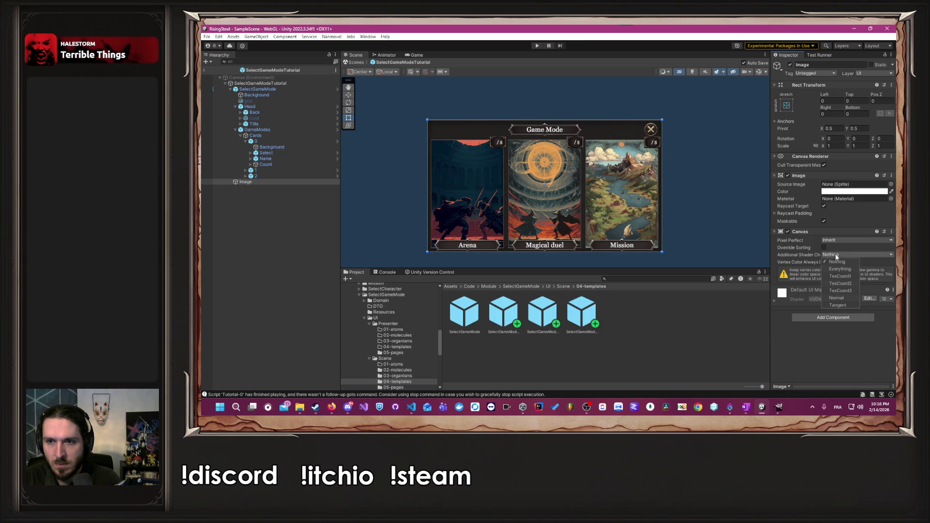
left_click(844, 241)
left_click(841, 248)
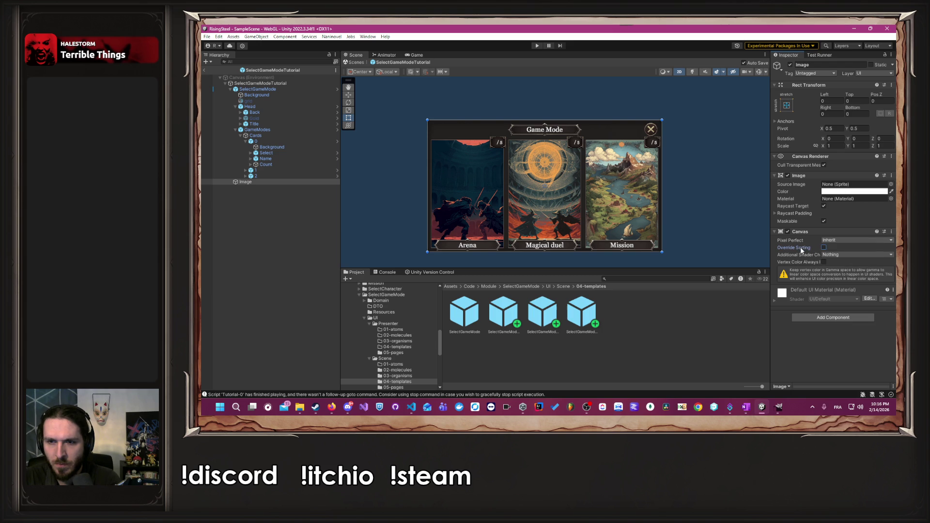
left_click(823, 248)
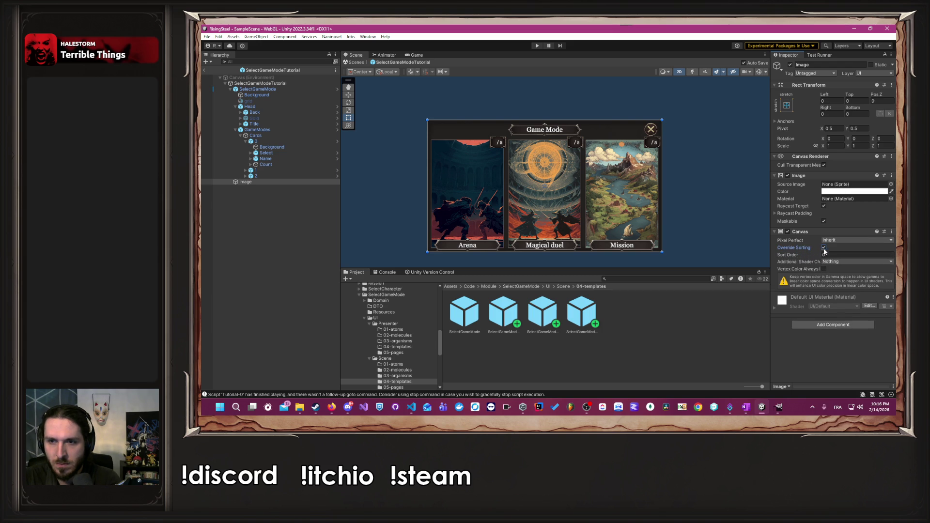
left_click(829, 254)
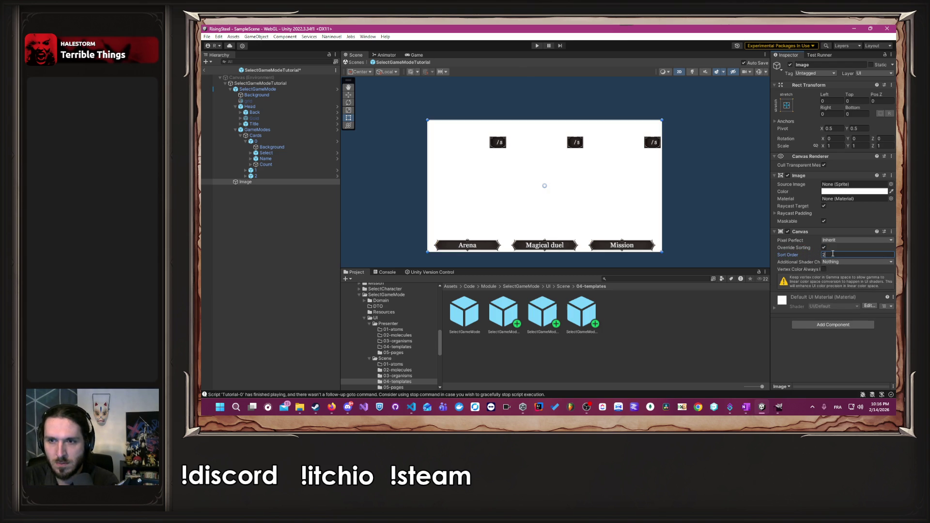
type("3")
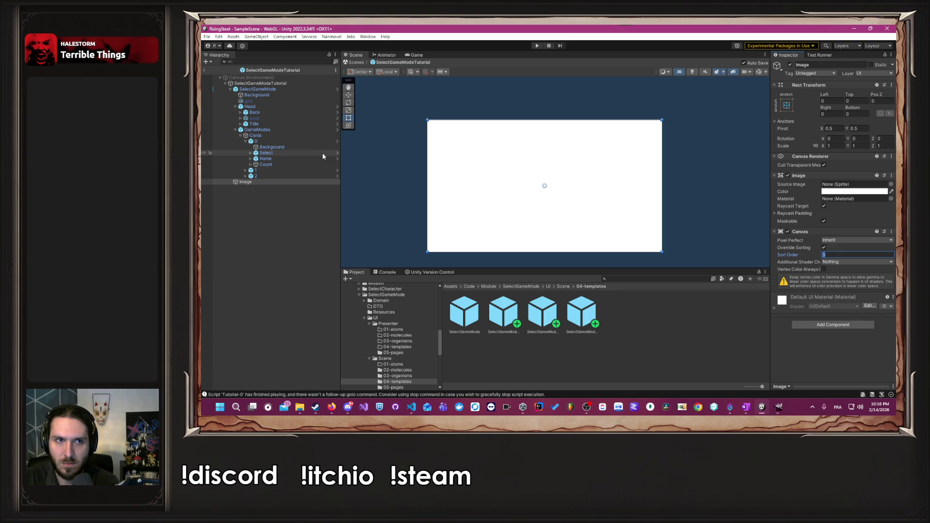
Set the Arena card's Name label Canvas Sort Order to 3 and save the prefab.
left_click(280, 158)
left_click(838, 326)
type("3")
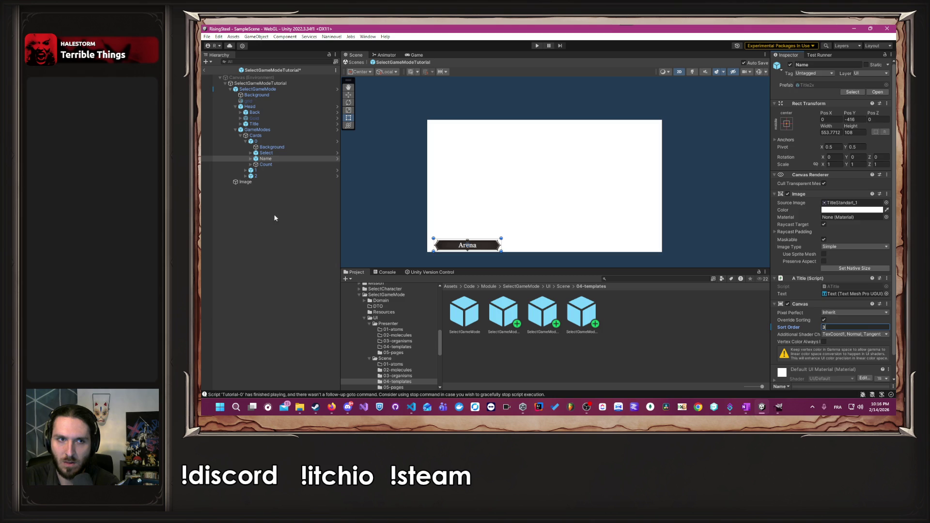
left_click(282, 242)
key("ctrl+s")
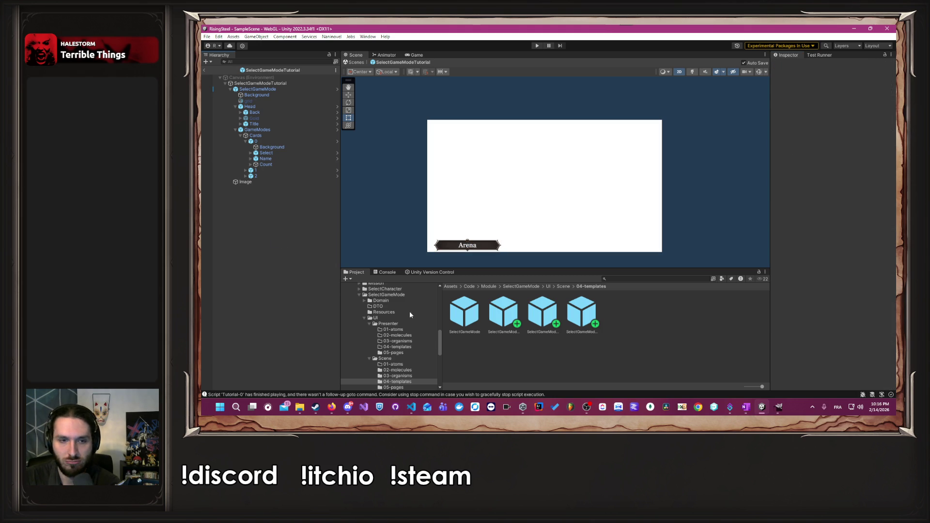
Select the overlay Image and browse to the SelectGameMode Resources folder.
scroll(402, 321, "down", 2)
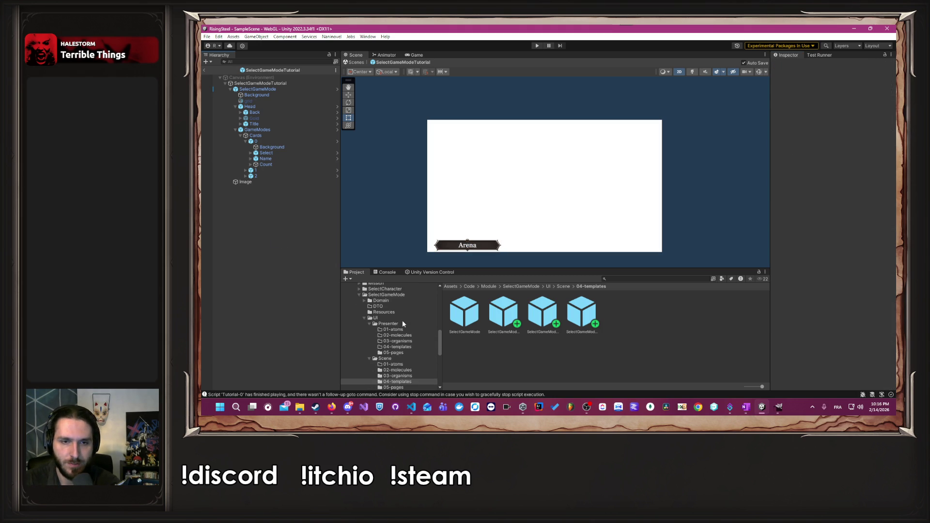
left_click(275, 183)
left_click(562, 286)
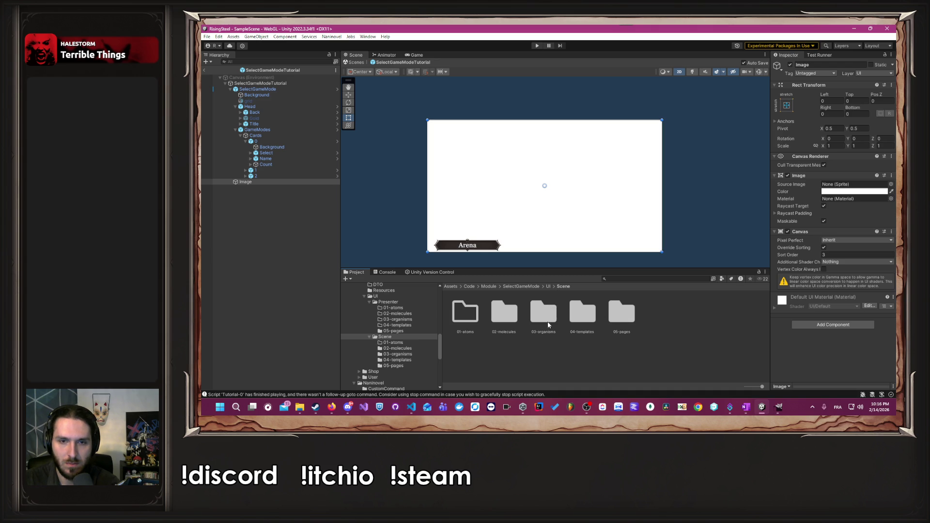
left_click(527, 287)
double_click(536, 310)
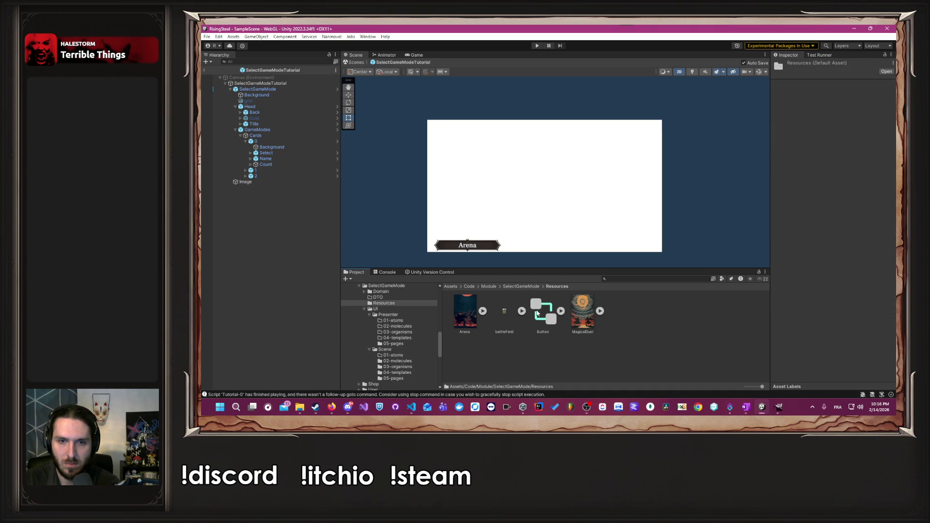
left_click(521, 286)
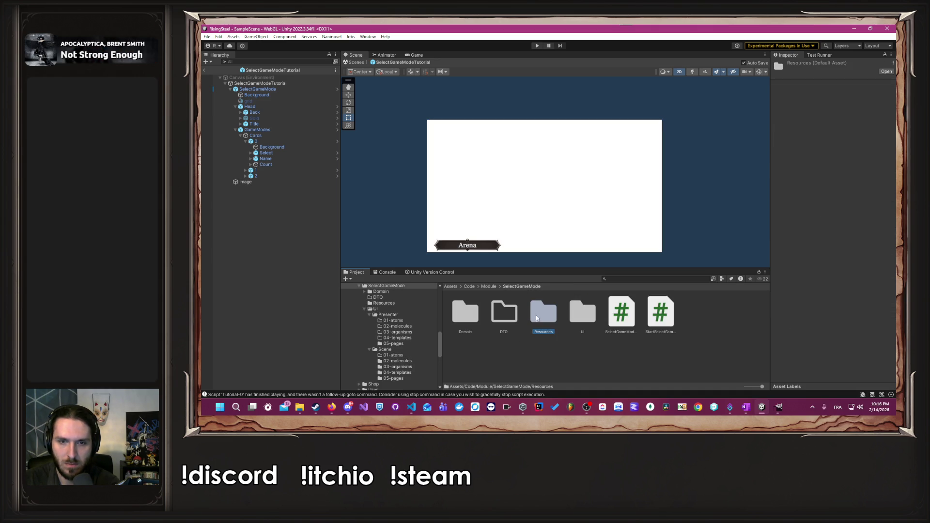
double_click(544, 313)
left_click(622, 345)
Import the desktop screenshot into Resources and rename it ArenaFocus.
mouse_move(690, 28)
left_mouse_down()
mouse_move(693, 46)
mouse_move(784, 45)
left_mouse_up()
left_click_drag(221, 36, 794, 368)
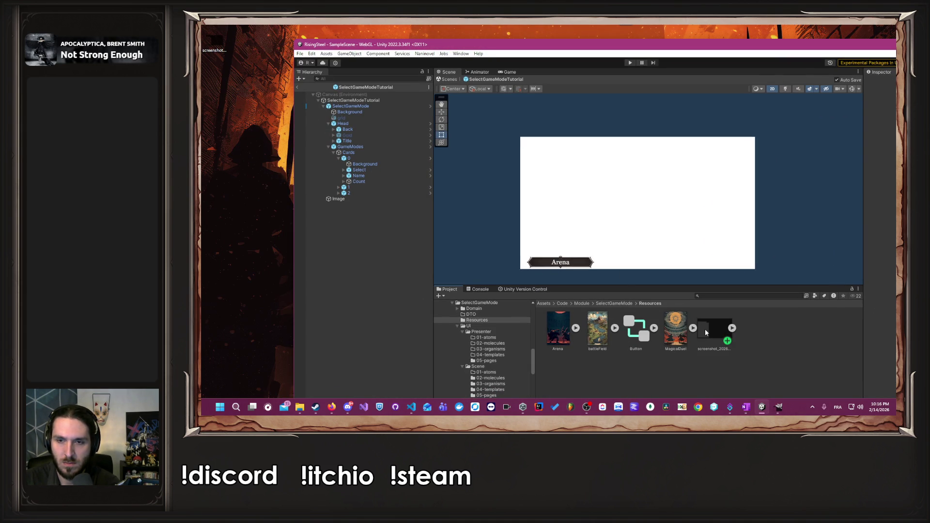
right_click(705, 332)
left_click(740, 154)
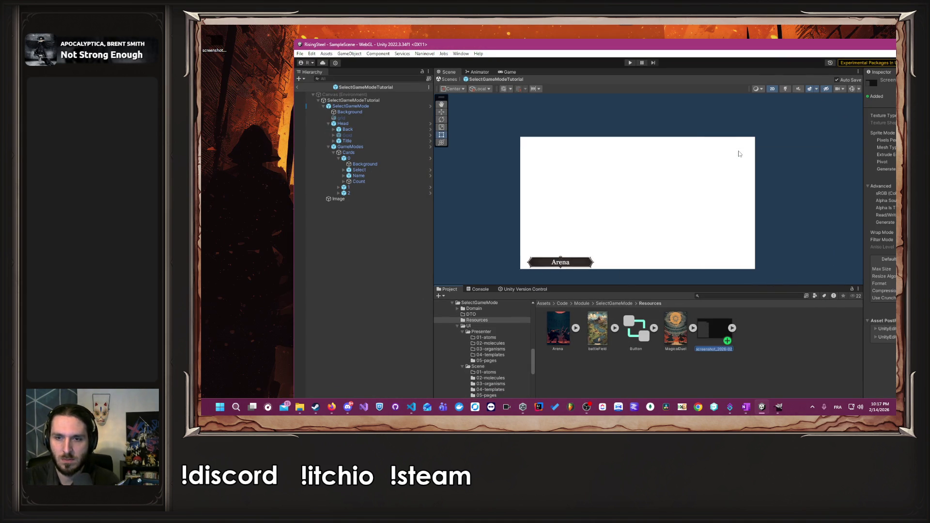
type("ArenaFocus")
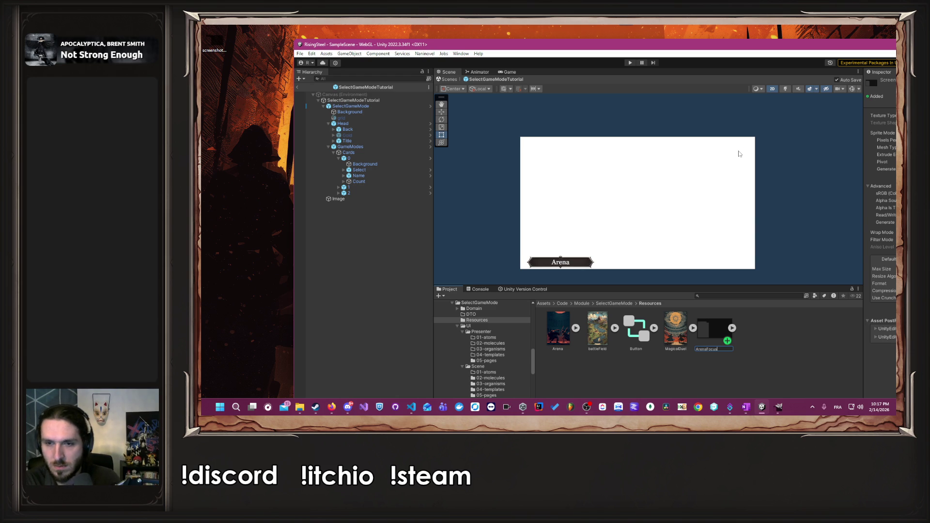
key("Return")
Set ArenaFocus as the tutorial's full-screen Image Source Image.
mouse_move(732, 48)
left_mouse_down()
mouse_move(685, 27)
mouse_move(670, 44)
left_mouse_up()
left_click(274, 181)
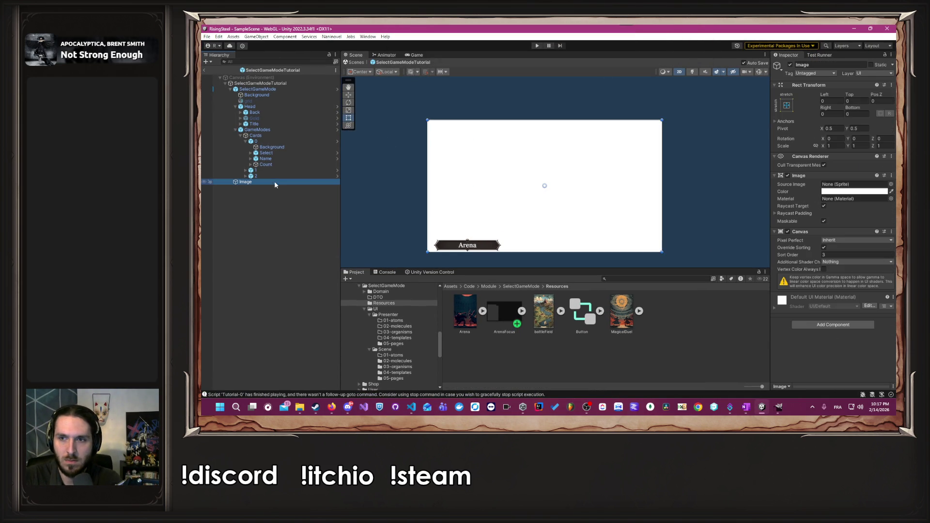
left_click_drag(503, 301, 852, 184)
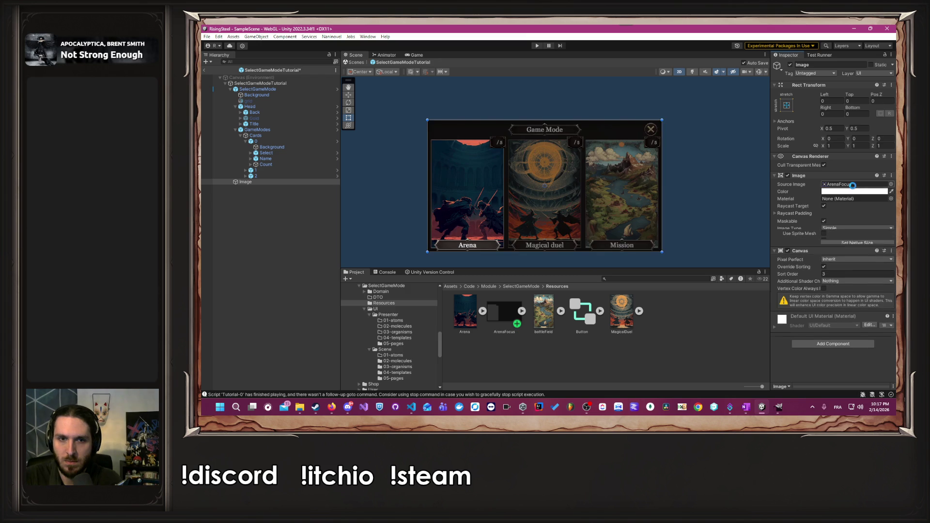
left_click(690, 212)
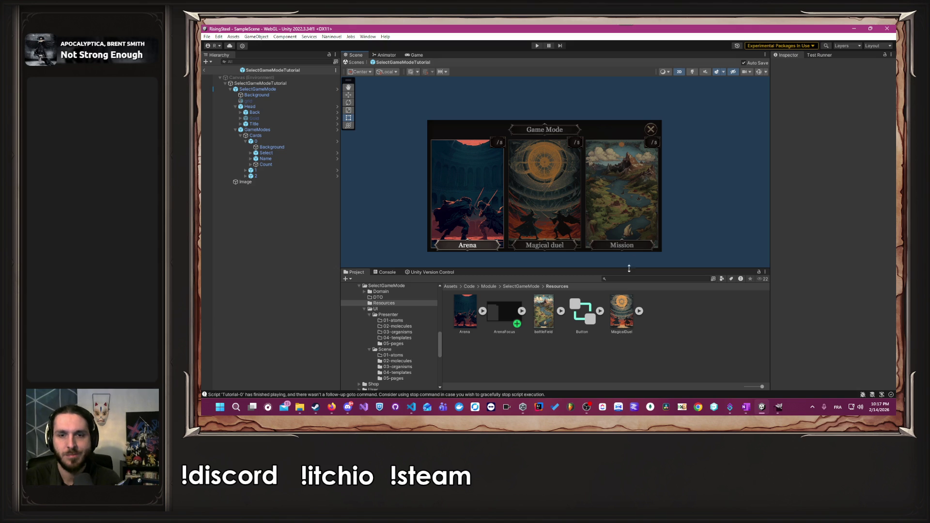
left_click(778, 410)
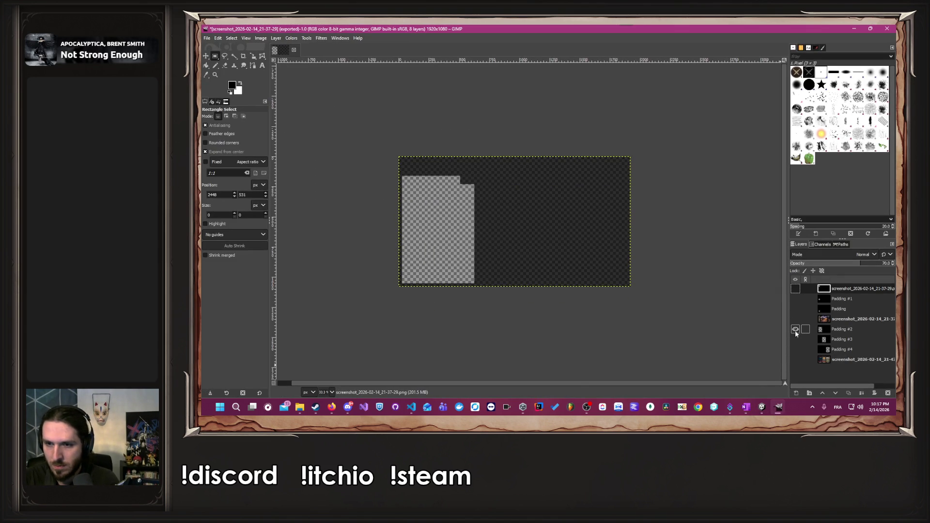
Hide layer Padding #2 and show Padding #3 so the cut-out sits on the centre card.
left_click(796, 332)
left_click(797, 340)
left_click(796, 359)
left_click(796, 360)
Export the image as PNG, replacing screenshot_2026-02-14_21-37-29.png.
left_click(206, 39)
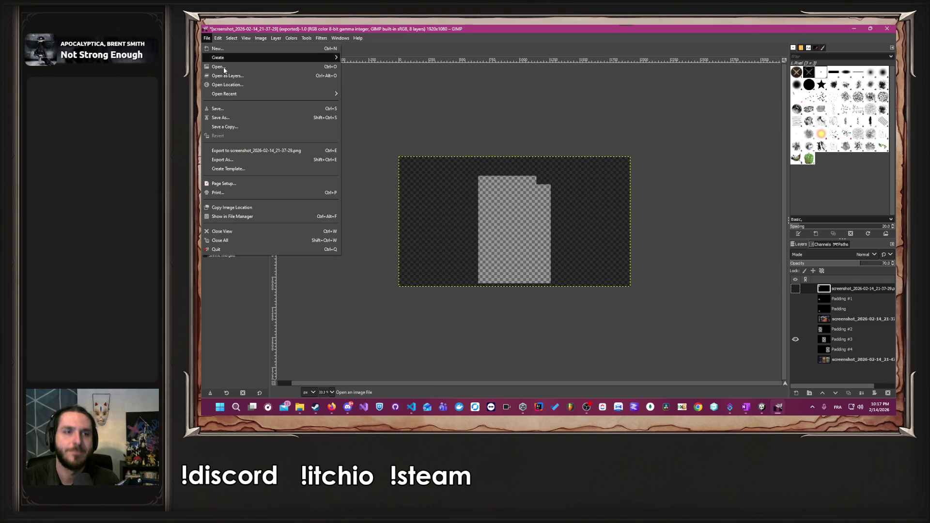
left_click(237, 161)
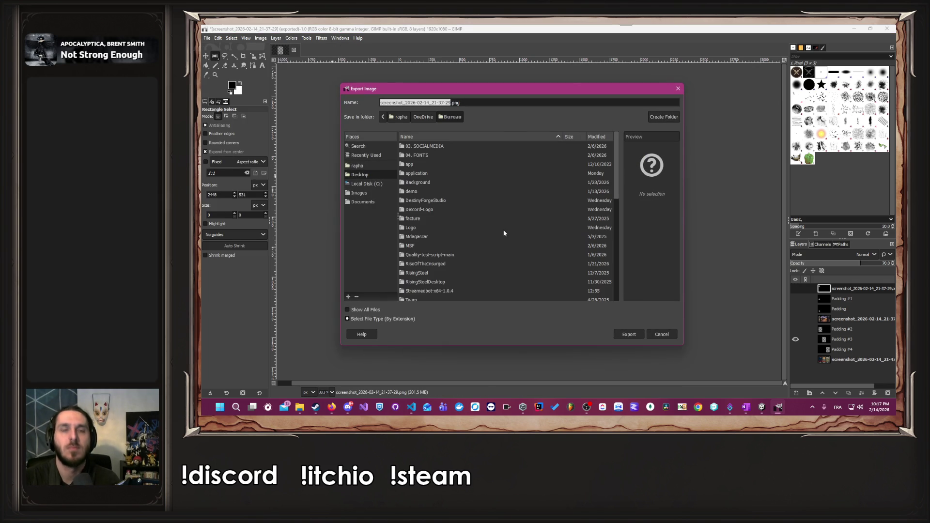
left_click(629, 333)
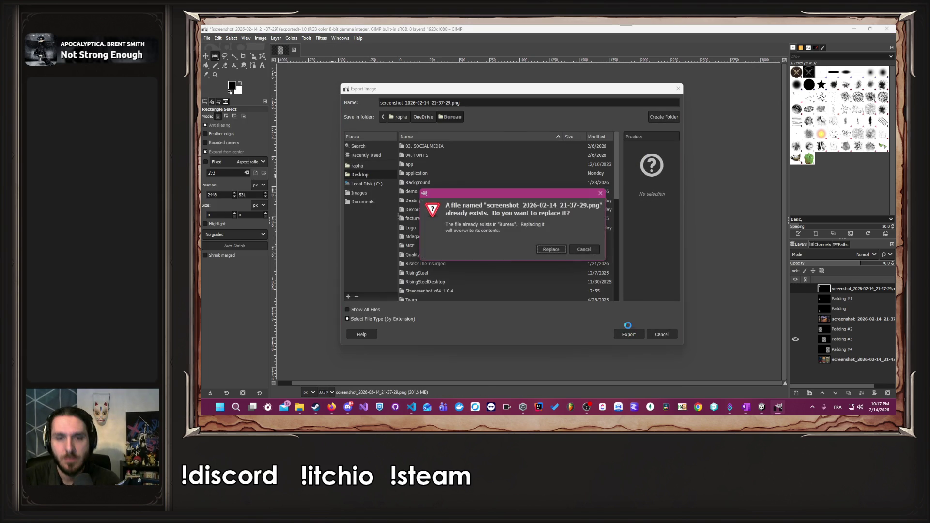
left_click(556, 250)
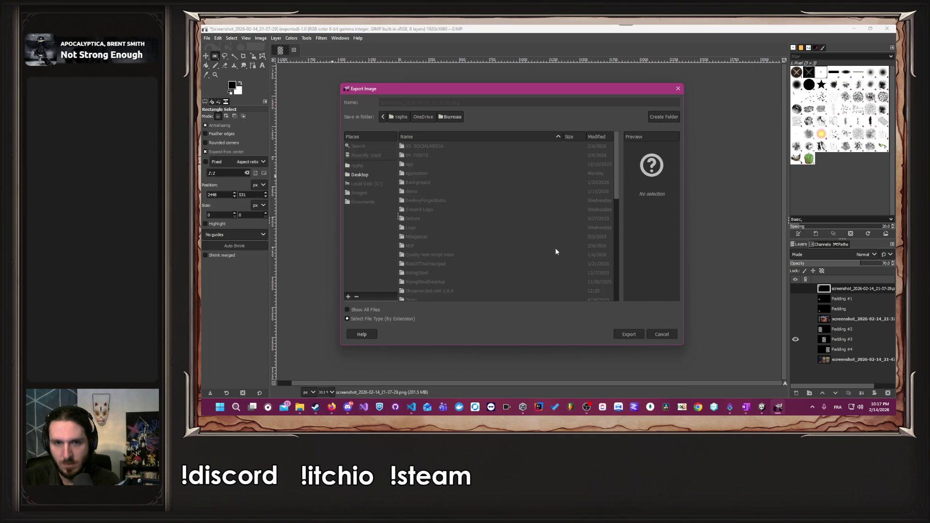
left_click(555, 307)
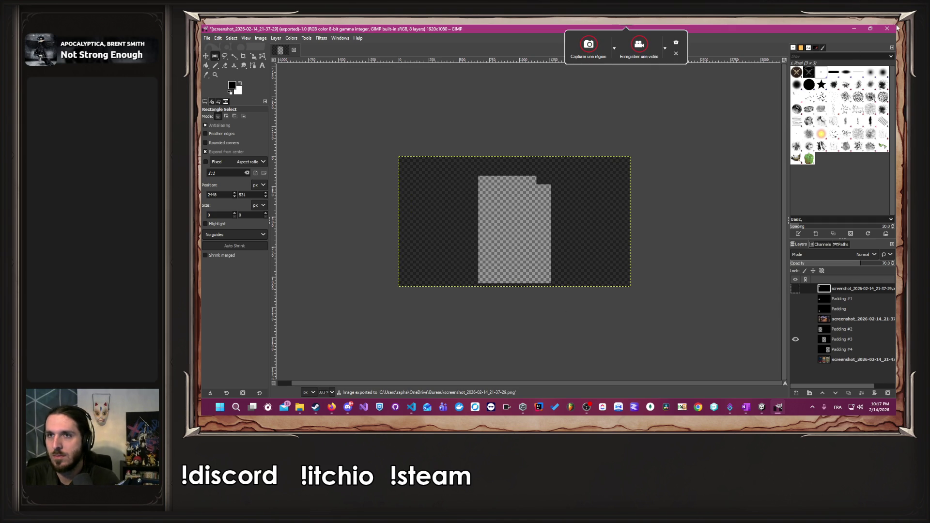
left_click(854, 29)
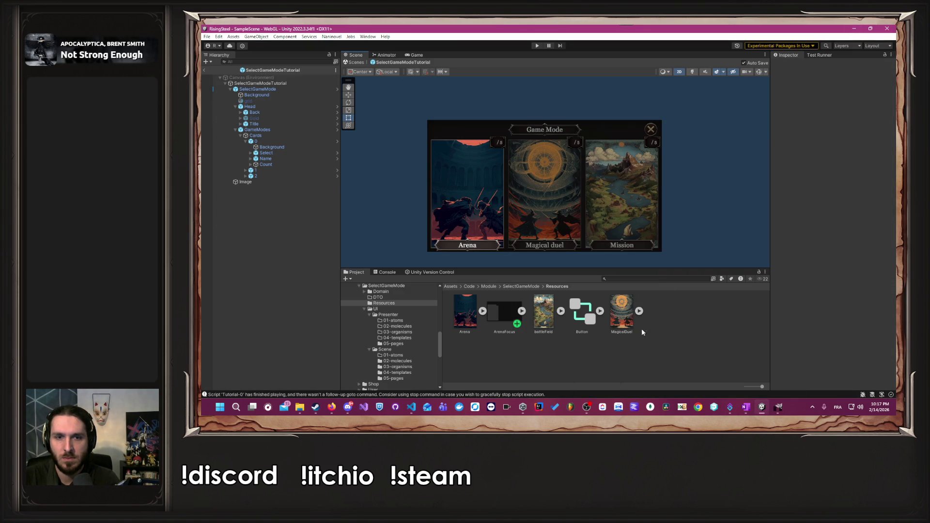
Drag the desktop screenshot into Resources and rename it MagicalDuelFocus.
double_click(598, 27)
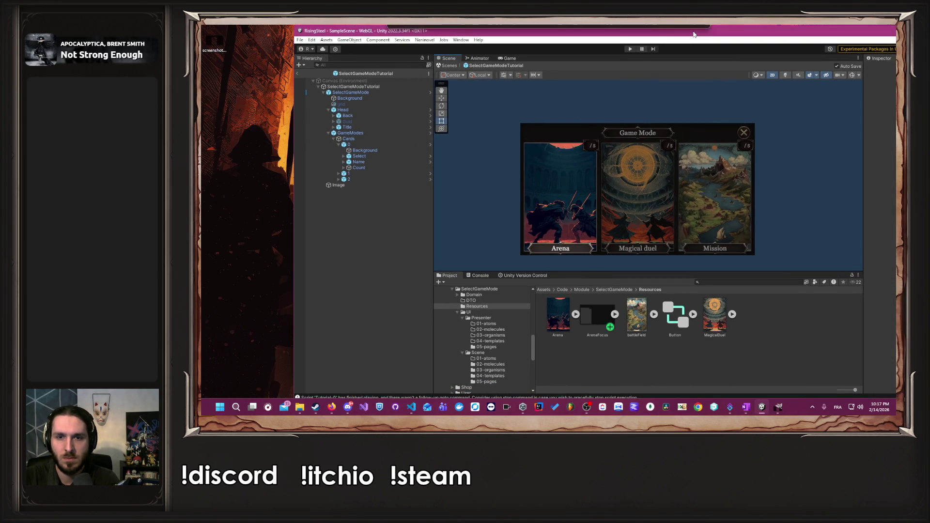
mouse_move(213, 41)
left_mouse_down()
mouse_move(533, 194)
mouse_move(800, 348)
left_mouse_up()
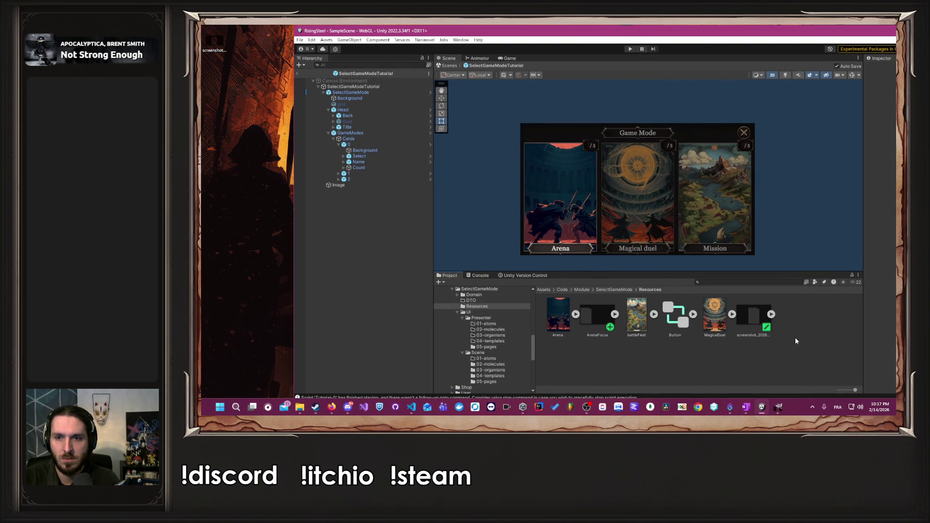
double_click(717, 32)
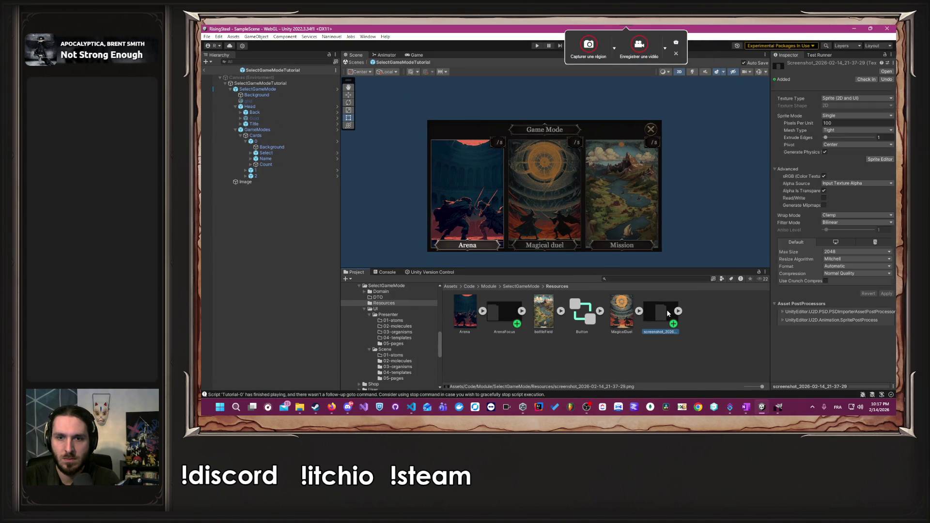
right_click(666, 310)
left_click(718, 133)
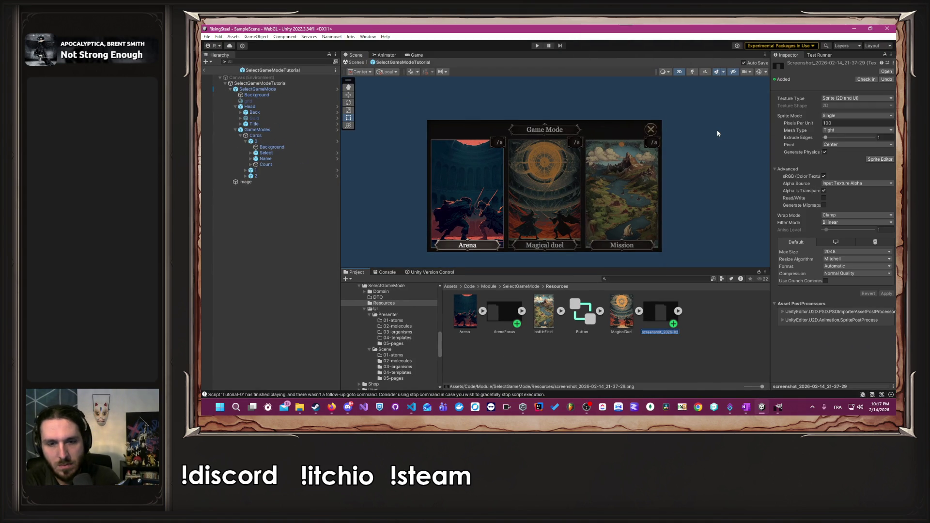
type("MagicalDuelFocus")
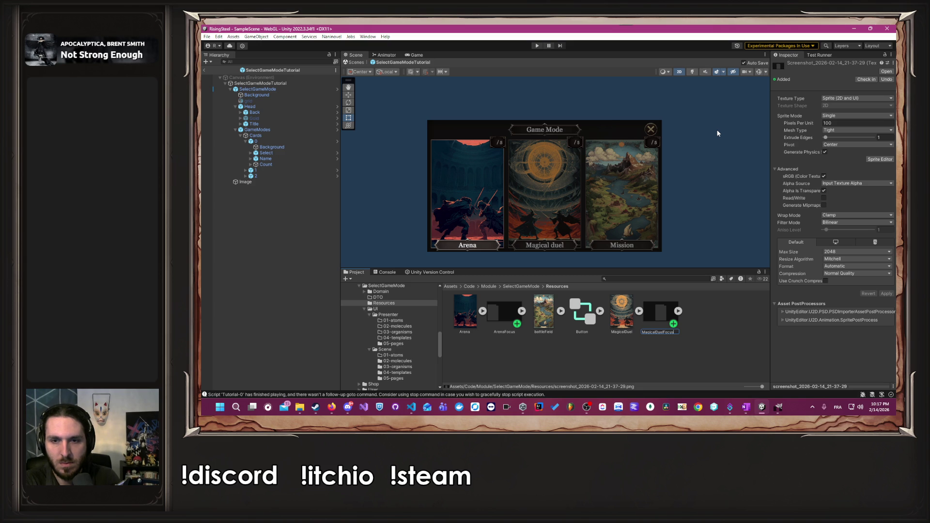
key("Return")
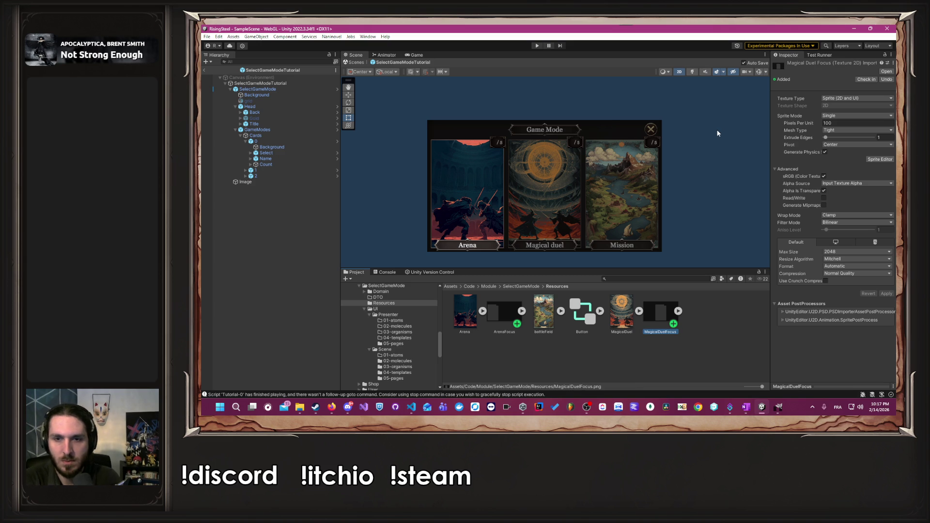
left_click(530, 287)
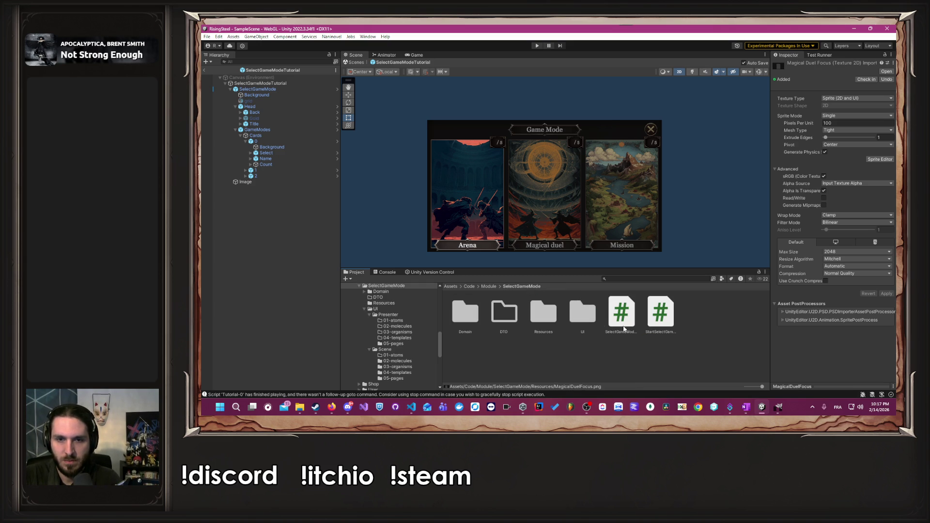
Browse to UI/Scene/05-pages and open the SelectGameModeArenaFocus prefab.
double_click(591, 323)
double_click(510, 317)
double_click(625, 314)
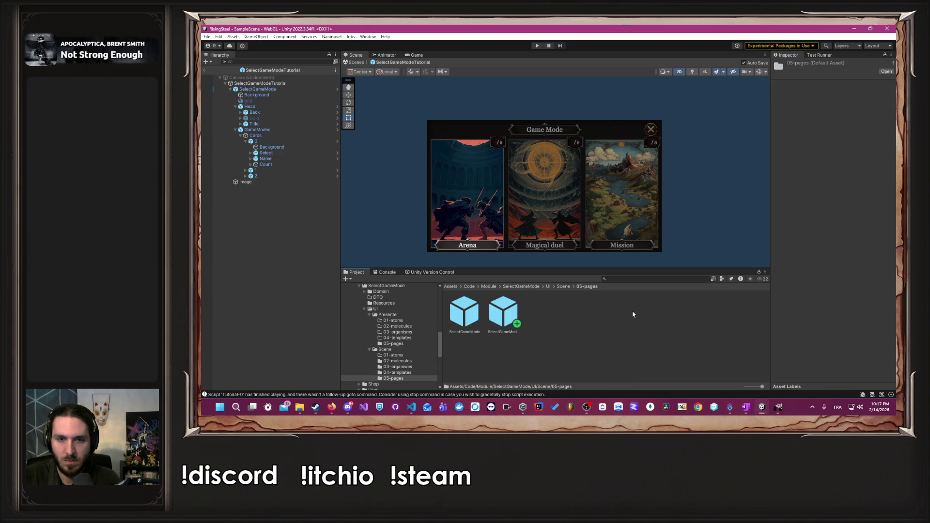
double_click(497, 323)
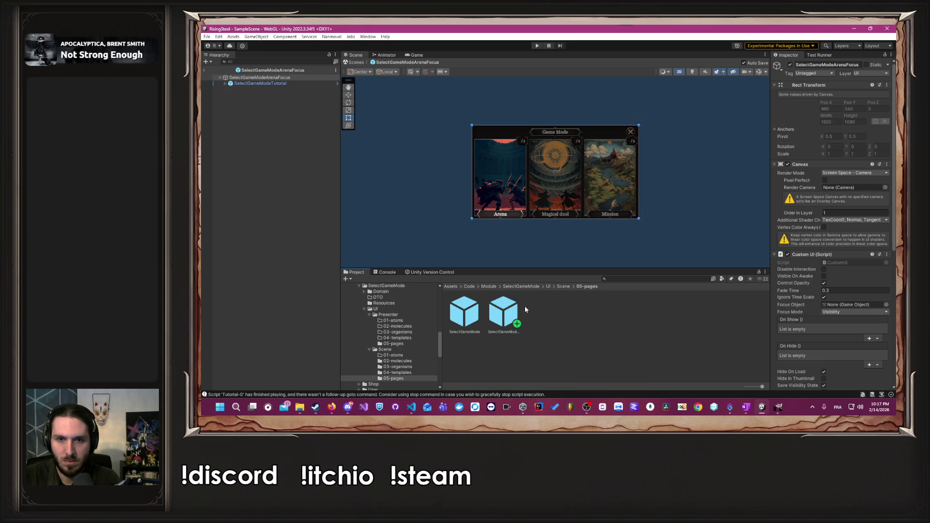
left_click(504, 315)
Go to 04-templates and open the Mission and MagicalDuel tutorial prefabs.
left_click(564, 287)
double_click(577, 314)
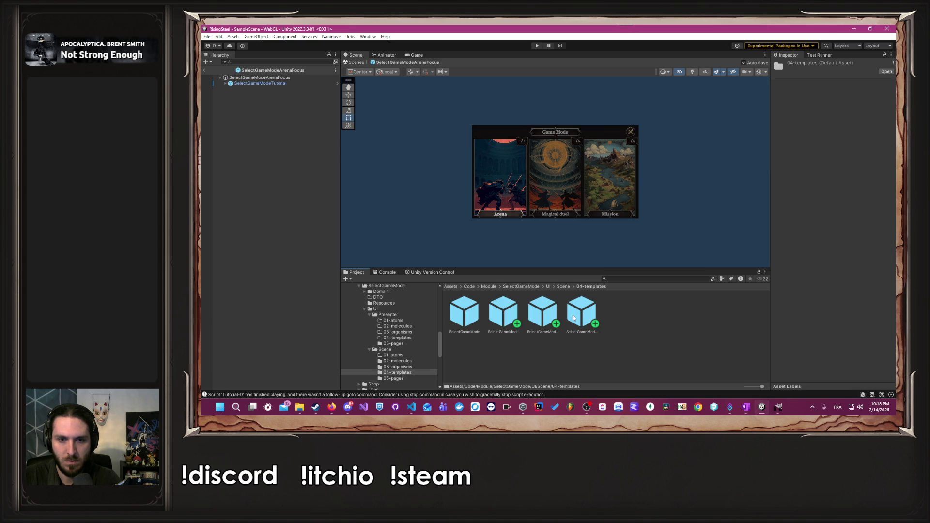
left_click(497, 320)
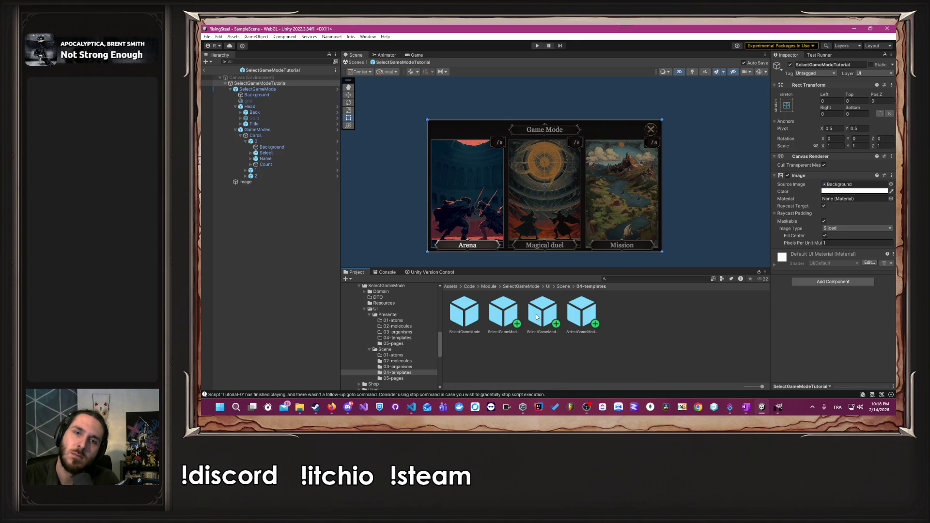
double_click(577, 312)
left_click(544, 313)
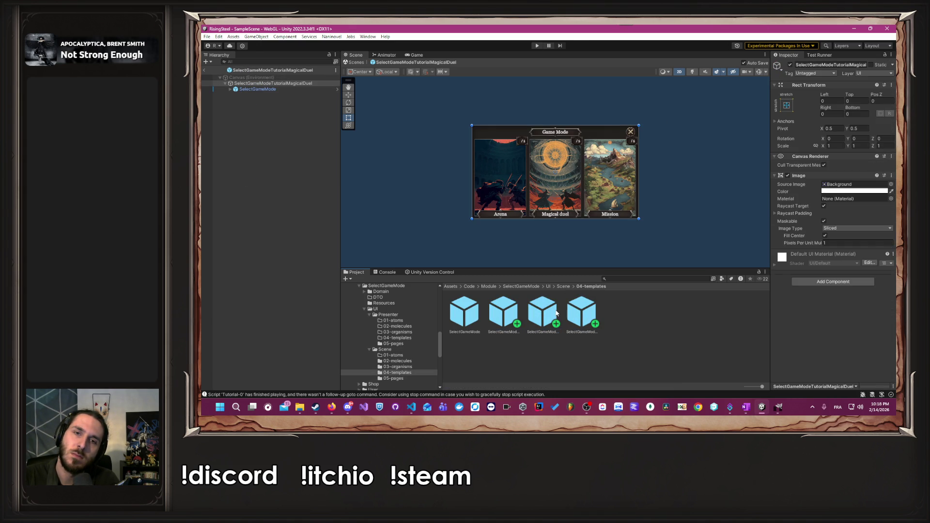
double_click(544, 313)
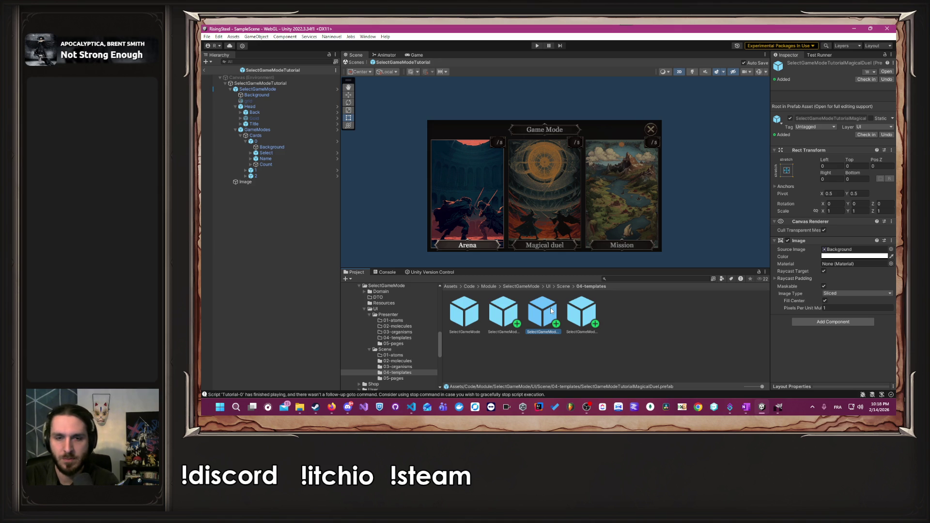
Delete the SelectGameModeTutorialMagicalDuel and SelectGameModeTutorialMission prefabs, confirming each deletion.
key("Delete")
left_click(613, 229)
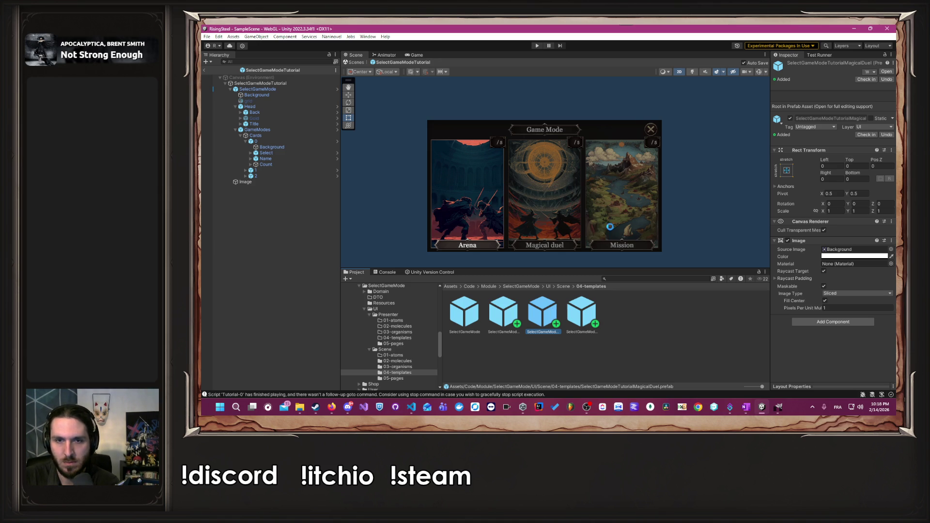
key("Delete")
left_click(606, 230)
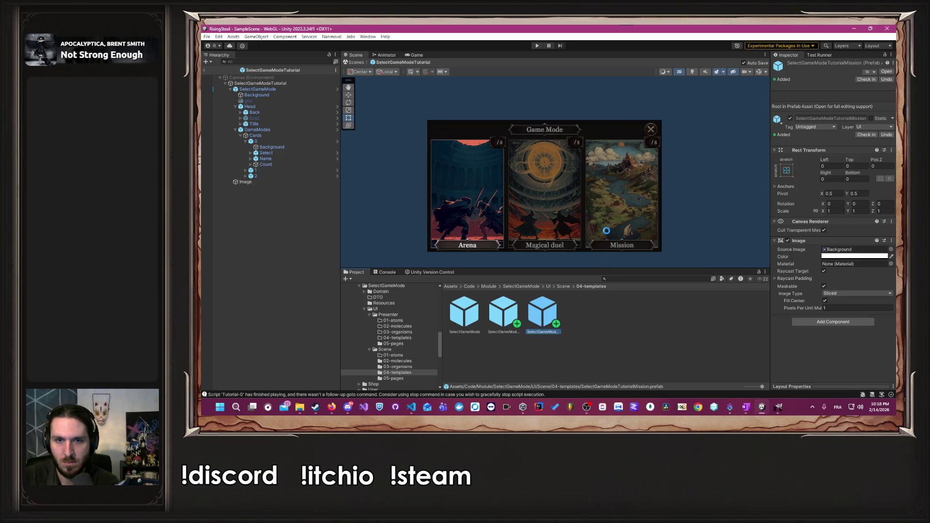
left_click(256, 182)
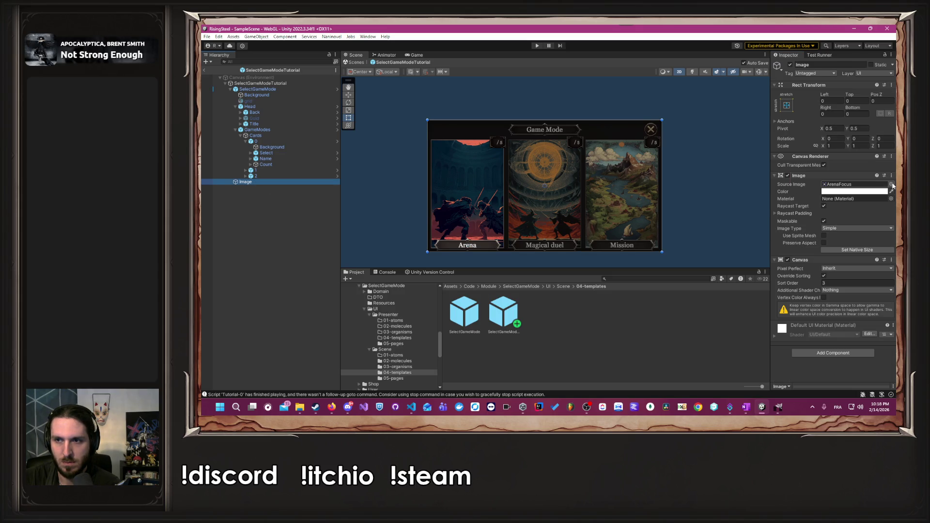
Set the tutorial Image's Source Image to None and its colour alpha to 0.
left_click(891, 184)
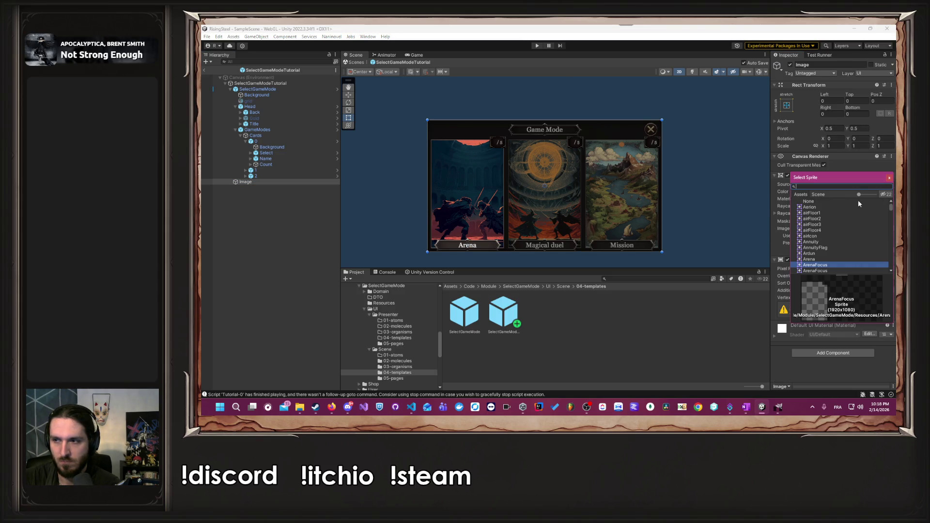
left_click(859, 200)
left_click(847, 192)
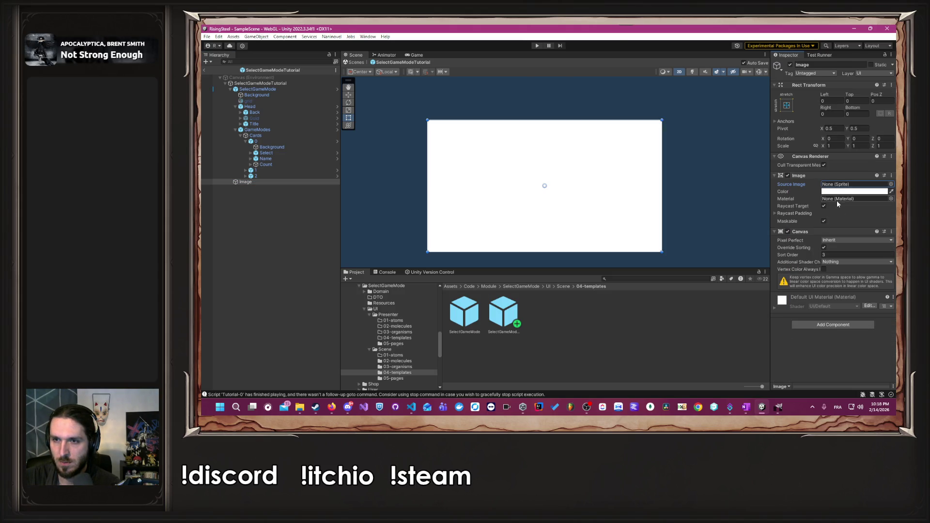
left_click(832, 334)
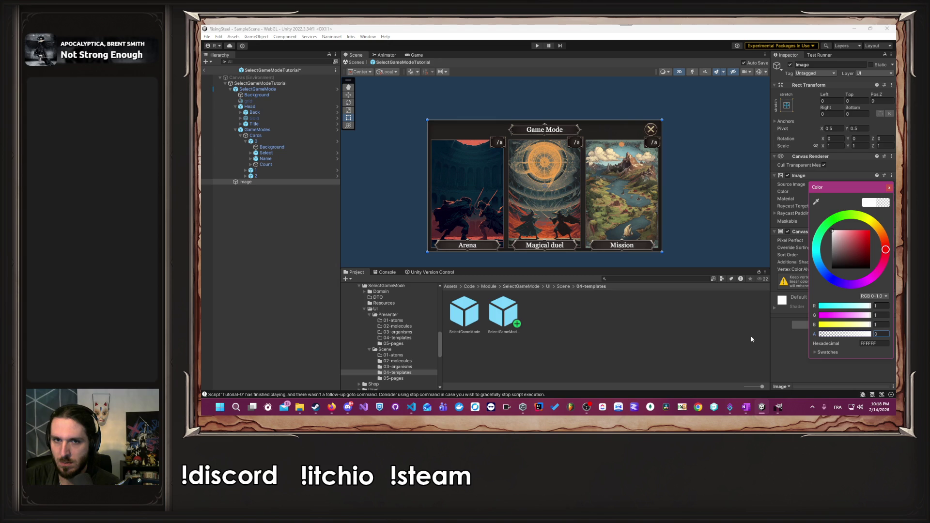
left_click(555, 282)
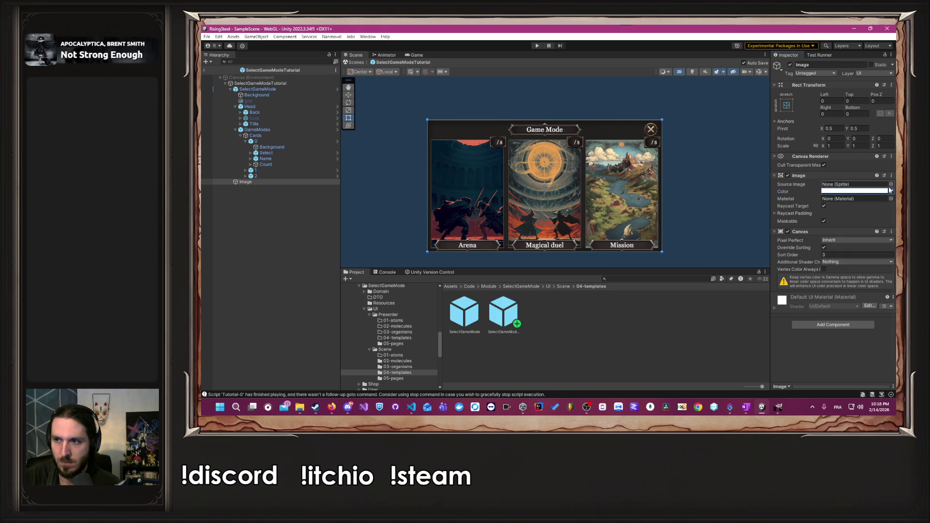
left_click(563, 287)
double_click(624, 322)
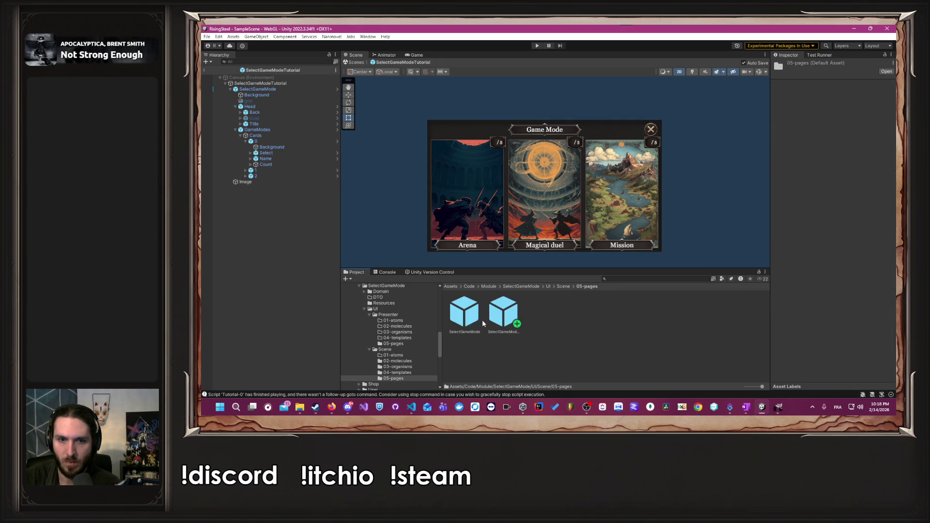
Rename the SelectGameModeArenaFocus prefab to SelectGameModeArena.
left_click(518, 311)
double_click(517, 310)
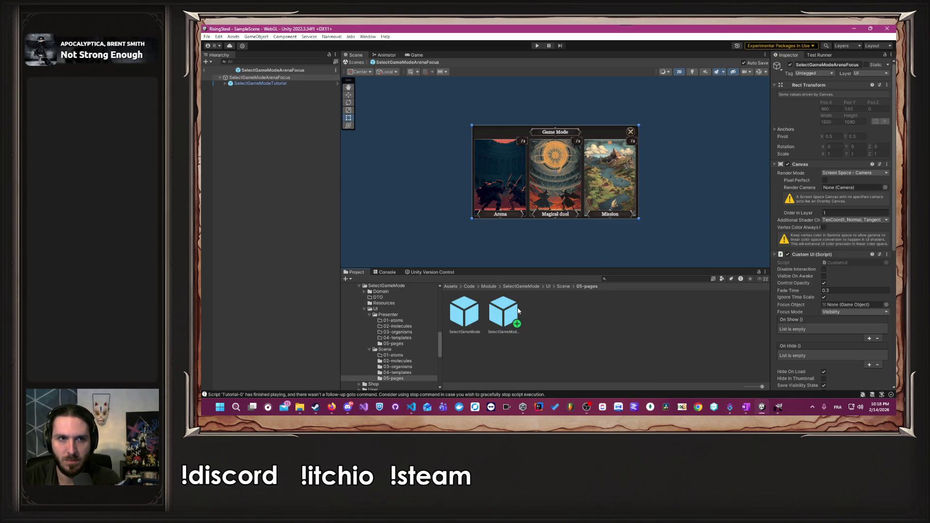
right_click(518, 315)
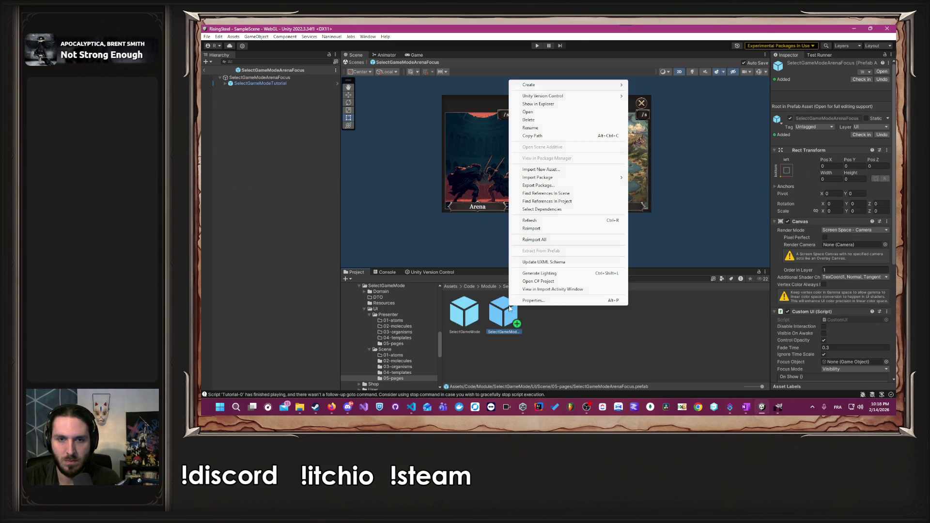
left_click(548, 130)
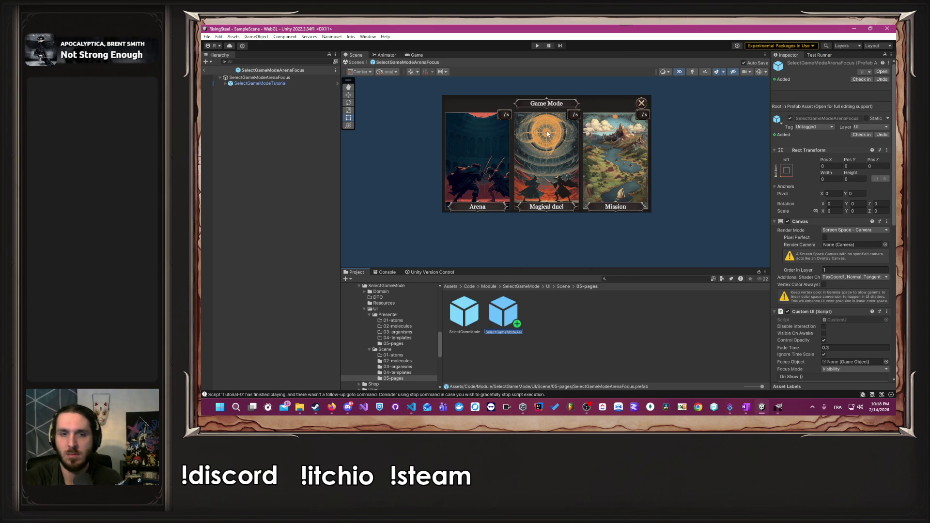
key("Return")
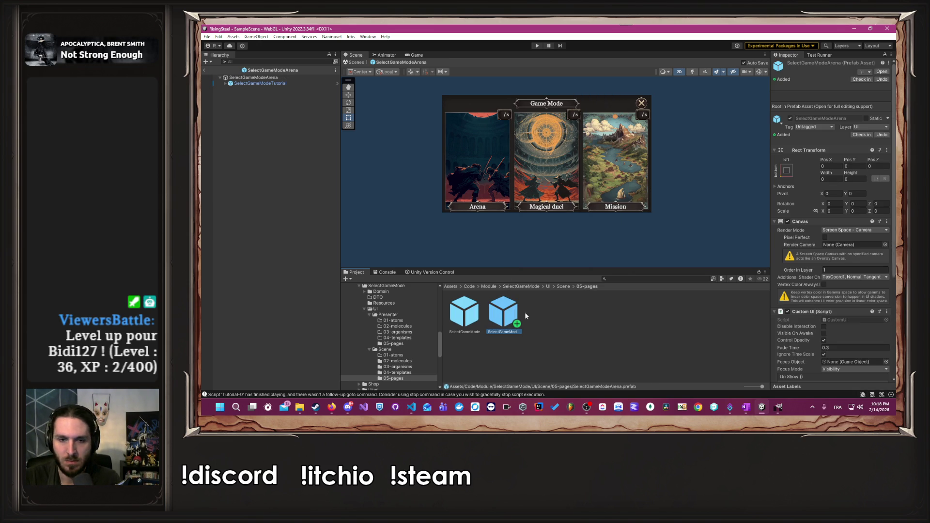
Duplicate the Arena prefab twice and rename one copy SelectGameModeMagicalDuel.
key("ctrl+d")
key("ctrl+d")
right_click(545, 318)
key("Escape")
right_click(544, 319)
left_click(577, 143)
key("End")
key("Home")
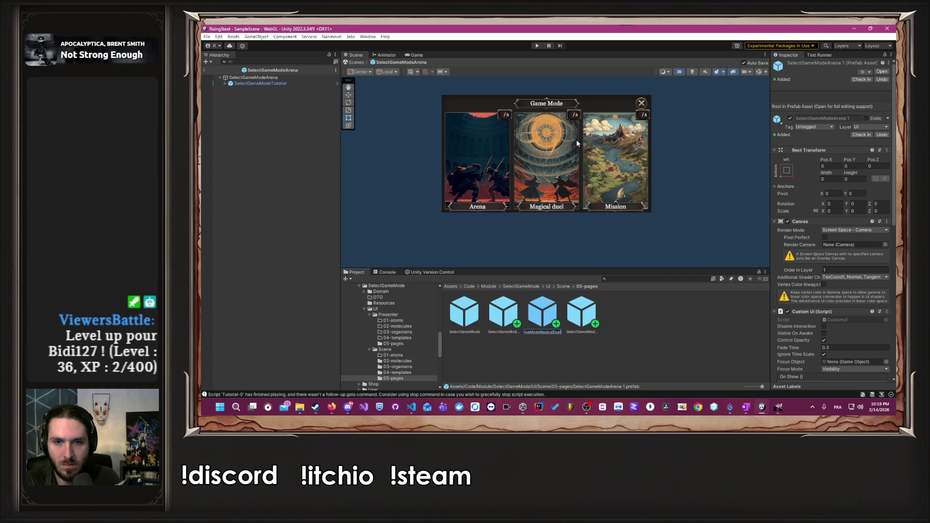
key("Return")
Rename the remaining copy SelectGameModeMission.
right_click(586, 306)
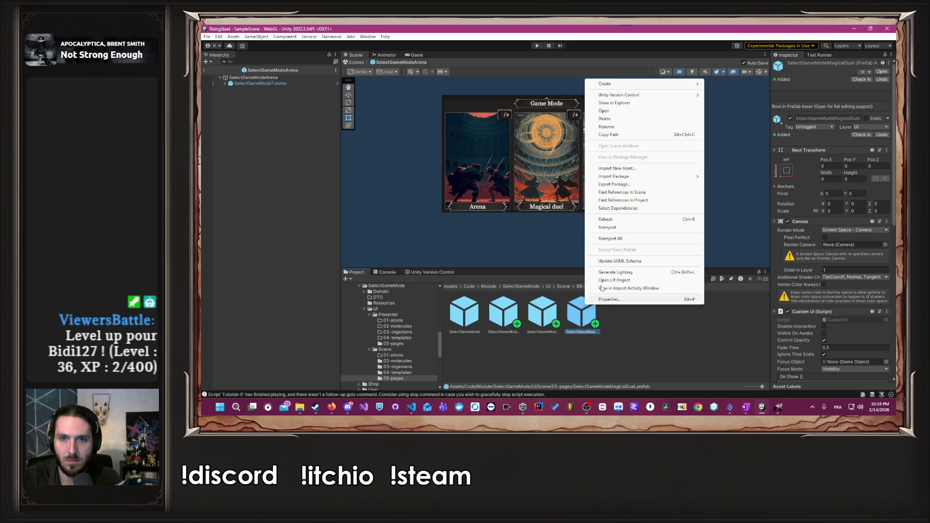
left_click(627, 131)
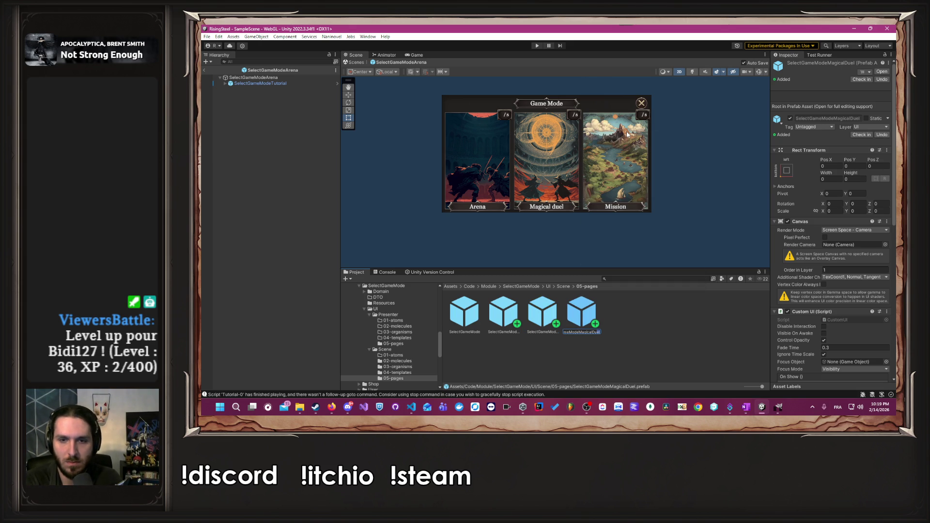
type("Mission")
key("Return")
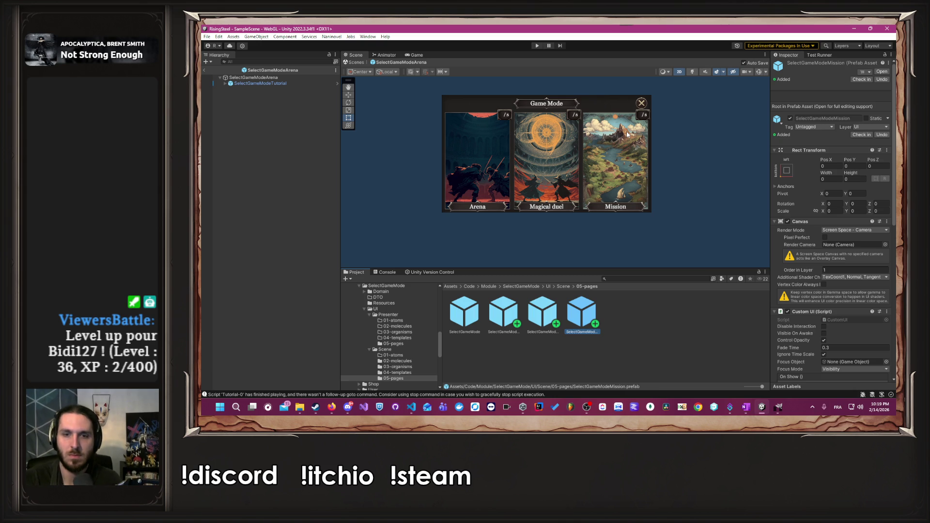
left_click(425, 188)
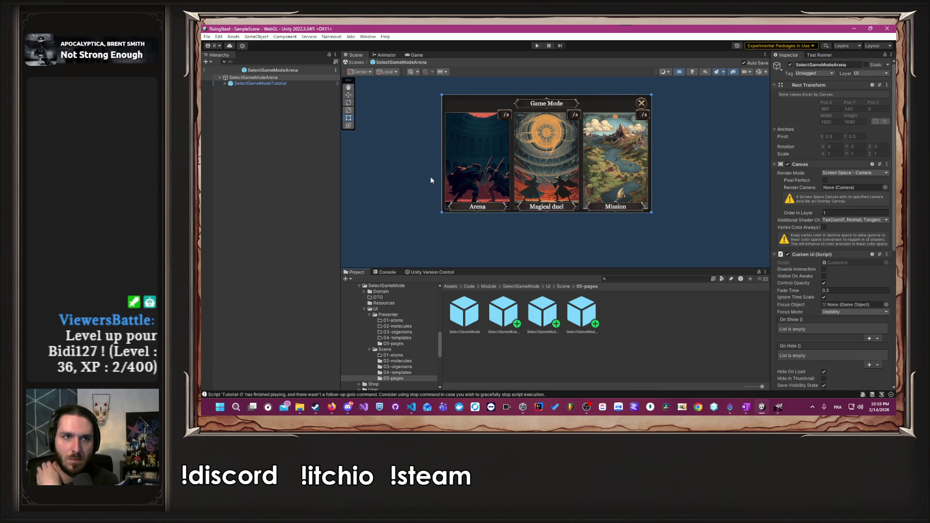
Make the overlay Image's colour fully opaque.
left_click(225, 84)
left_click(247, 95)
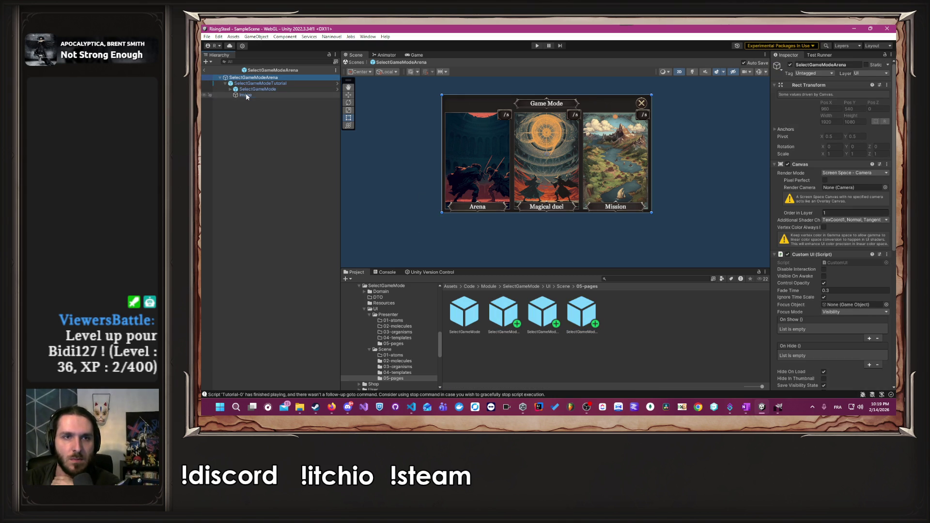
left_click(854, 192)
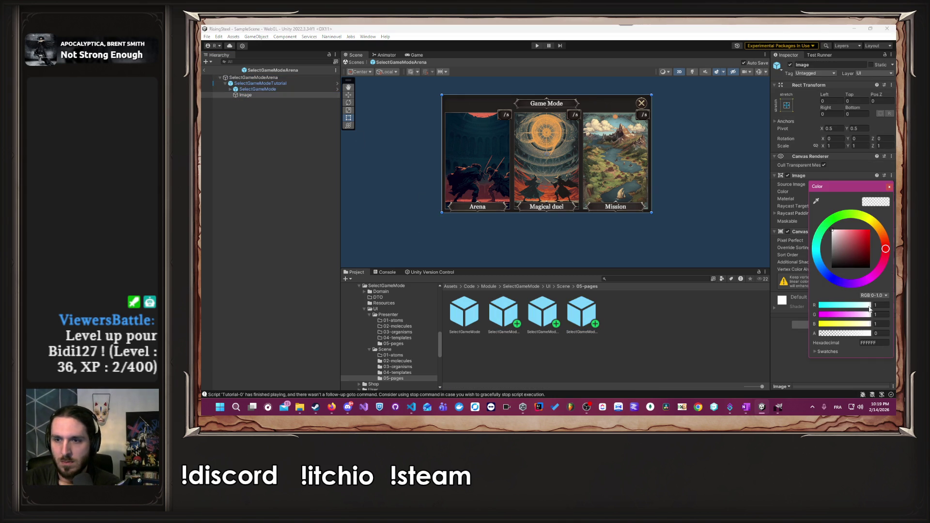
left_click_drag(855, 336, 875, 335)
left_click(250, 104)
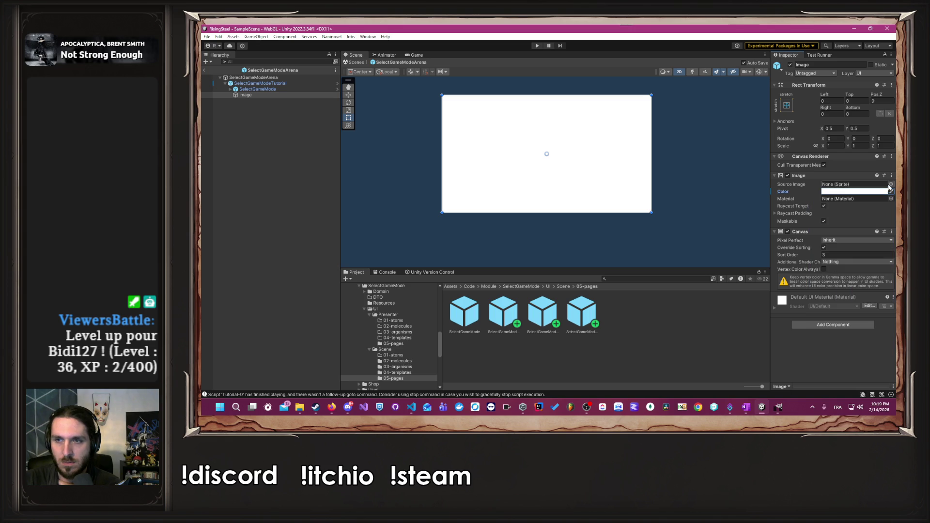
Set card 0's Name label Canvas Sort Order to 3.
left_click(231, 90)
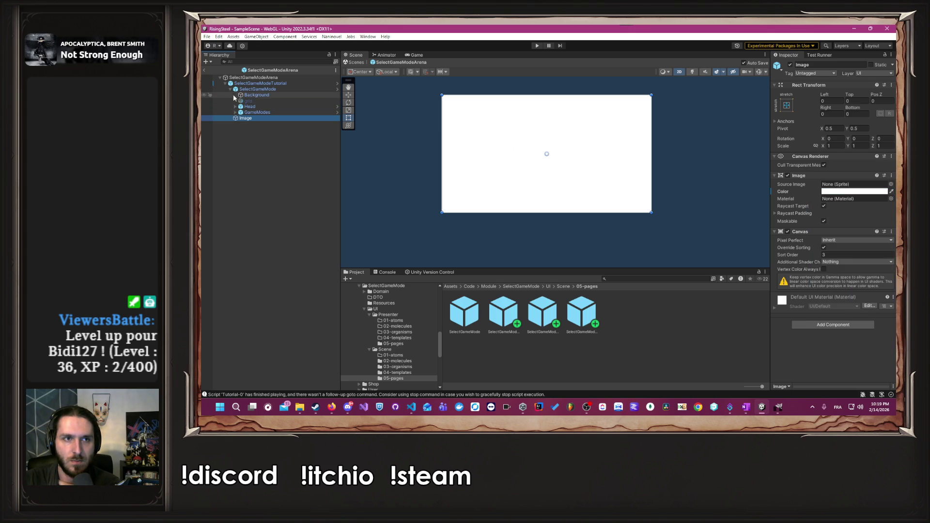
left_click(236, 113)
left_click(241, 119)
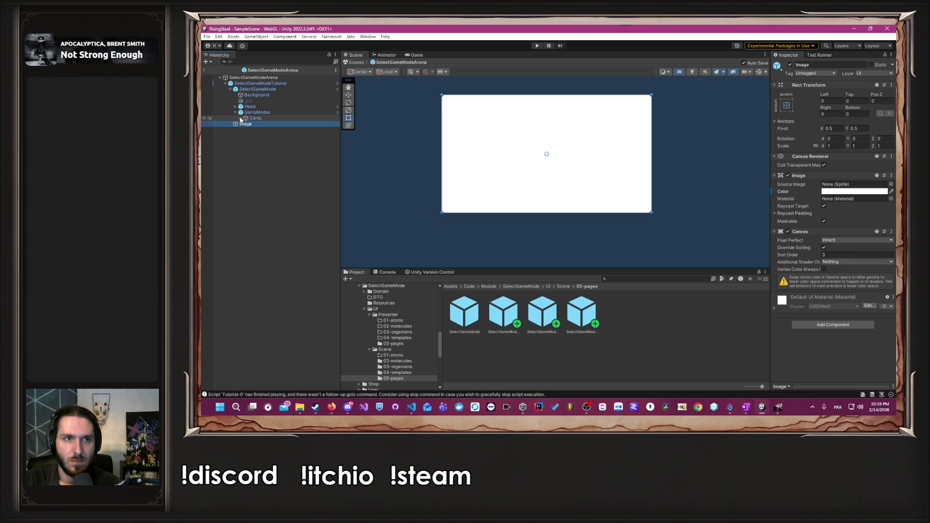
left_click(246, 125)
left_click(264, 142)
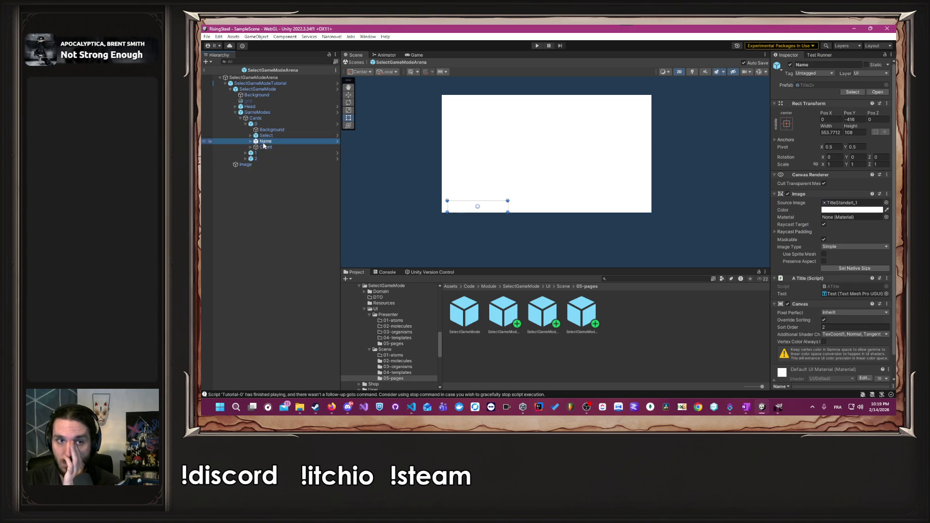
left_click(833, 327)
type("3")
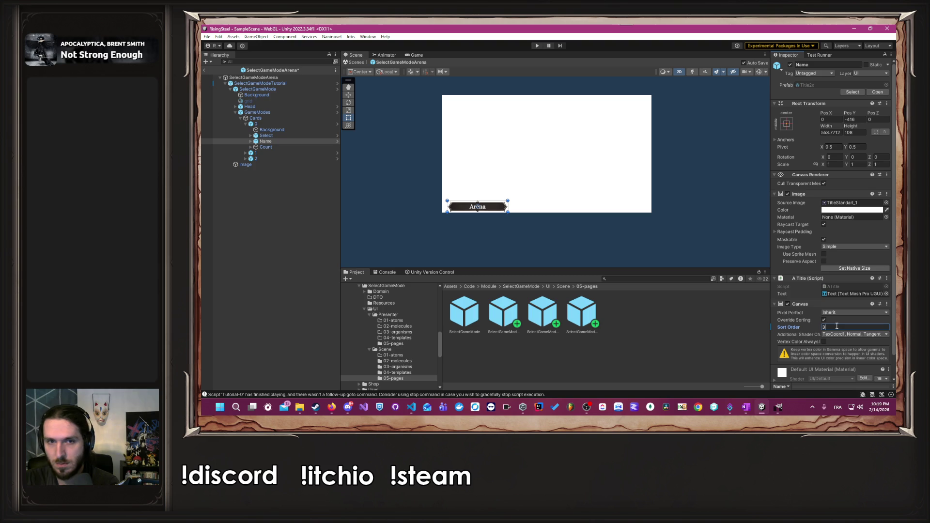
Drag ArenaFocus from Resources into the overlay Image's Source Image.
left_click(264, 165)
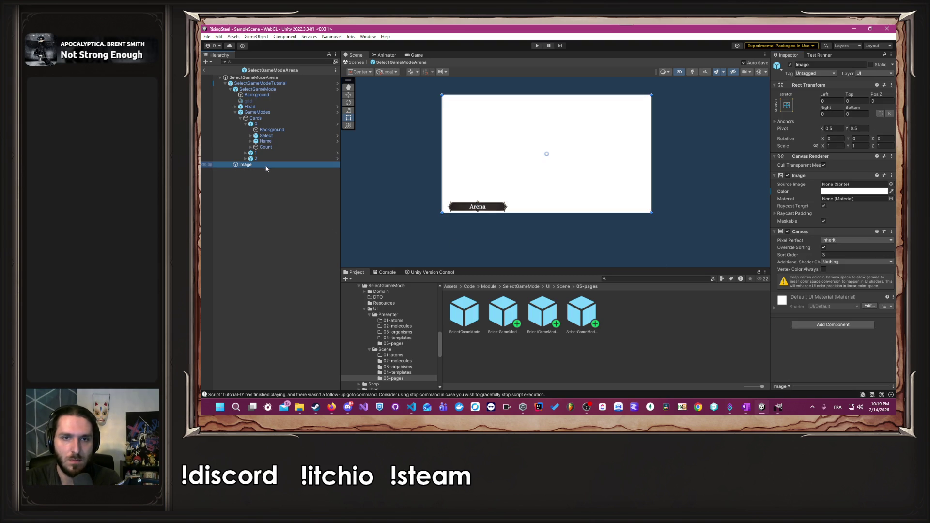
left_click(521, 286)
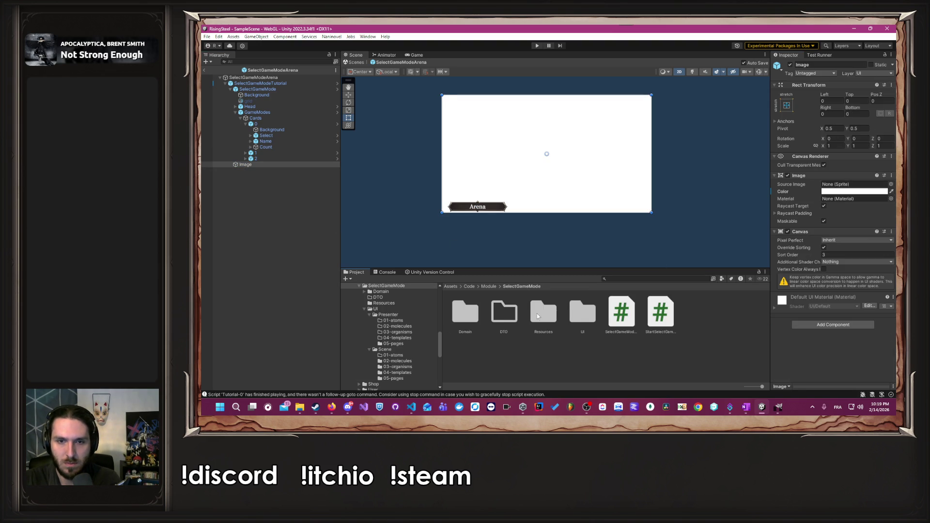
double_click(537, 313)
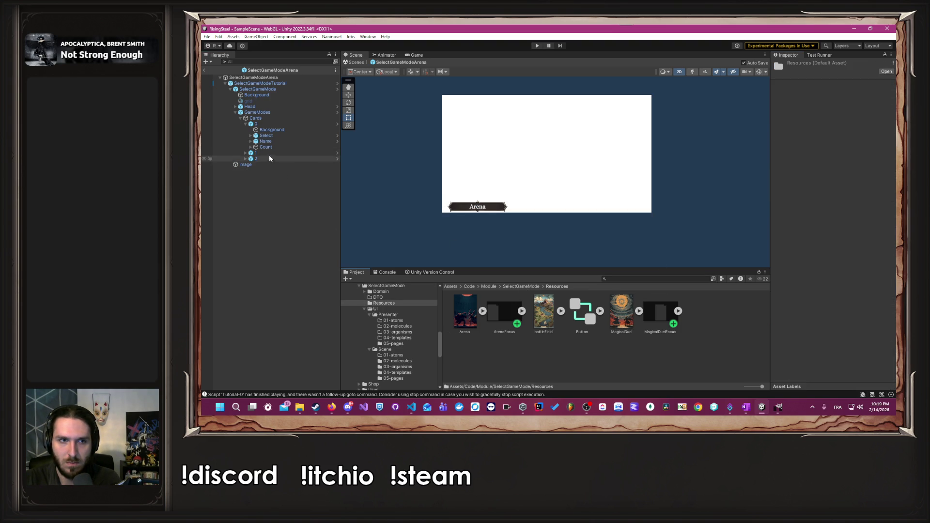
left_click(258, 165)
left_click_drag(503, 318, 855, 185)
left_click(715, 198)
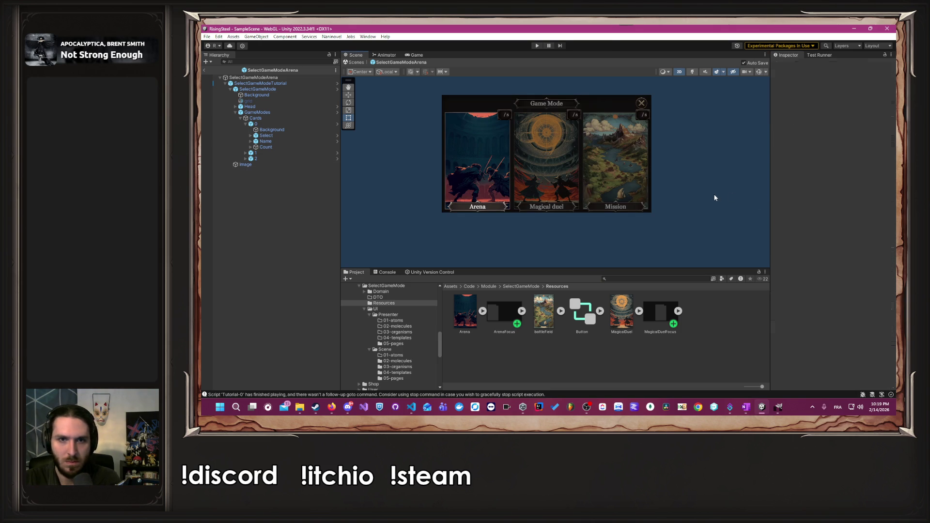
left_click(520, 286)
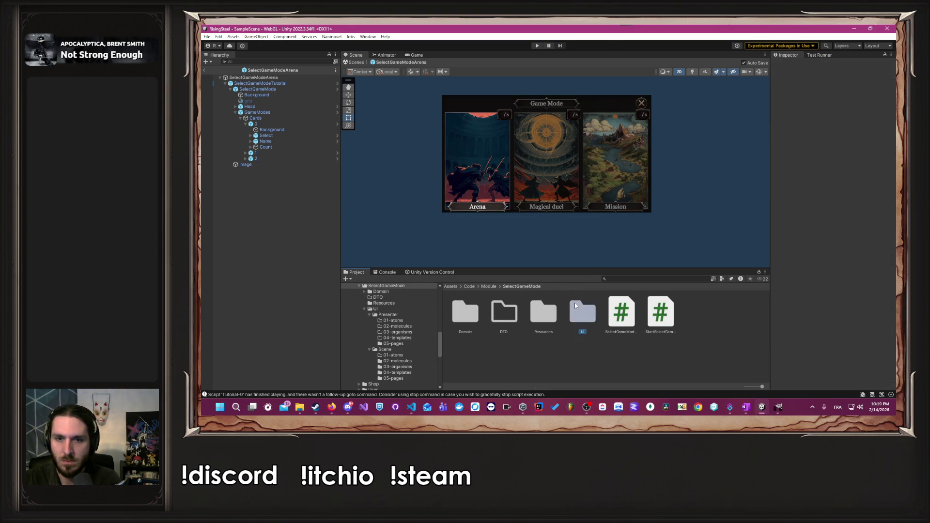
Open the SelectGameModeArena 2 prefab from UI/Scene/05-pages for editing.
double_click(581, 312)
double_click(502, 313)
double_click(630, 310)
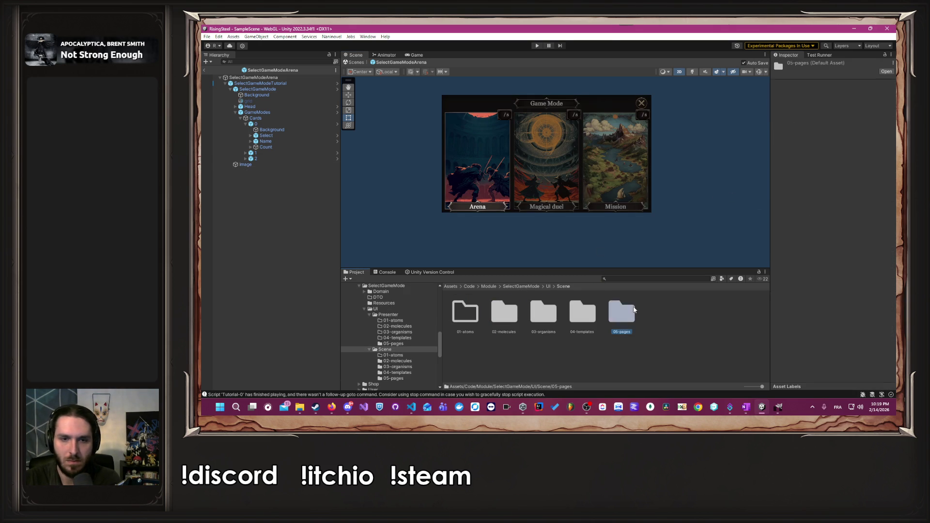
double_click(541, 314)
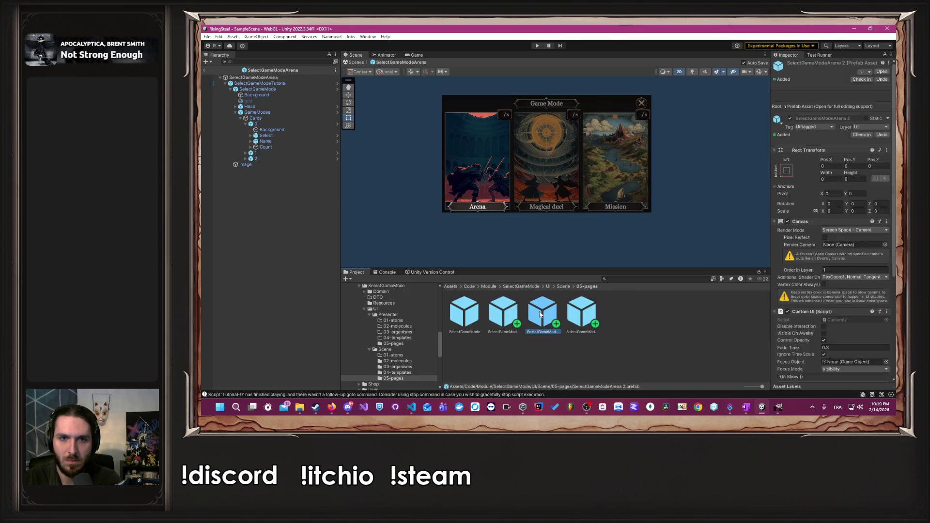
Make the overlay Image's colour fully opaque.
left_click(225, 83)
left_click(230, 89)
left_click(245, 95)
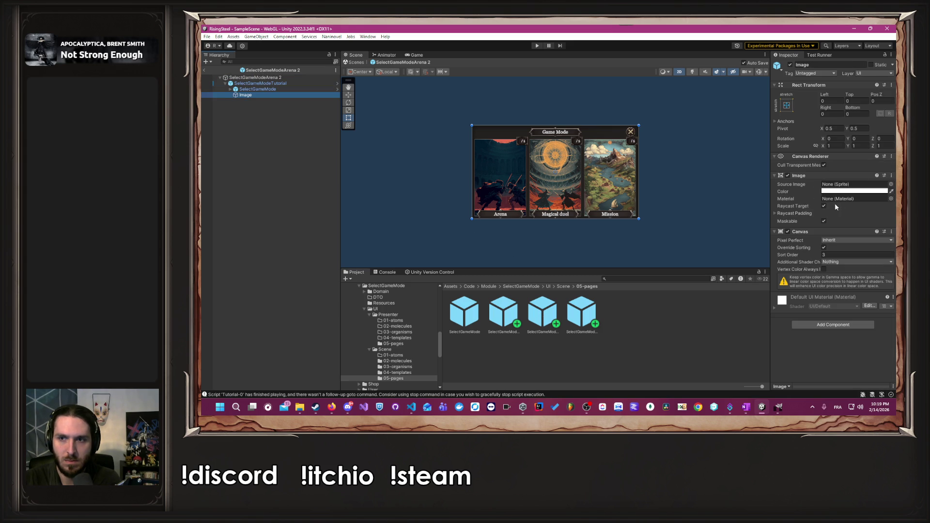
left_click(848, 192)
left_click_drag(849, 334, 885, 335)
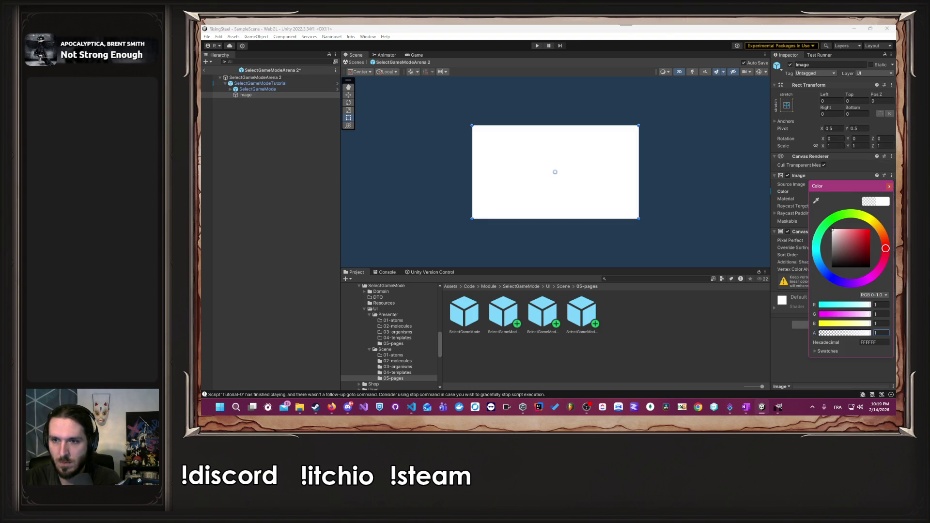
left_click(888, 187)
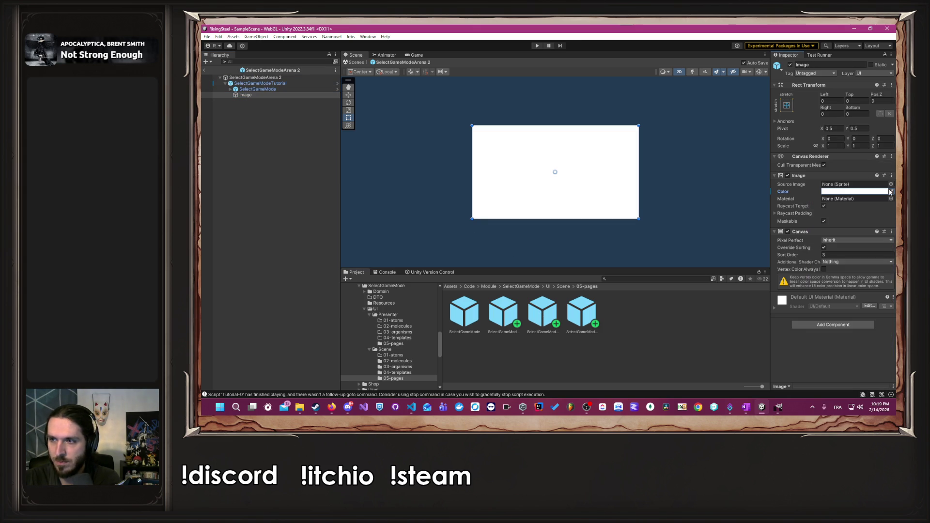
Set card 1's Name label sort order to 3 so it draws above the overlay.
left_click(231, 90)
left_click(236, 112)
left_click(241, 118)
left_click(246, 130)
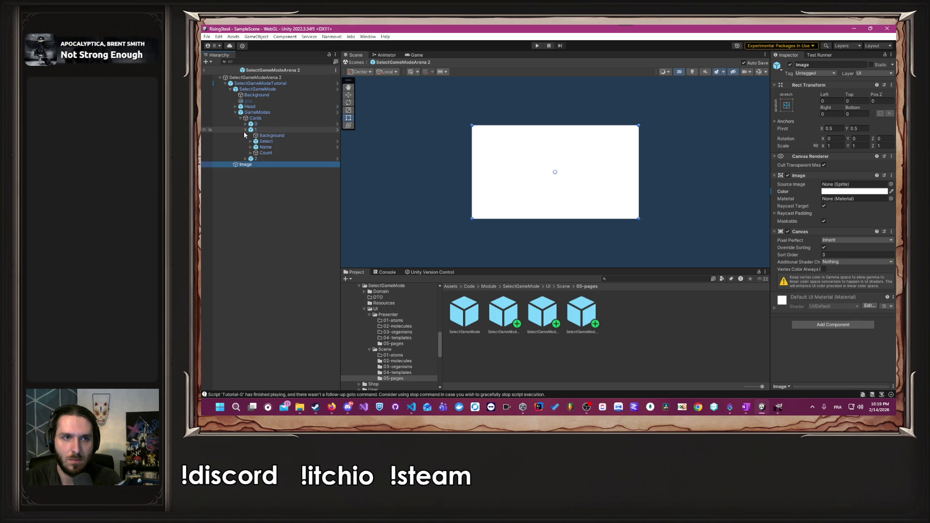
left_click(266, 147)
left_click(866, 328)
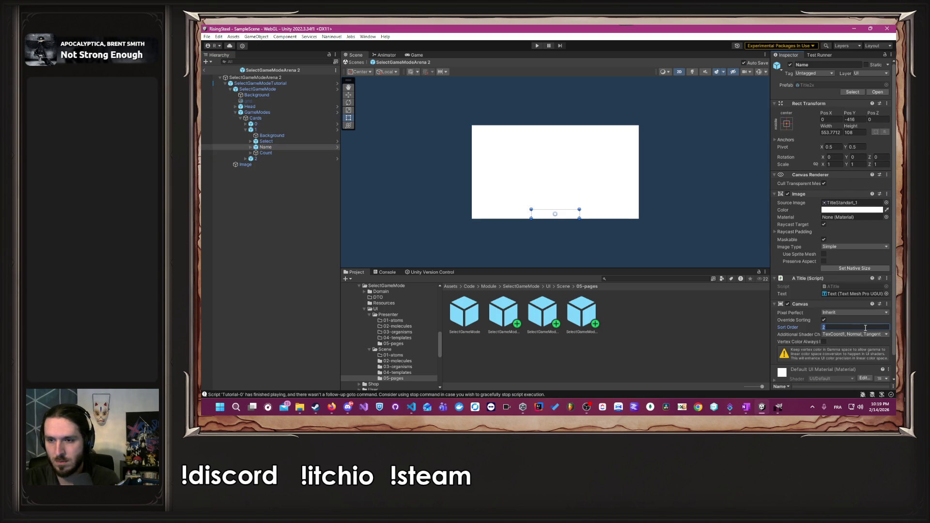
type("3")
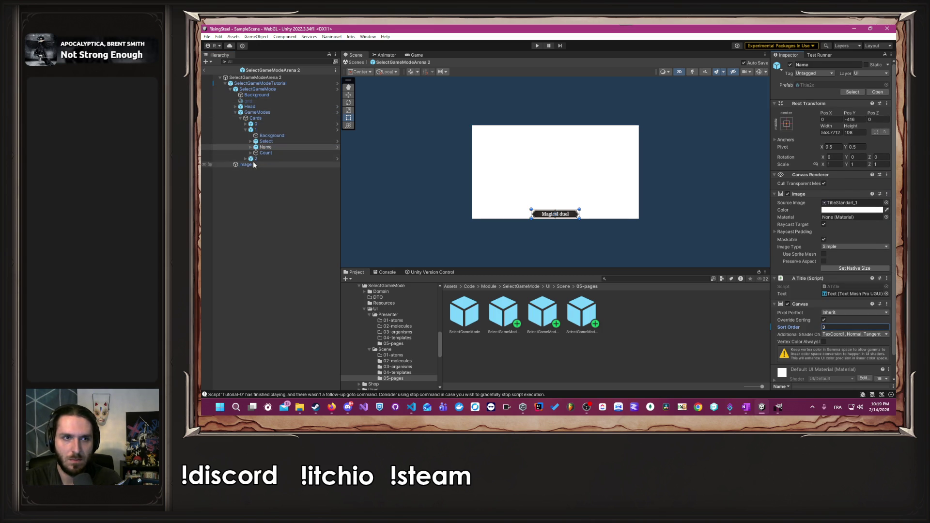
Assign the MagicalDuelFocus sprite from Resources as the overlay Image's Source Image.
left_click(241, 165)
left_click(528, 285)
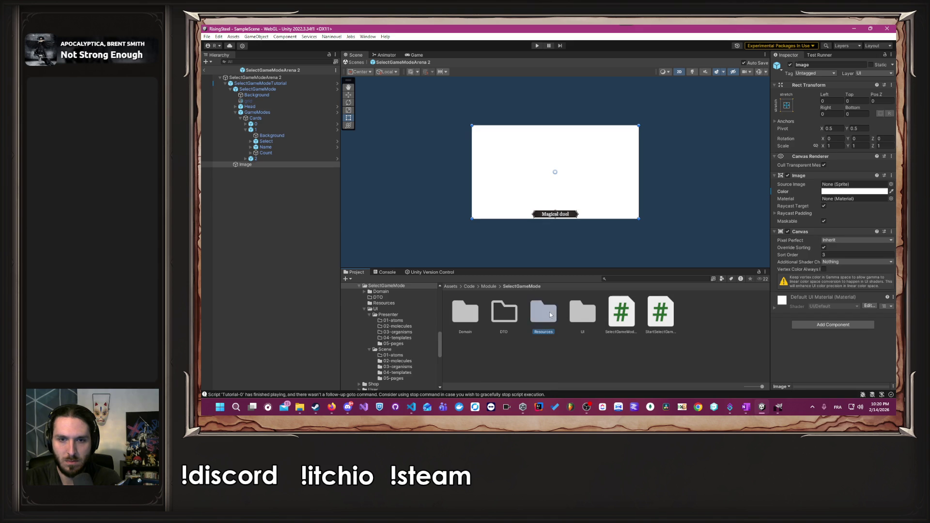
double_click(549, 314)
left_click(246, 165)
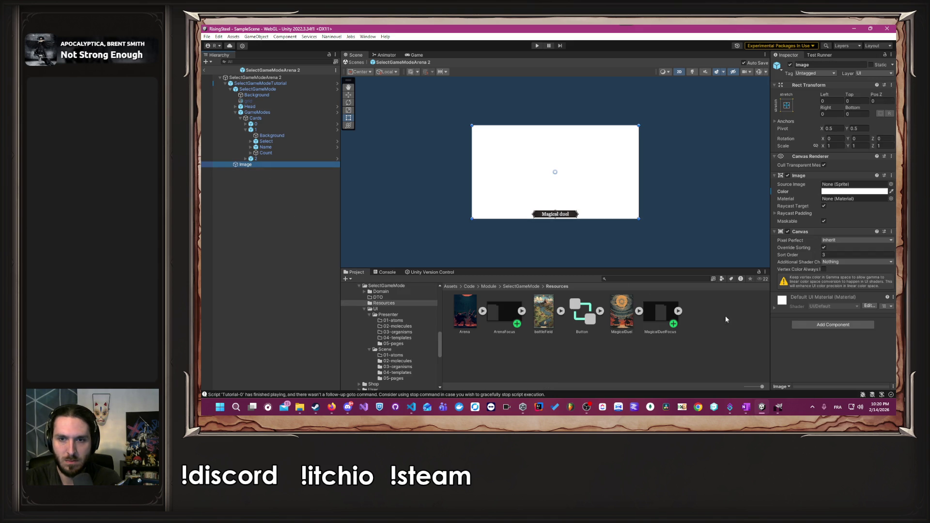
left_click_drag(665, 314, 853, 184)
left_click(692, 206)
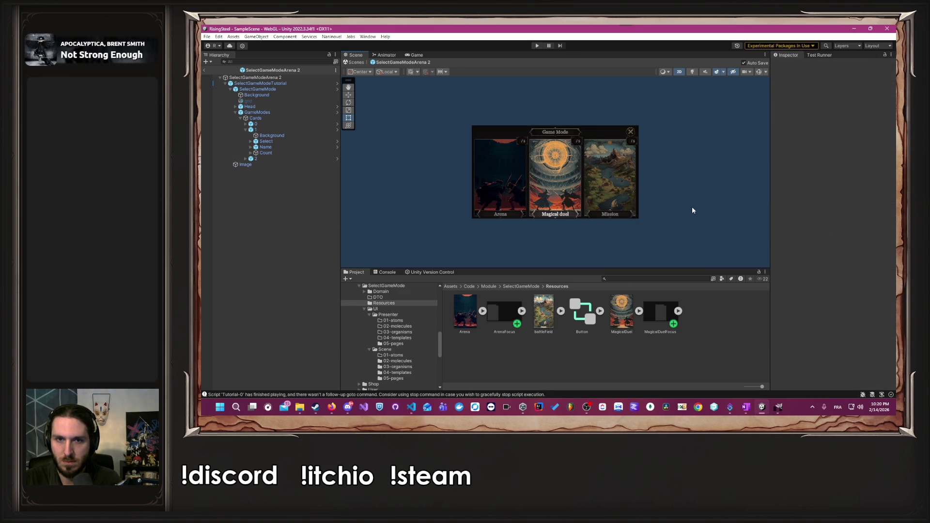
scroll(557, 212, "up", 6)
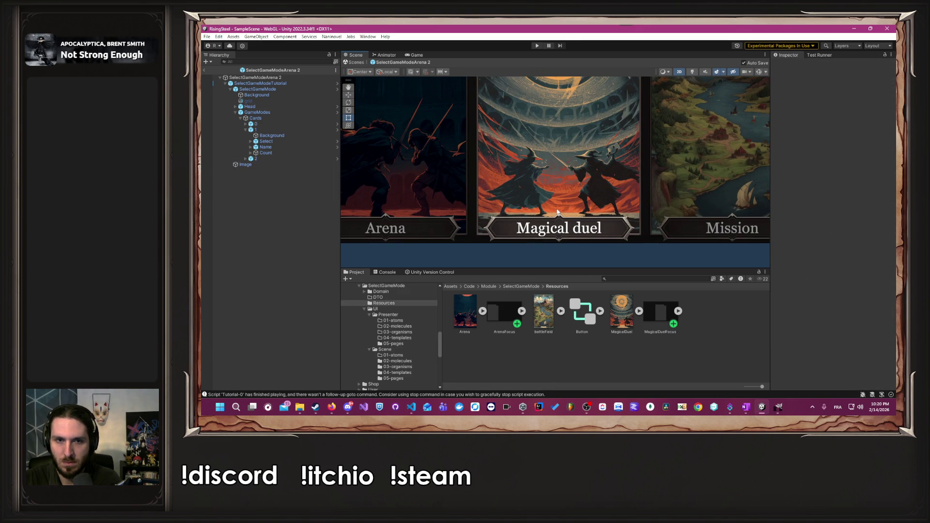
scroll(557, 212, "down", 3)
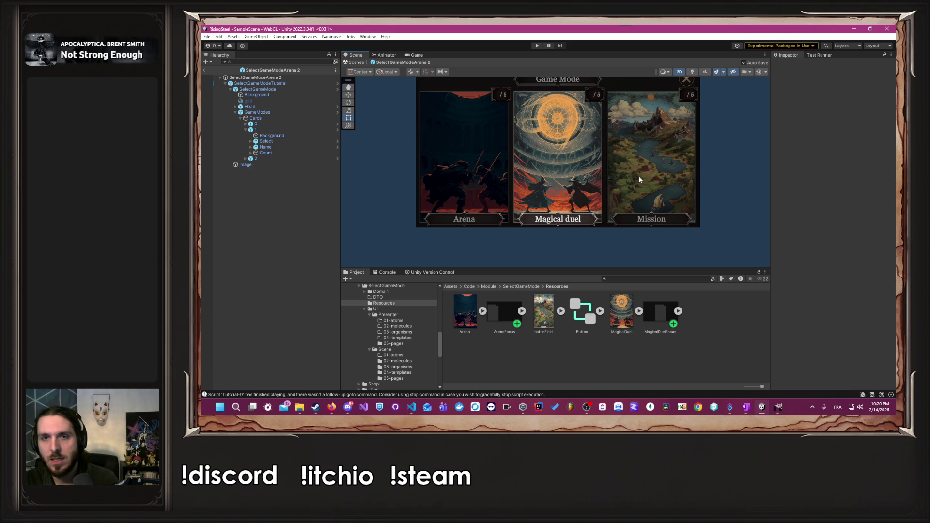
scroll(703, 174, "down", 2)
In GIMP, hide the Padding #3 layer and show the Padding #4 layer's right-side cut-out.
key("alt+Tab")
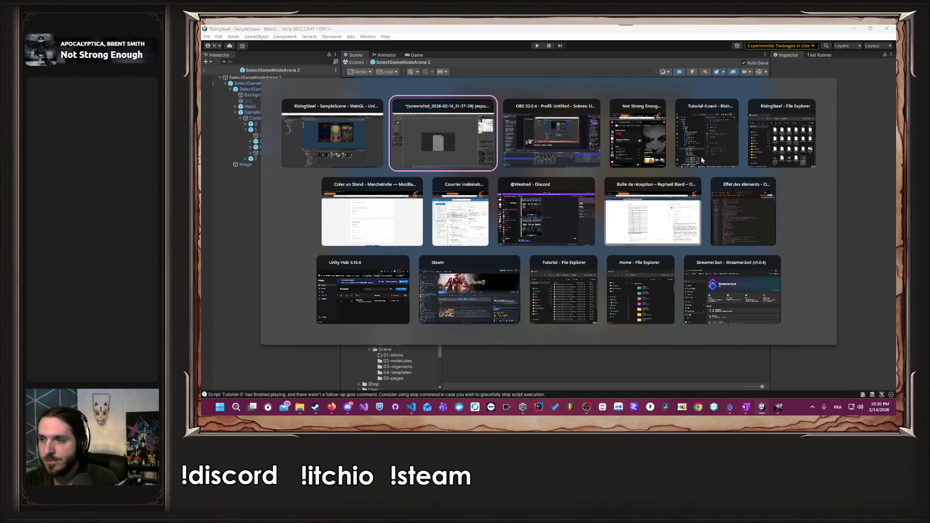
key("alt+Tab")
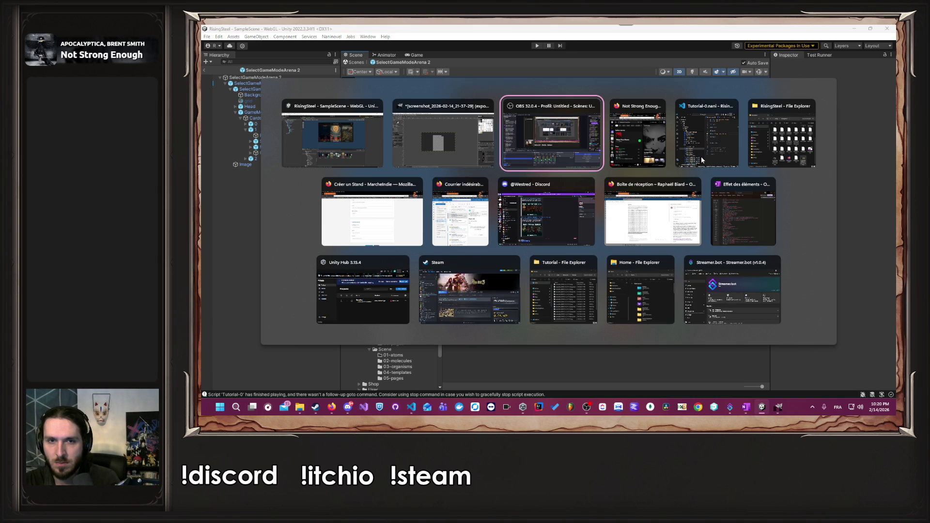
left_click(427, 144)
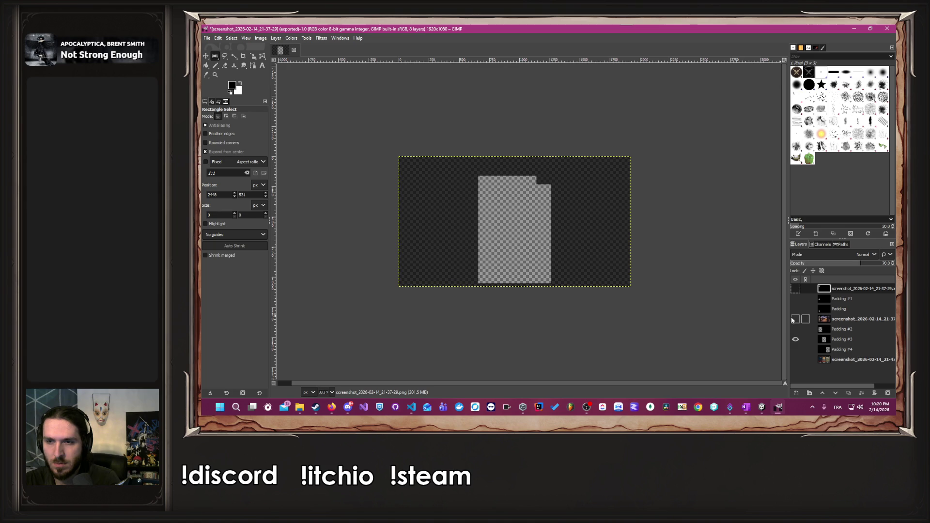
left_click(795, 339)
left_click(795, 349)
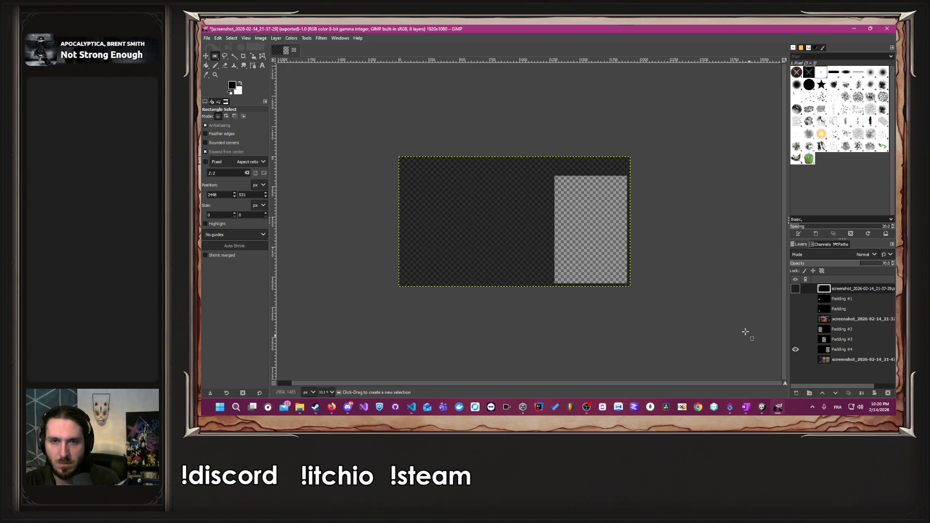
Export over the existing screenshot_2026-02-14_21-37-29.png as PNG, then minimize GIMP.
left_click(209, 38)
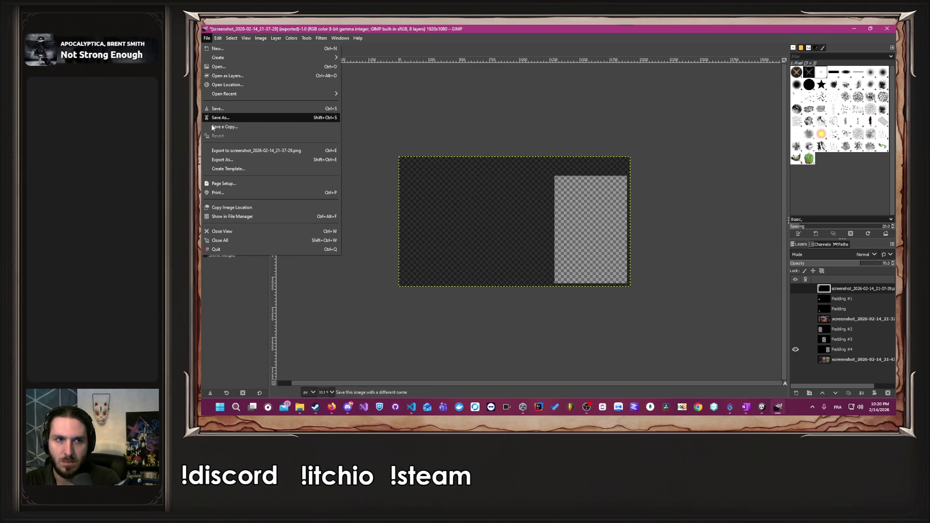
left_click(227, 158)
left_click(625, 332)
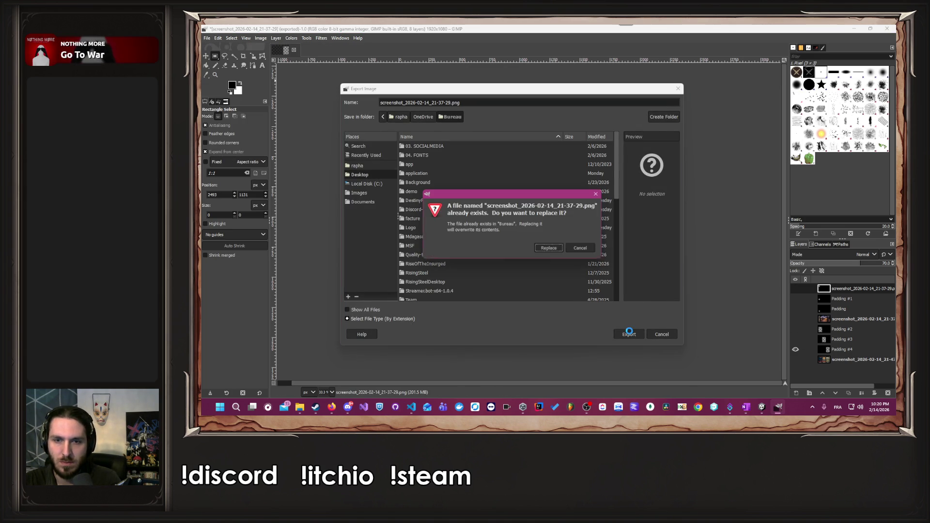
left_click(556, 251)
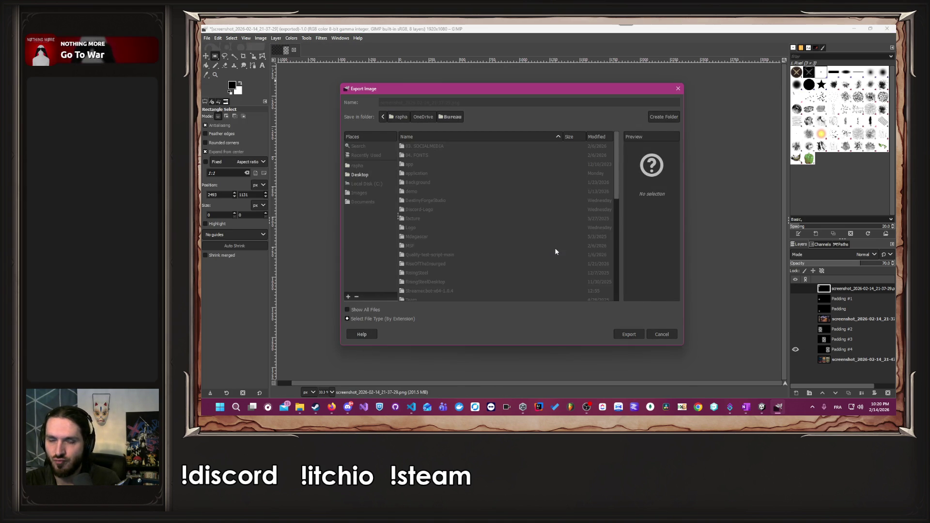
left_click(555, 307)
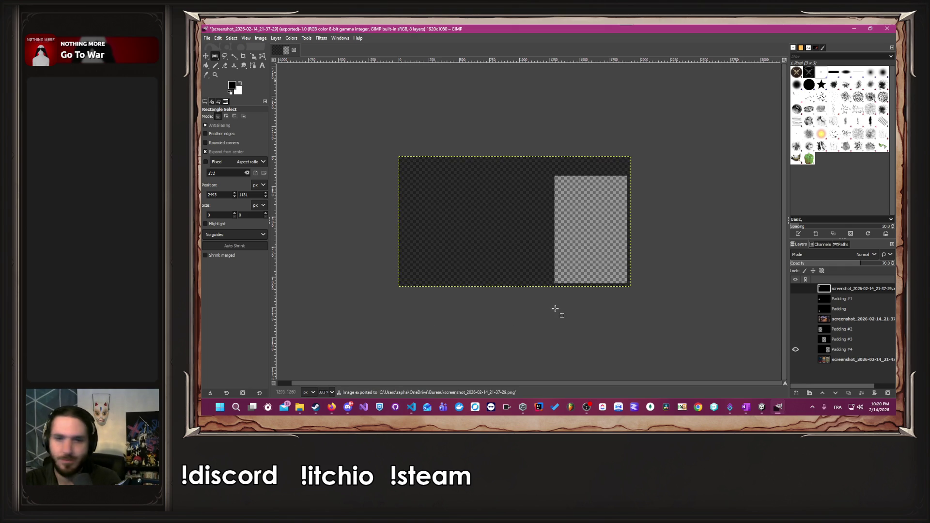
left_click(851, 29)
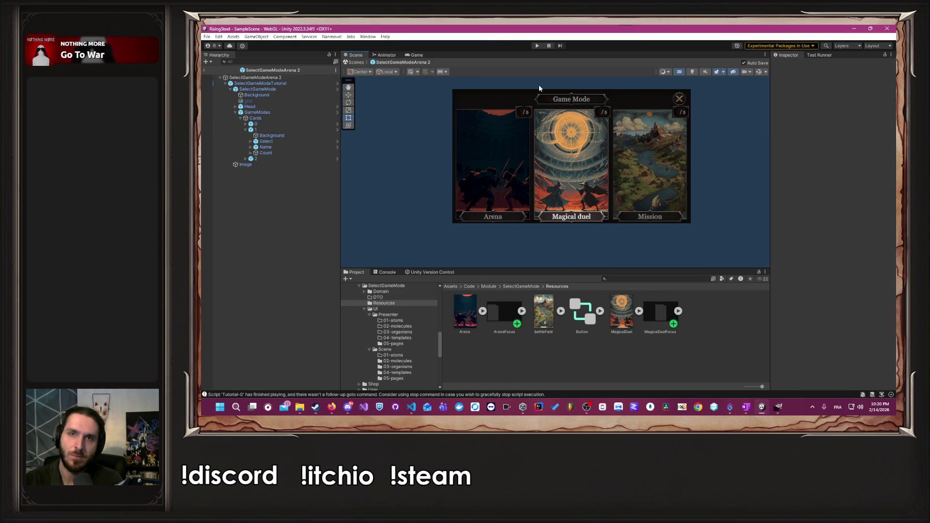
Import the exported screenshot from the desktop into Unity's Resources folder.
double_click(492, 32)
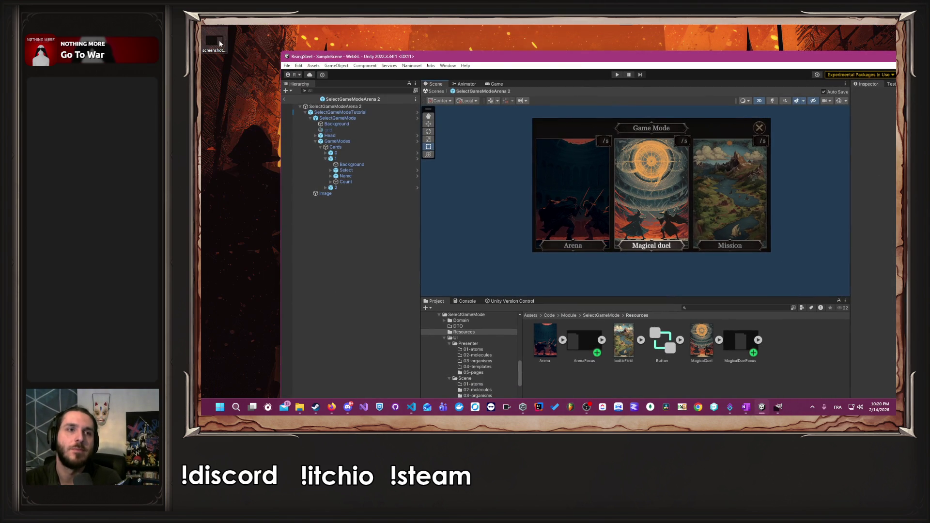
left_click_drag(718, 344, 725, 345)
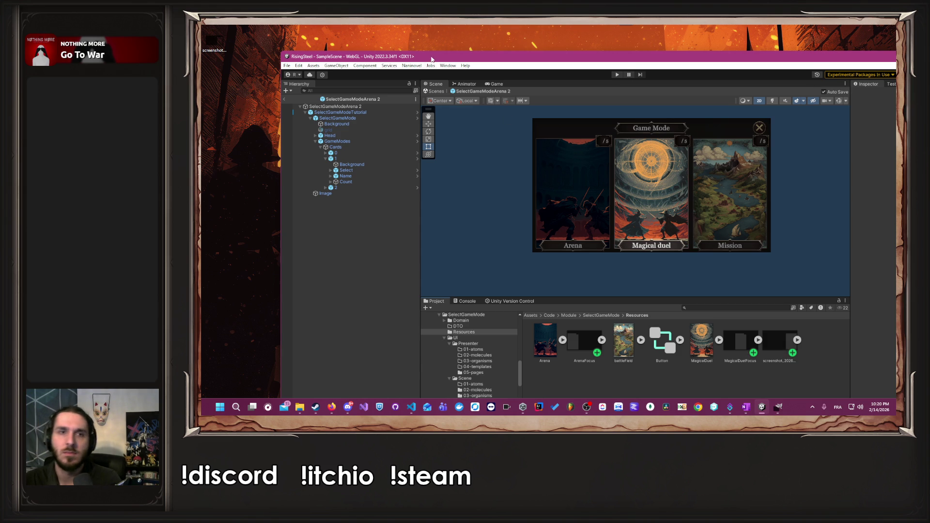
double_click(433, 57)
Rename the imported screenshot asset to MissionFocus.
right_click(694, 318)
left_click(716, 141)
type("Miss")
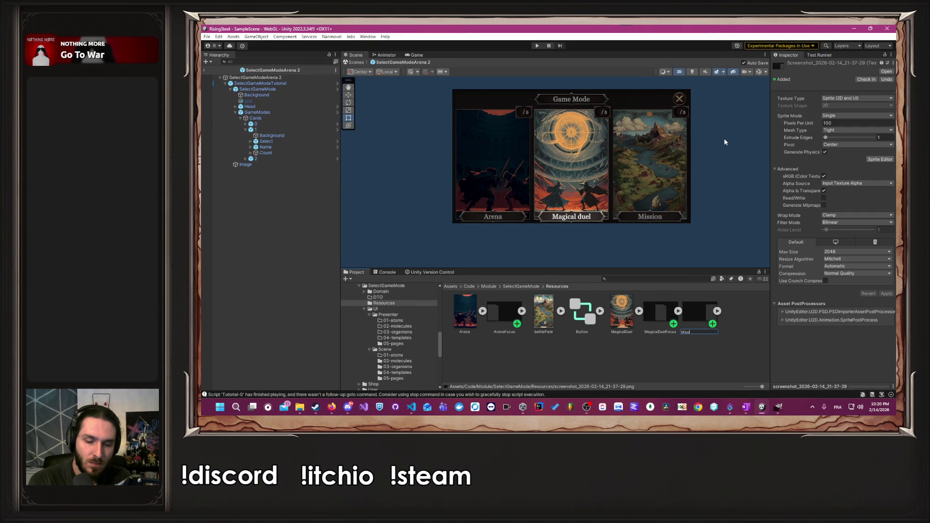
type("ionFocus")
key("Return")
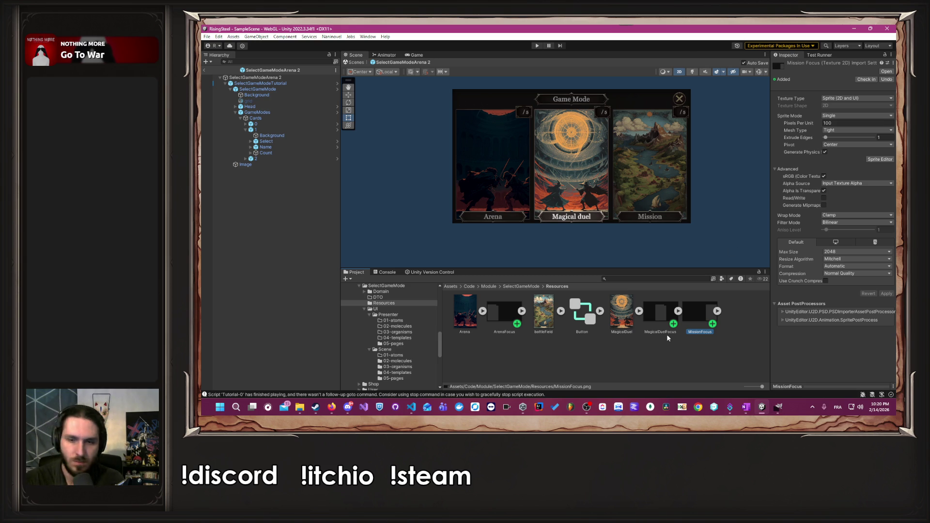
key("alt+Tab")
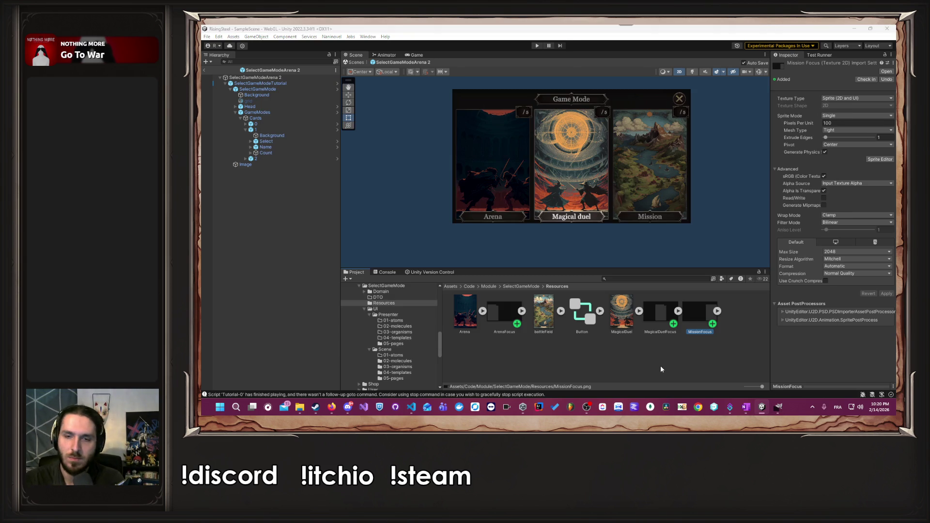
left_click(516, 288)
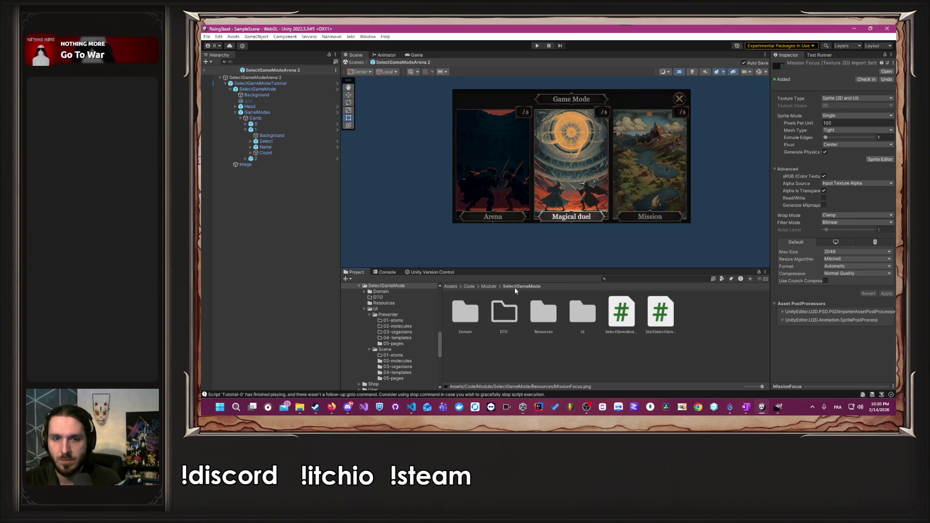
Open the SelectGameModeMission prefab from UI/Scene/05-pages for editing.
double_click(582, 313)
double_click(504, 312)
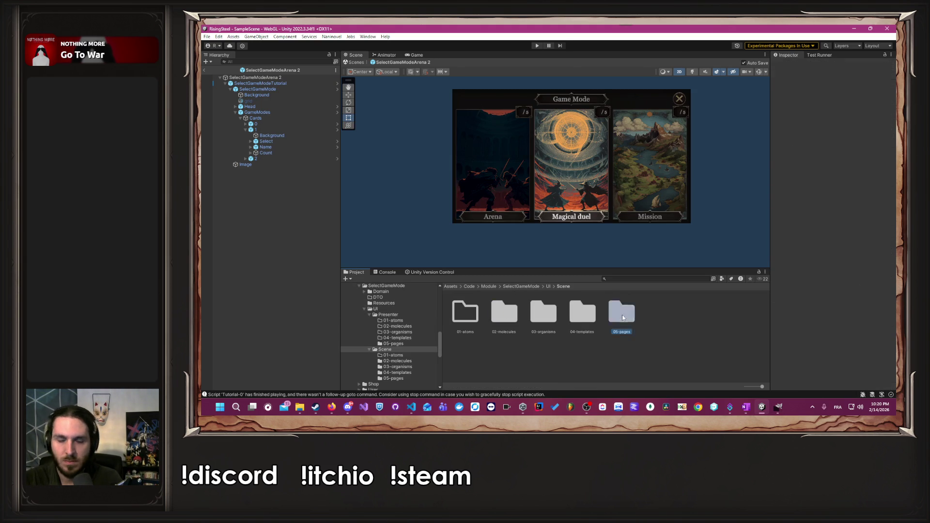
double_click(622, 315)
double_click(596, 307)
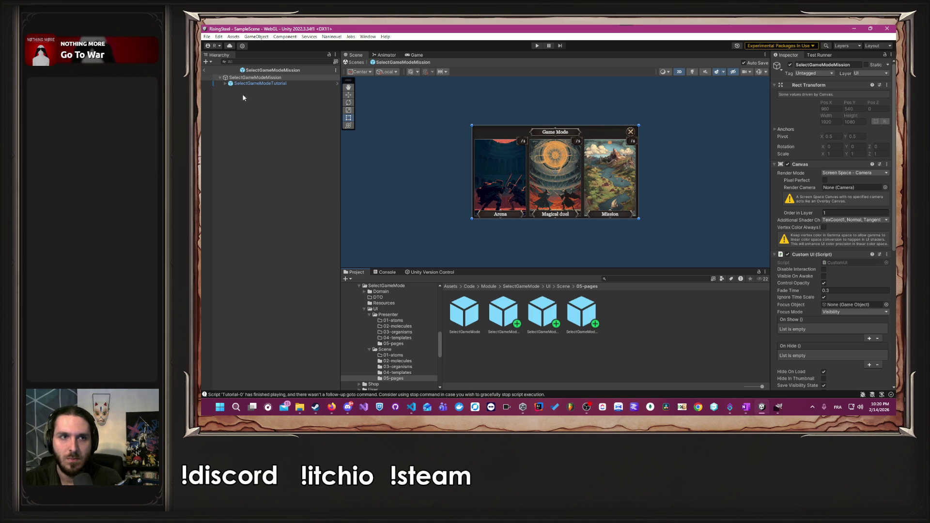
Set the overlay Image's colour alpha to fully opaque.
left_click(226, 83)
left_click(255, 89)
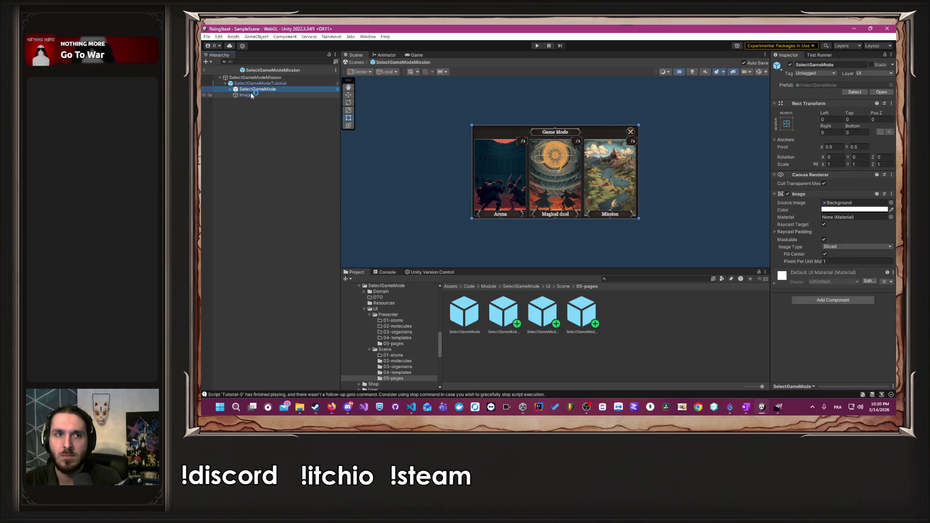
left_click(251, 95)
left_click(855, 191)
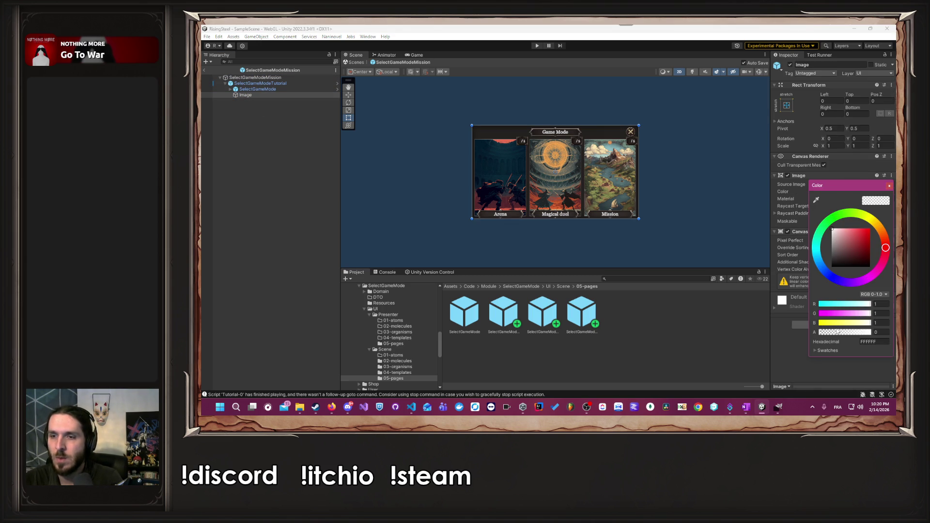
left_click_drag(847, 334, 886, 333)
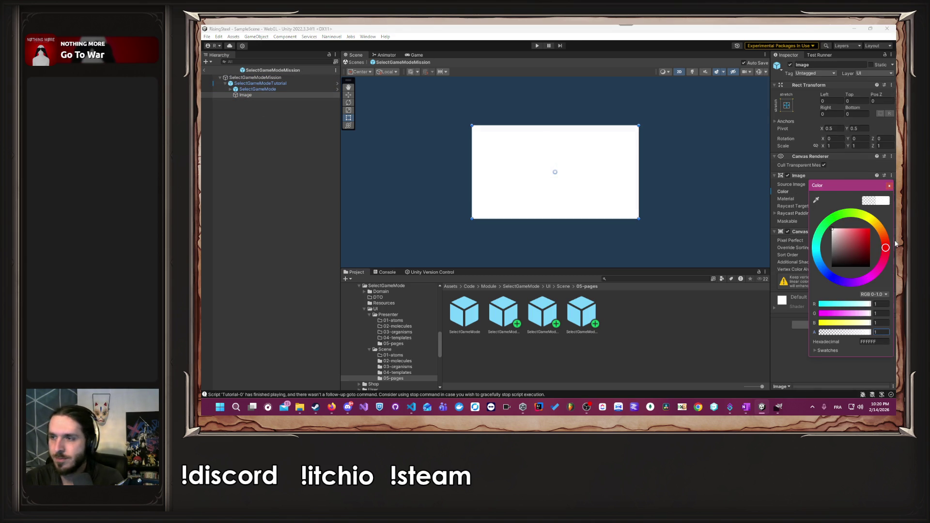
left_click(889, 186)
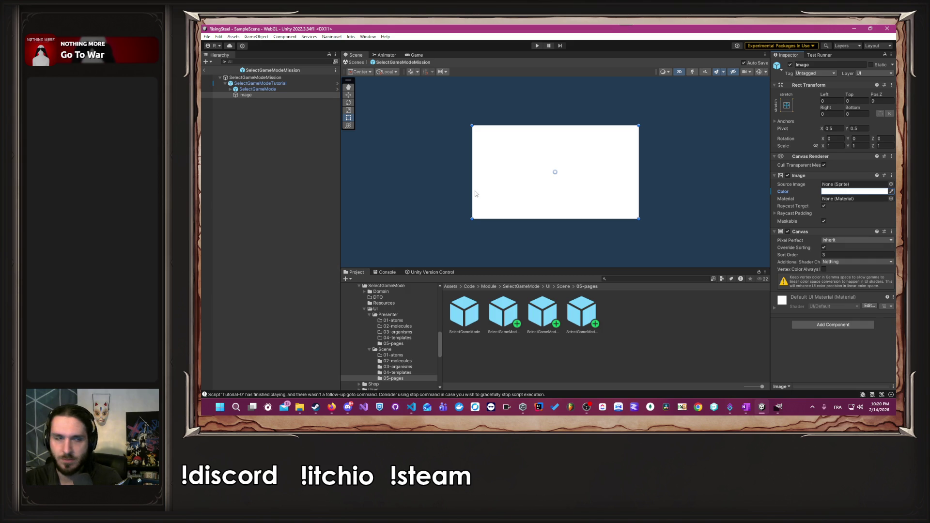
Set card 2's Mission Name label sort order to 3.
left_click(247, 89)
left_click(230, 89)
left_click(236, 112)
left_click(241, 118)
left_click(246, 136)
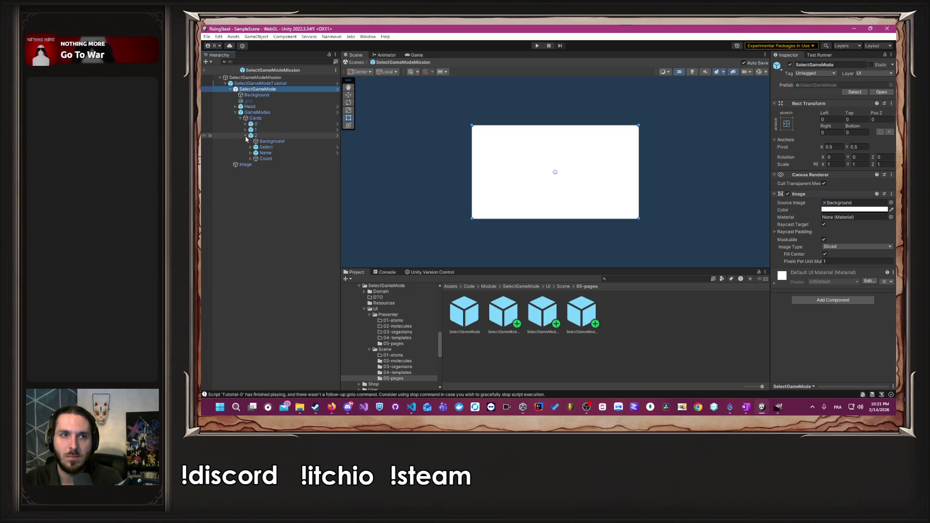
left_click(266, 152)
left_click(858, 328)
type("3")
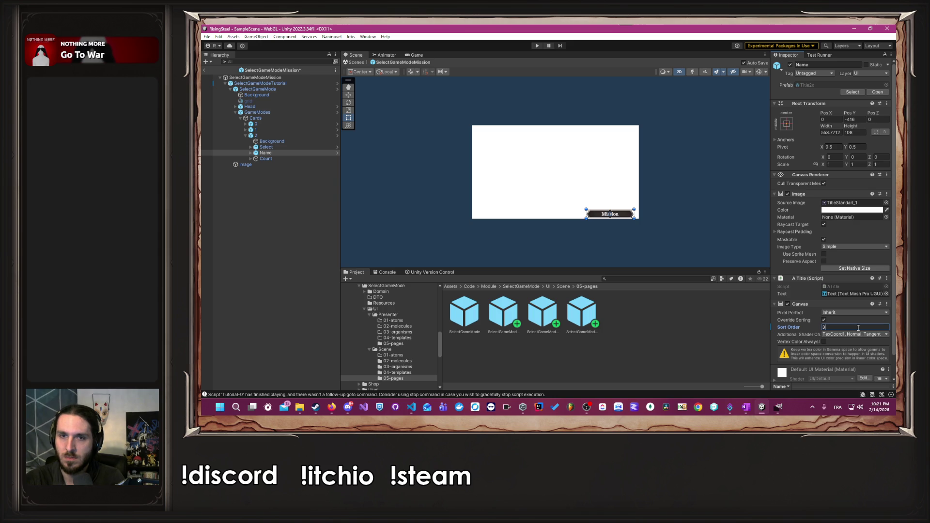
Assign the MissionFocus sprite from Resources as the overlay Image's Source Image.
left_click(574, 300)
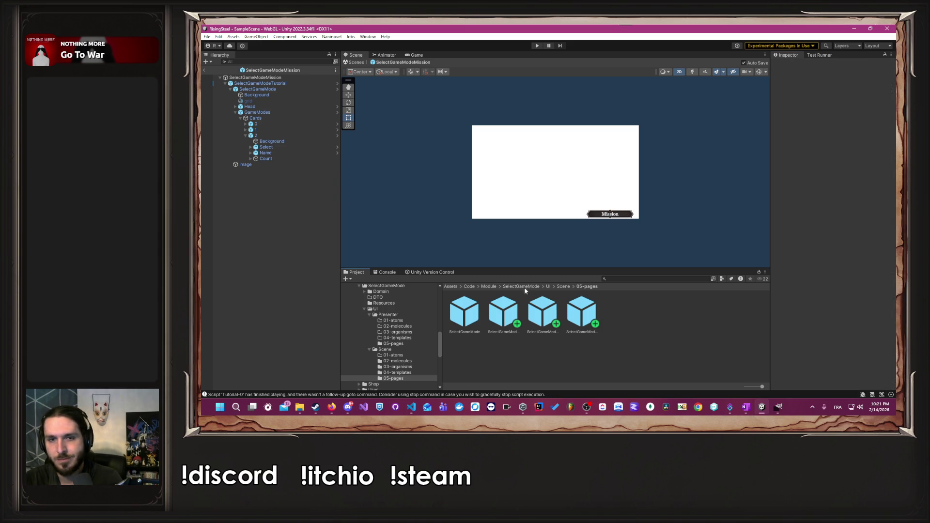
left_click(524, 287)
double_click(542, 311)
left_click(246, 165)
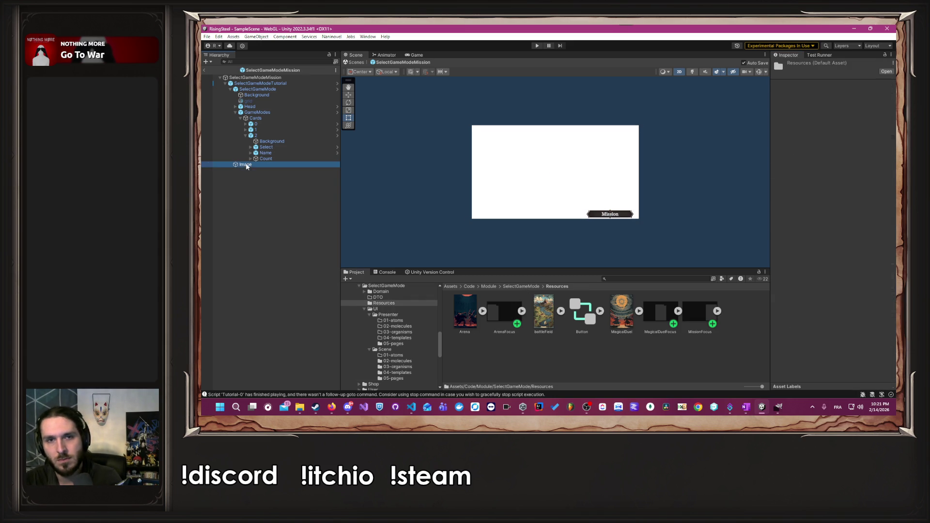
left_click(693, 214)
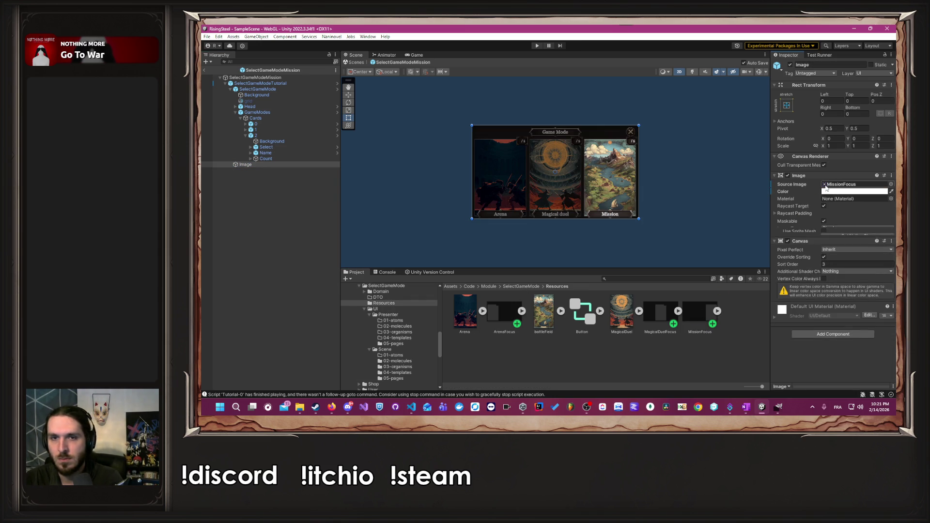
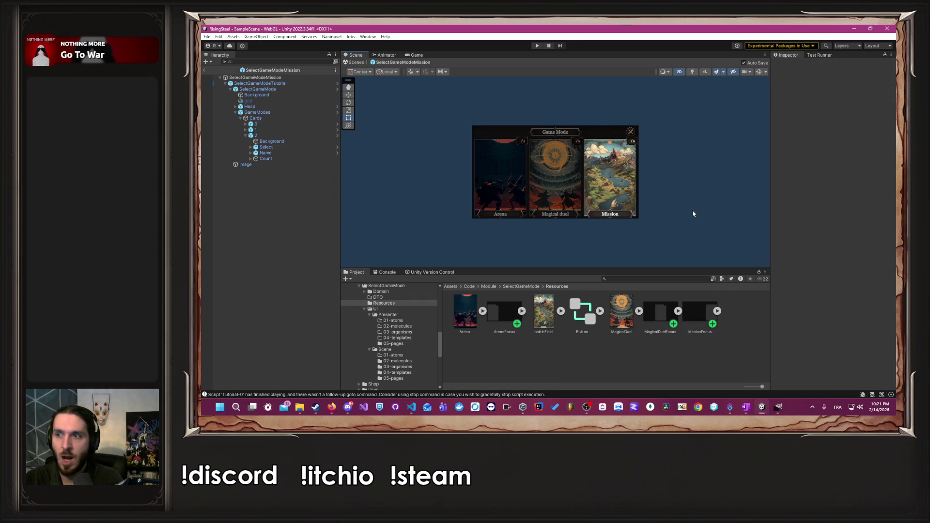
Disable the Count object on the Mission card (card 2) so its counter is hidden.
left_click(257, 159)
left_click(790, 65)
left_click(692, 147)
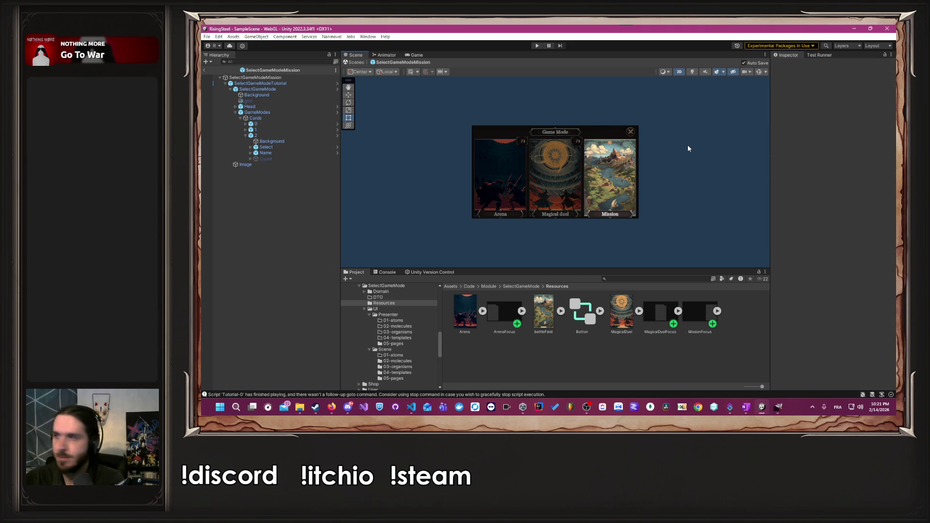
scroll(687, 148, "up", 5)
left_click_drag(645, 207, 673, 166)
scroll(697, 172, "down", 4)
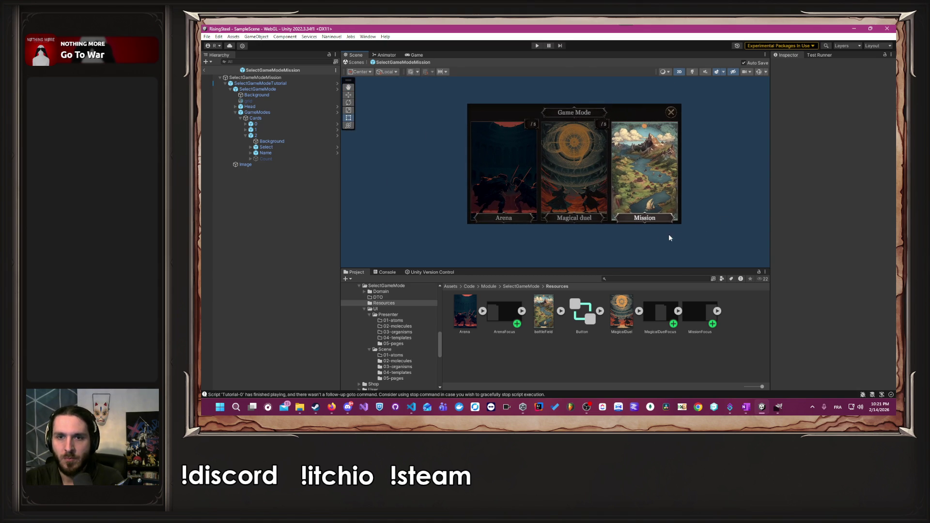
left_click(534, 286)
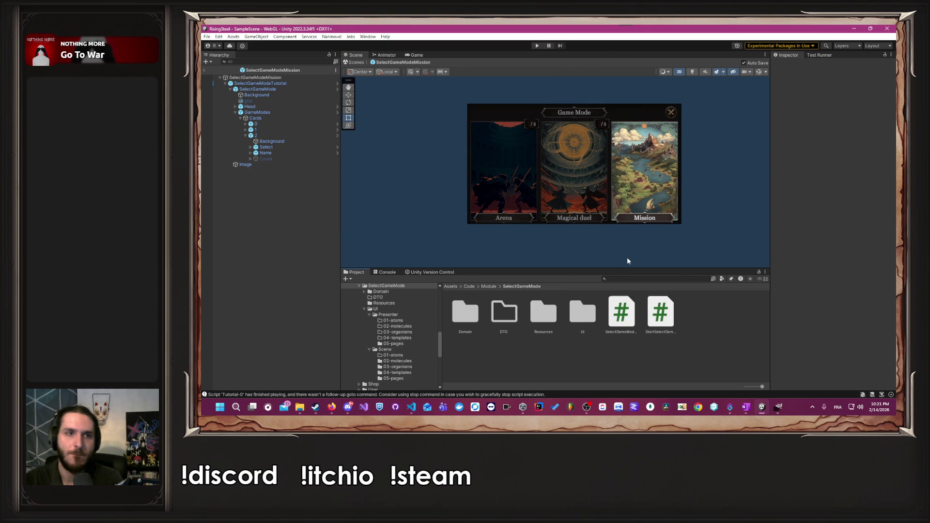
Set the Value text of the Arena and Magical duel counters (cards 0 and 1) to 0.
left_click(245, 124)
left_click(251, 147)
left_click(270, 153)
left_click(816, 220)
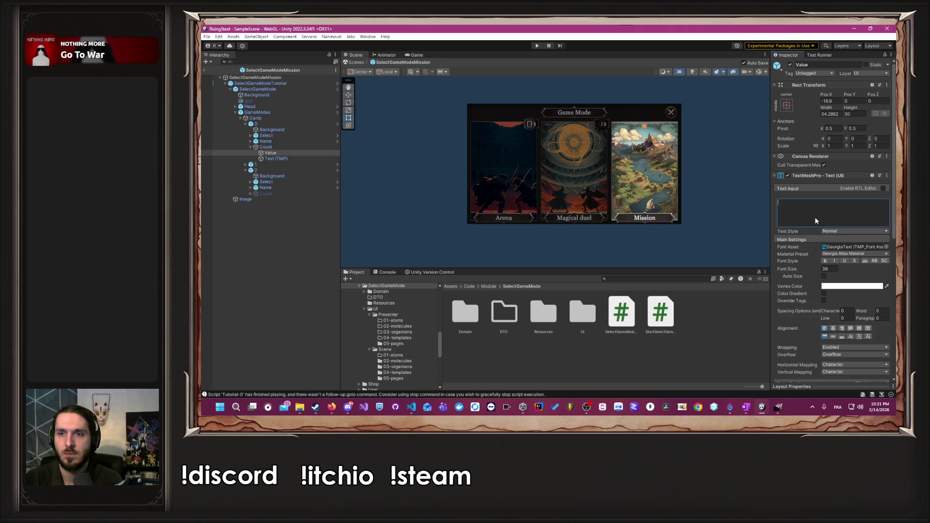
type("0")
left_click(732, 202)
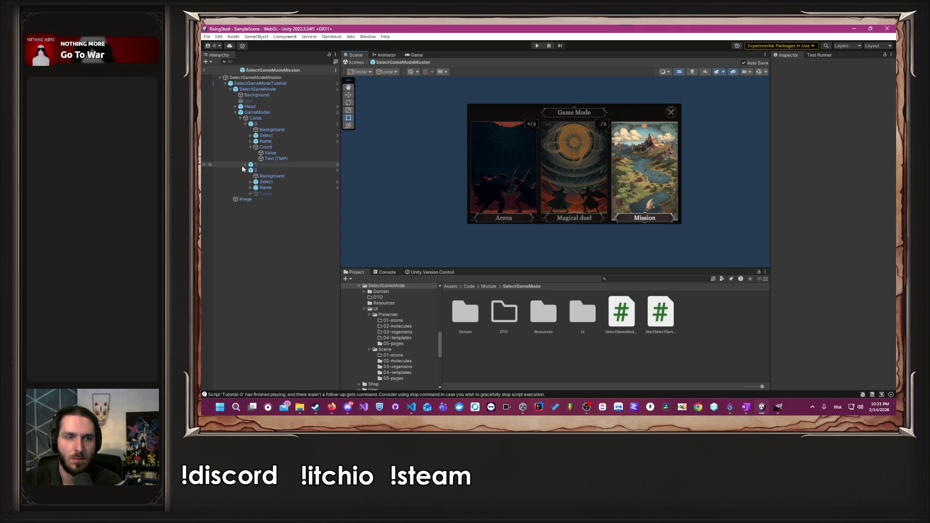
left_click(246, 165)
left_click(251, 187)
left_click(271, 194)
left_click(815, 221)
type("0")
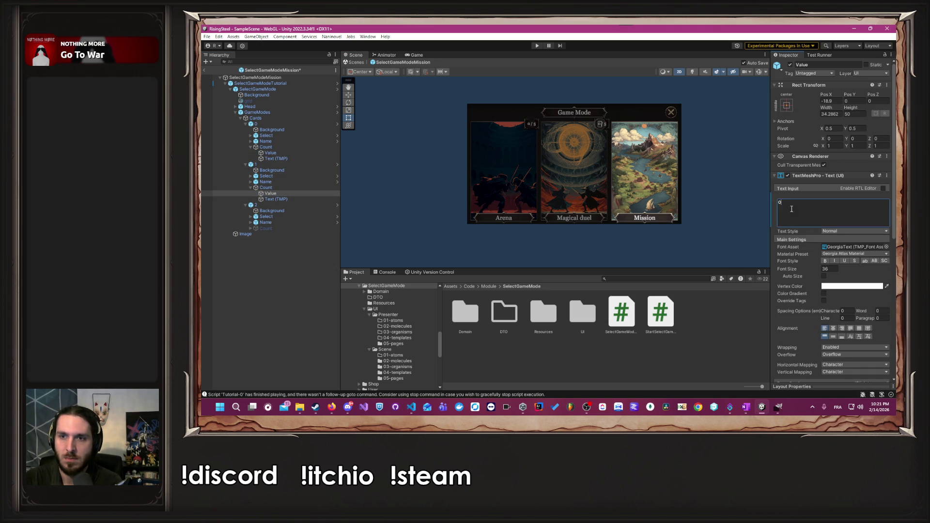
left_click(726, 199)
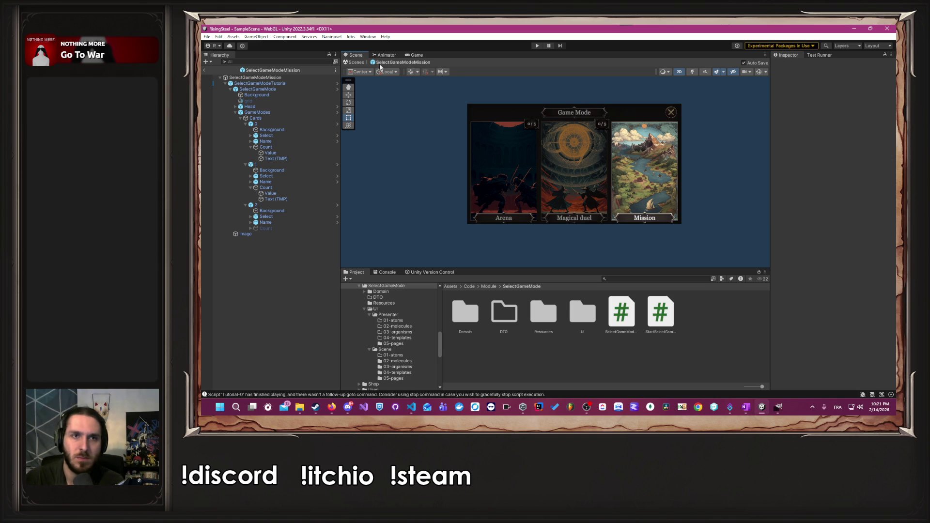
left_click(486, 287)
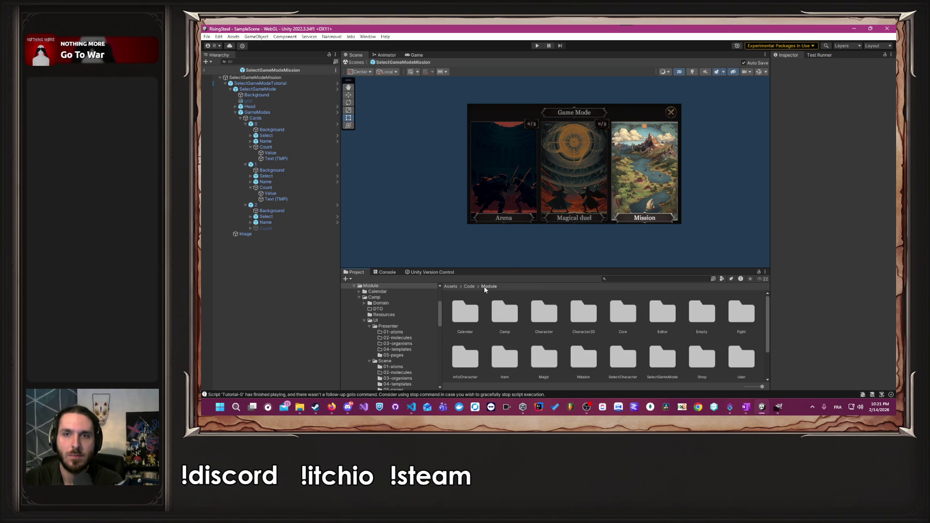
Open the 05-pages prefabs and enter the nested SelectGameModeTutorial prefab for editing.
scroll(411, 334, "down", 3)
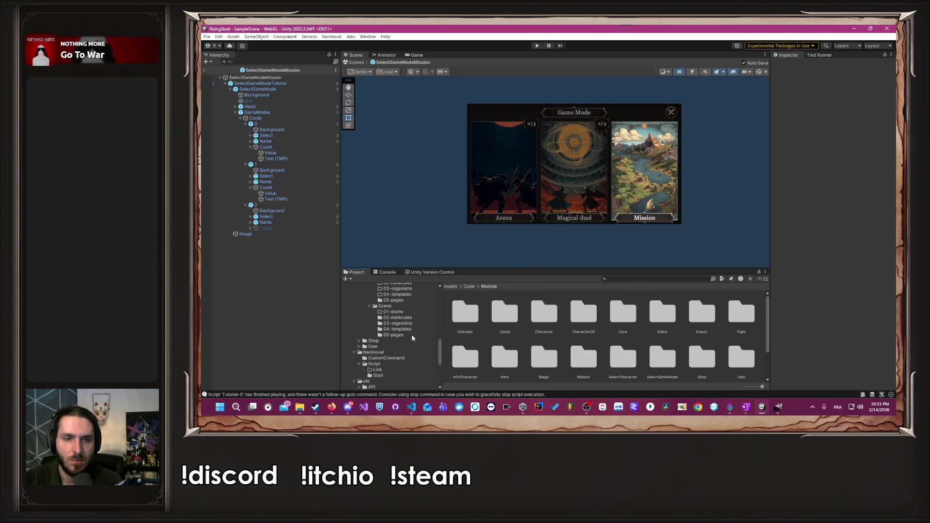
left_click(393, 334)
scroll(427, 324, "up", 2)
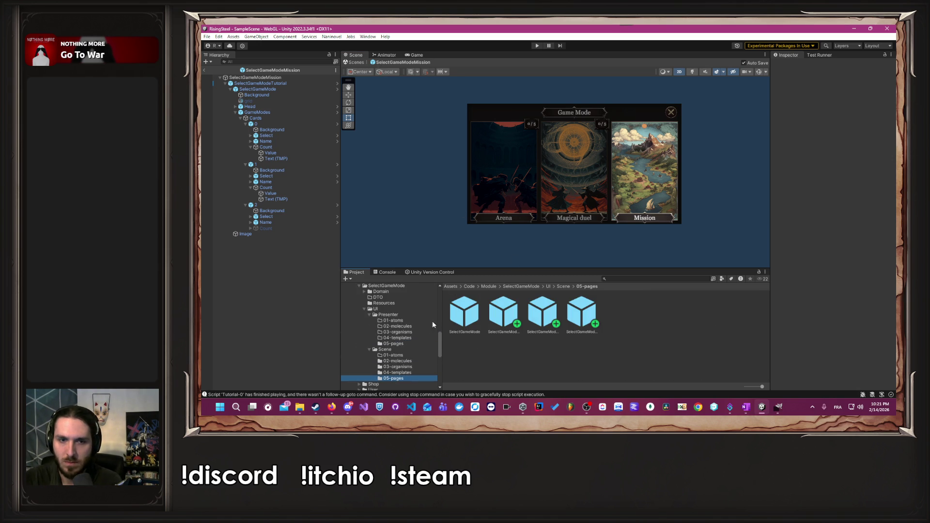
left_click(590, 315)
double_click(533, 312)
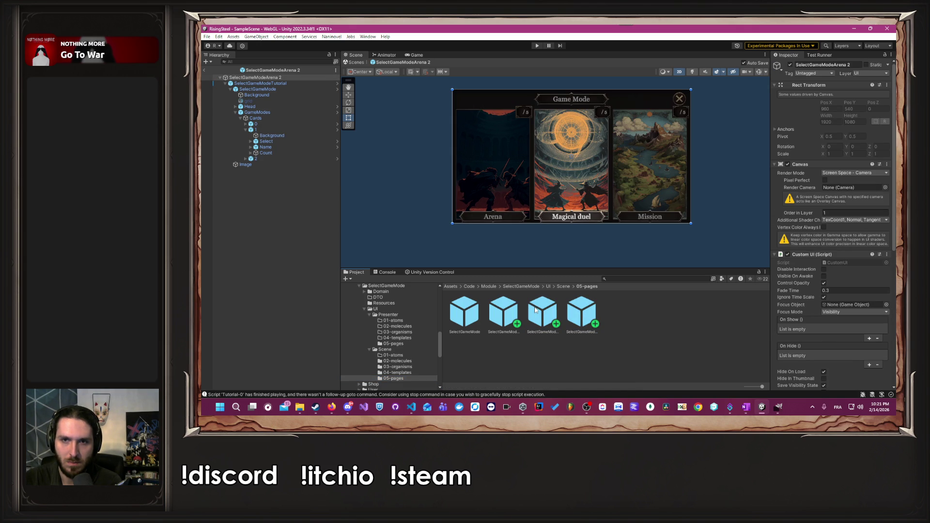
left_click(246, 159)
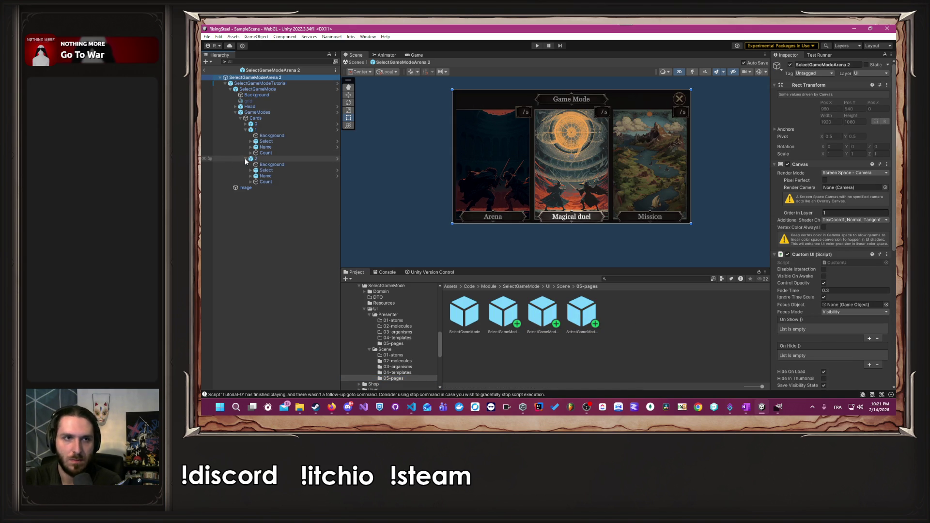
left_click(338, 86)
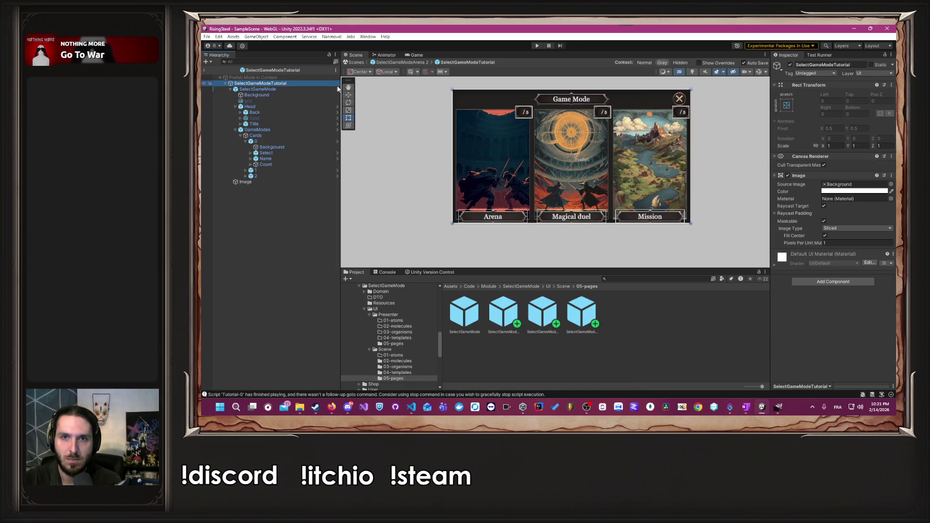
Set the Value text of cards 0 and 1 counters to 0.
left_click(280, 165)
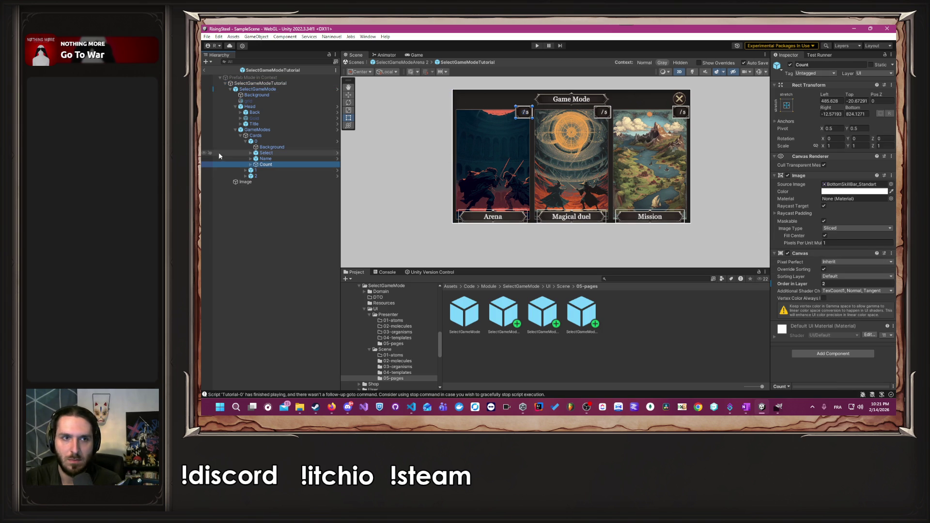
left_click(249, 158)
left_click(250, 164)
left_click(272, 170)
left_click(824, 206)
type("0")
left_click(250, 184)
key("Right")
key("Down")
key("Down")
key("Down")
left_click(250, 206)
key("Down")
left_click(839, 217)
type("0")
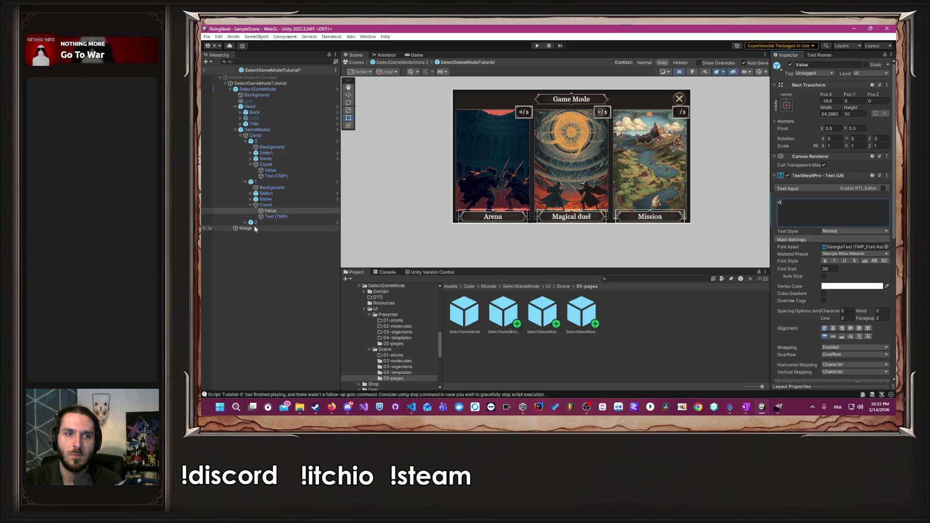
Disable card 2's Count object to hide the Mission counter.
left_click(246, 223)
left_click(266, 245)
left_click(790, 64)
left_click(738, 150)
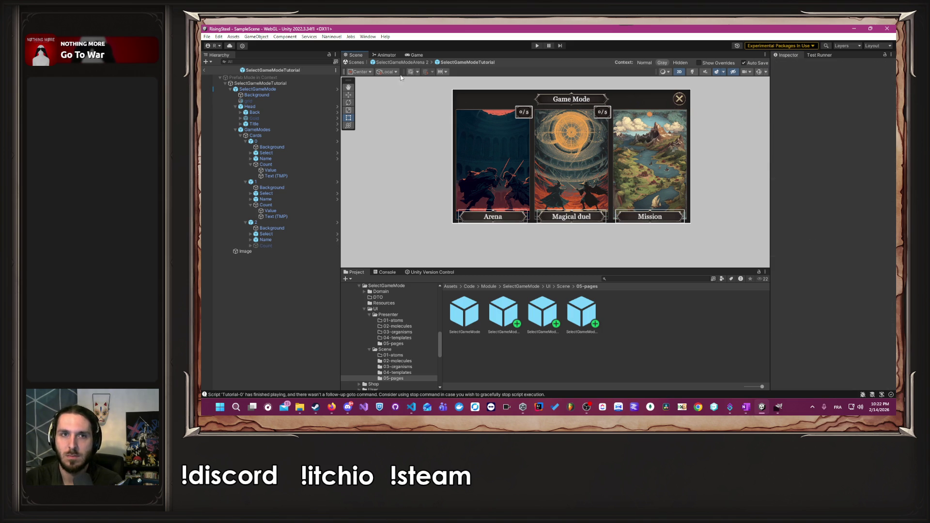
Return to SelectGameModeArena 2 and open the SelectGameModeMission prefab for editing.
left_click(422, 62)
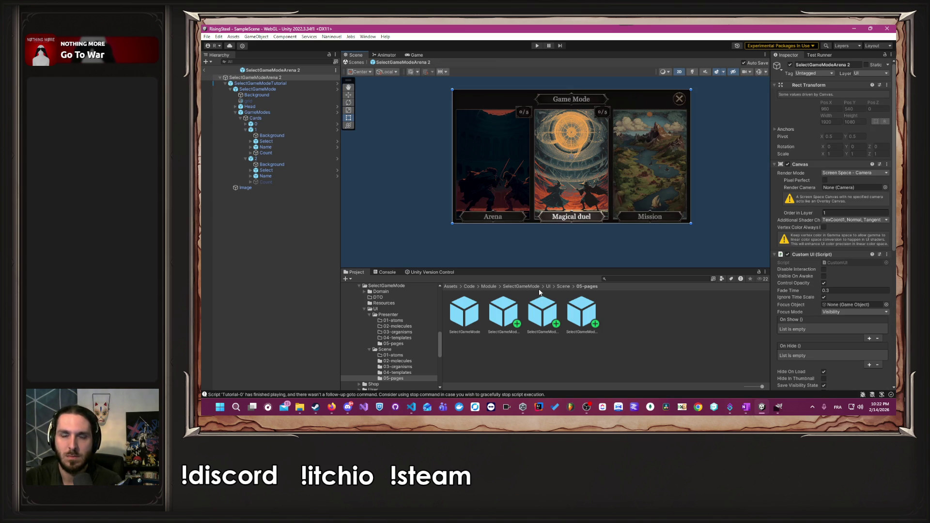
double_click(504, 307)
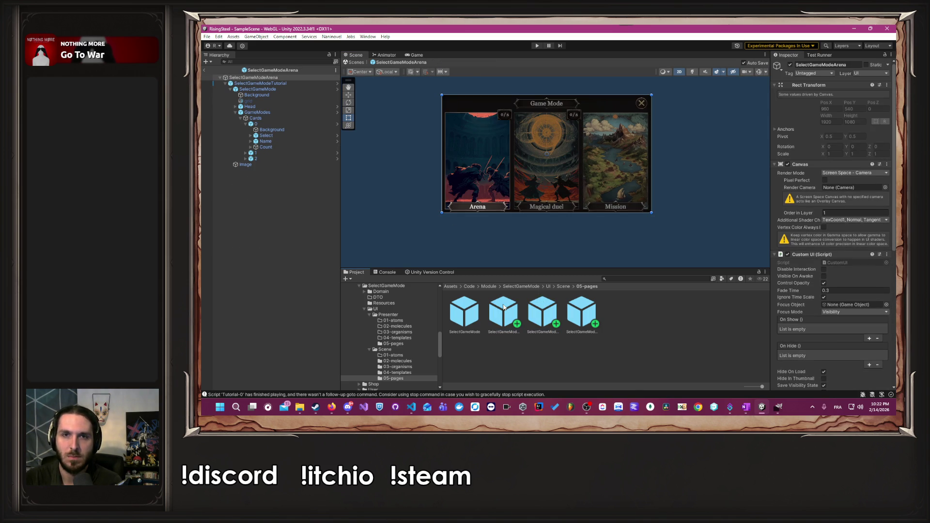
double_click(552, 310)
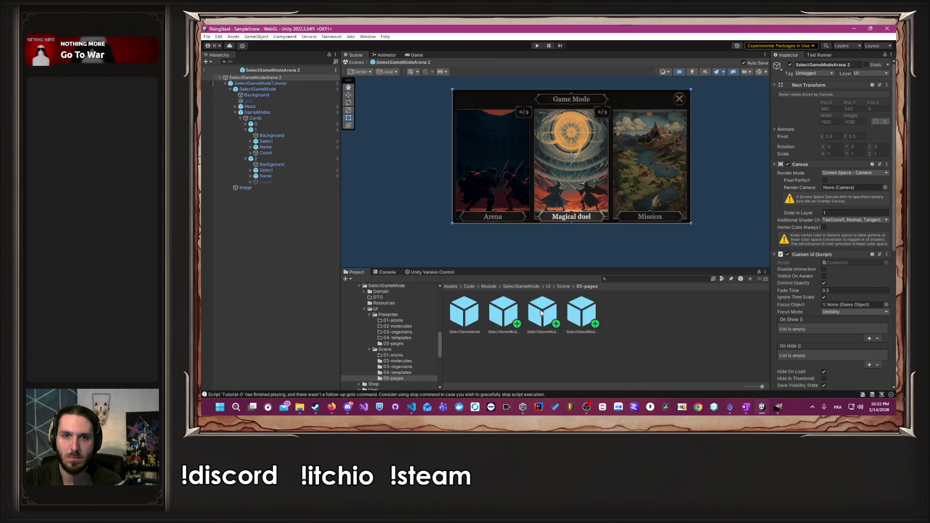
left_click(581, 310)
left_click(559, 305)
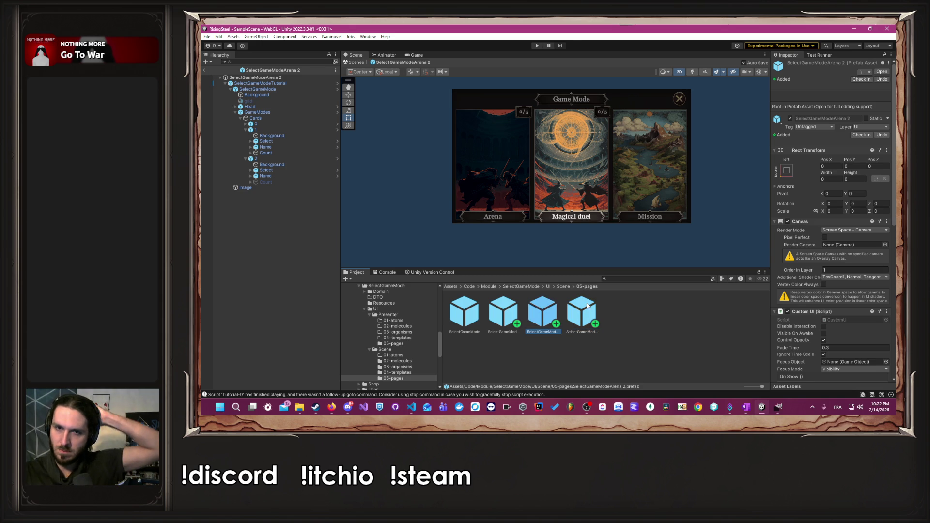
double_click(559, 305)
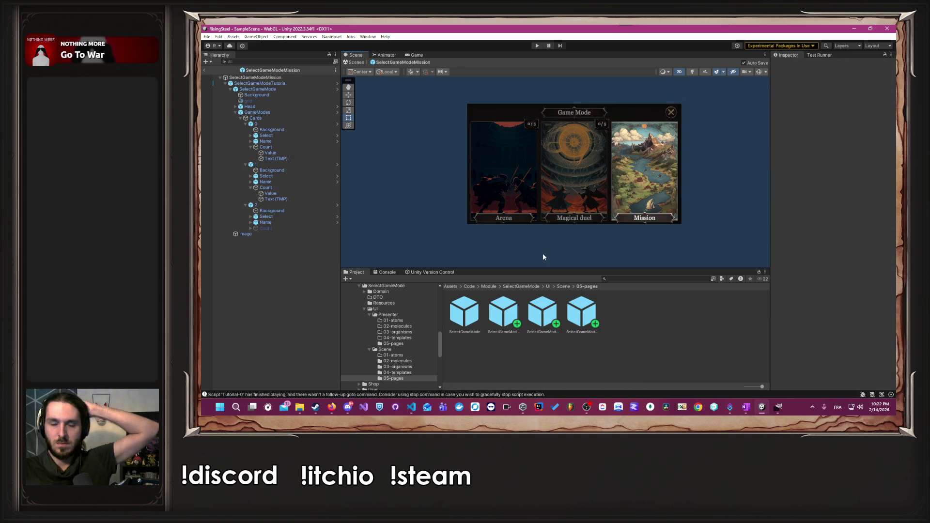
Open Naninovel's UI resources settings and add empty entries to the list.
left_click(332, 37)
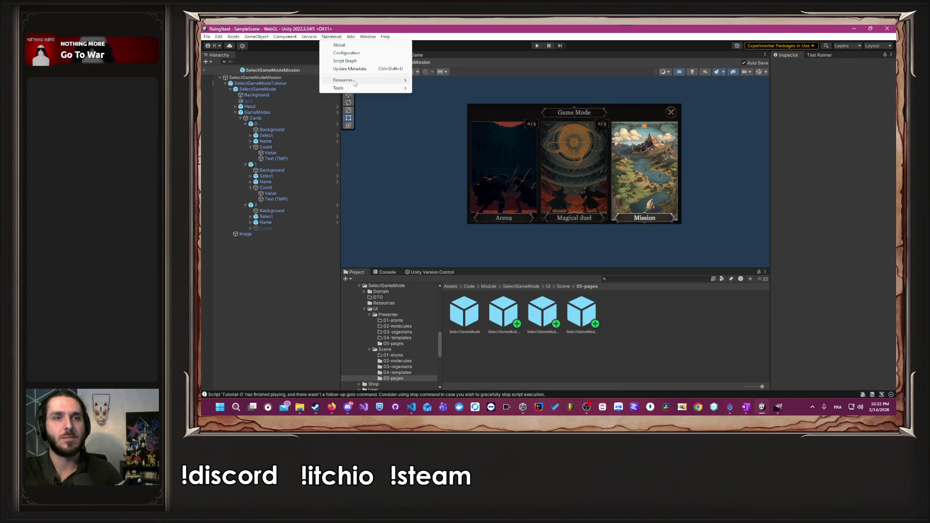
mouse_move(382, 80)
left_click(439, 144)
left_click_drag(587, 94, 685, 85)
scroll(775, 147, "down", 10)
left_click(786, 226)
left_click(786, 226)
left_click(786, 226)
Drag the SelectGameModeArena prefabs into the UI list, then remove the SelectGameModeArena 2 entry.
mouse_move(518, 315)
left_mouse_down()
mouse_move(716, 235)
mouse_move(755, 201)
left_mouse_up()
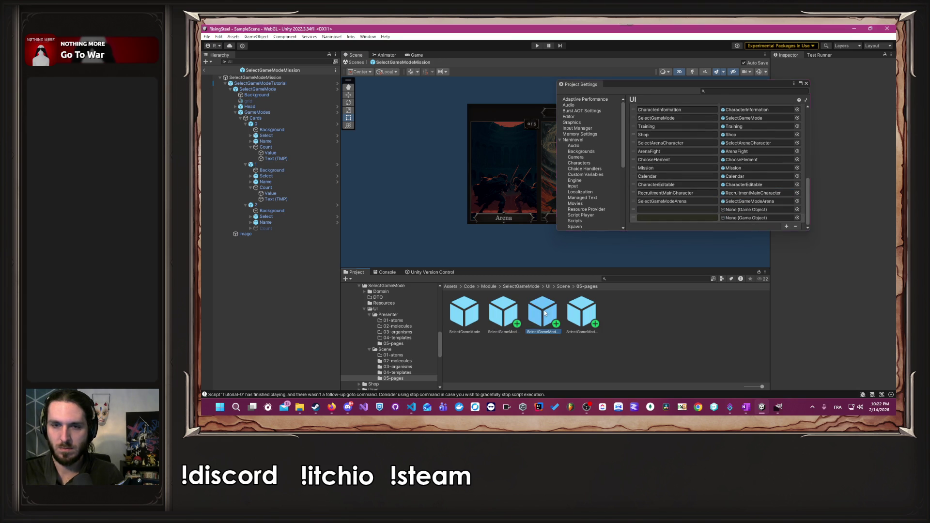
left_click_drag(543, 313, 756, 209)
left_click_drag(697, 250, 754, 210)
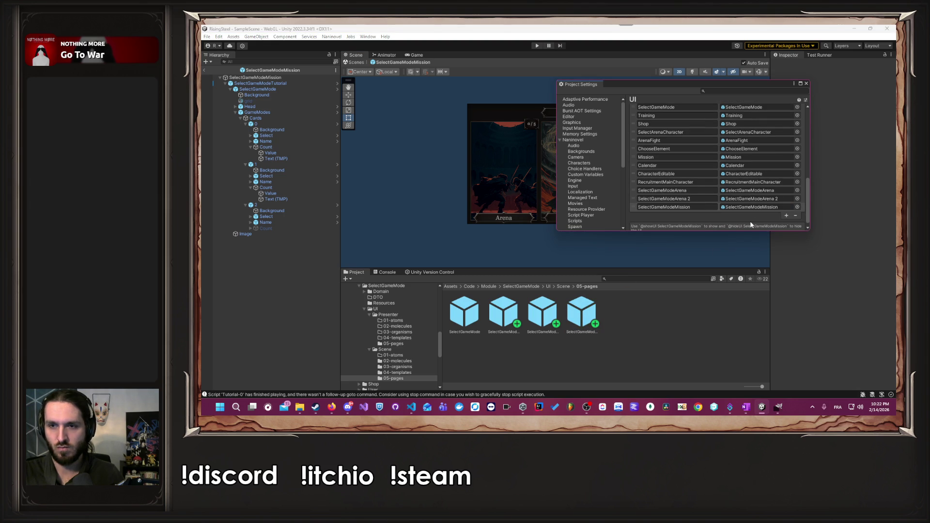
left_click(783, 197)
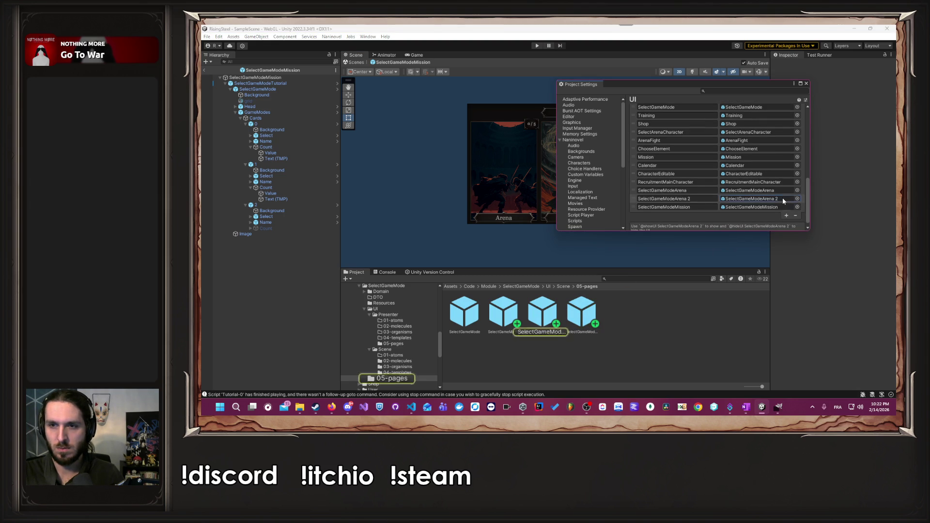
left_click(796, 215)
Rename the duplicated arena prefab to SelectGameModeMagicalDuel.
left_click(543, 313)
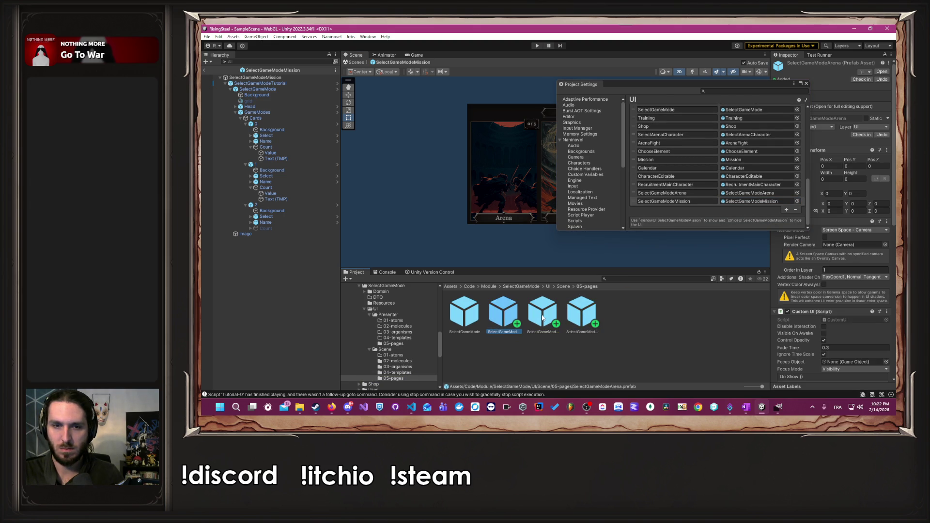
right_click(543, 314)
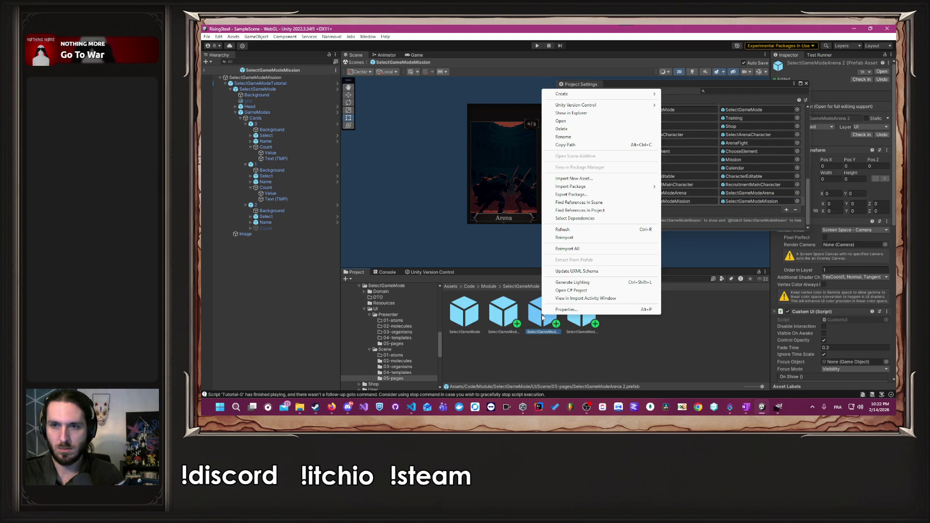
left_click(576, 137)
key("Home")
type("MagicalDuel")
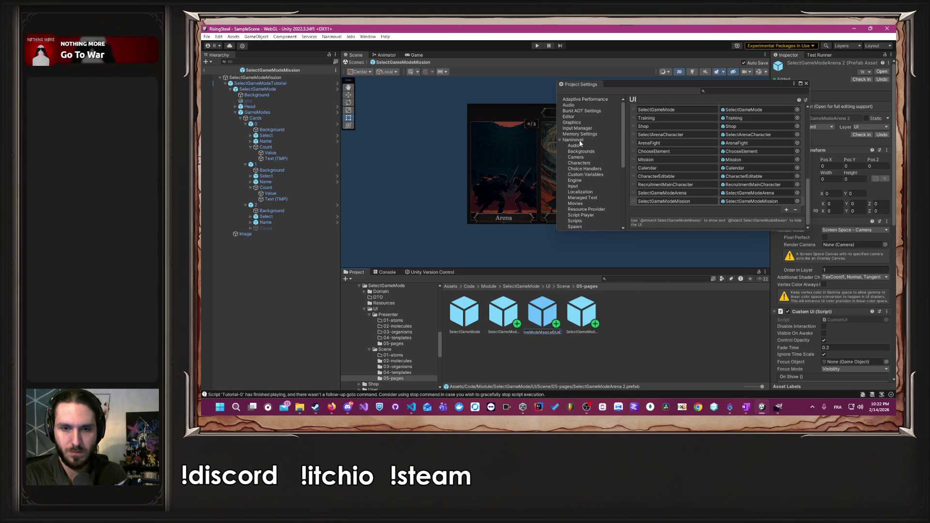
key("Return")
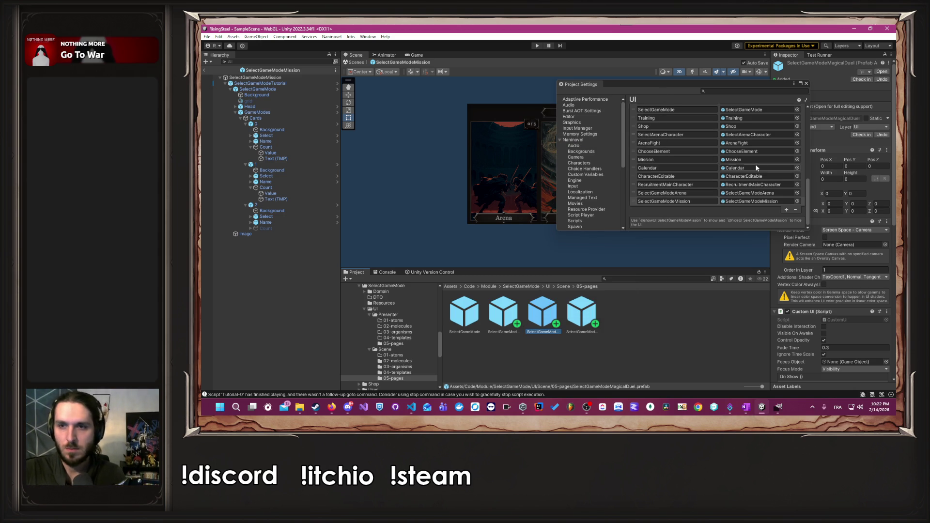
Add a new UI entry holding SelectGameModeMagicalDuel and close Project Settings.
left_click(788, 210)
left_click_drag(548, 308, 756, 218)
scroll(683, 204, "up", 10)
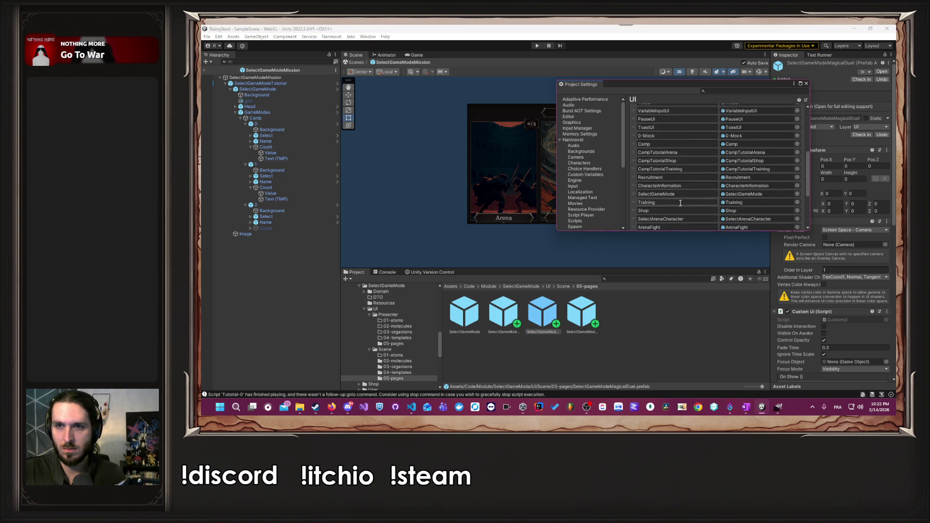
scroll(681, 194, "down", 10)
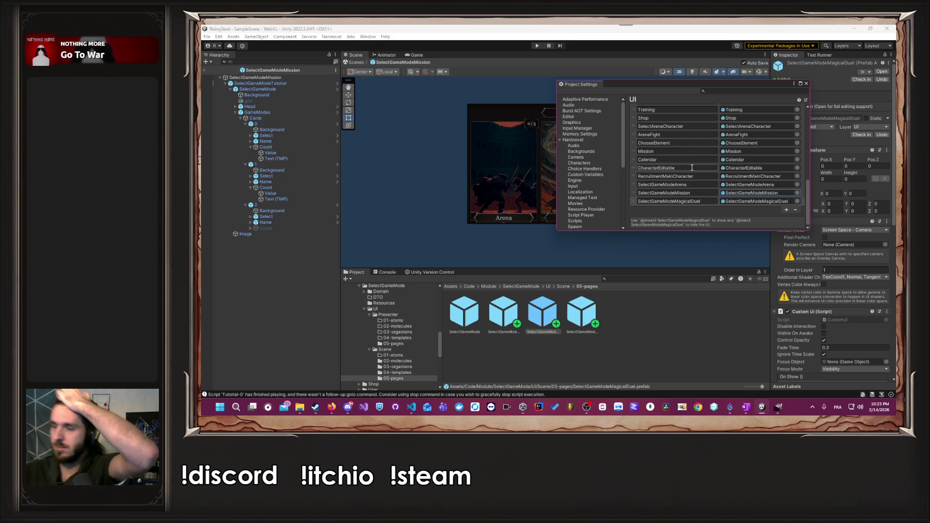
left_click(807, 83)
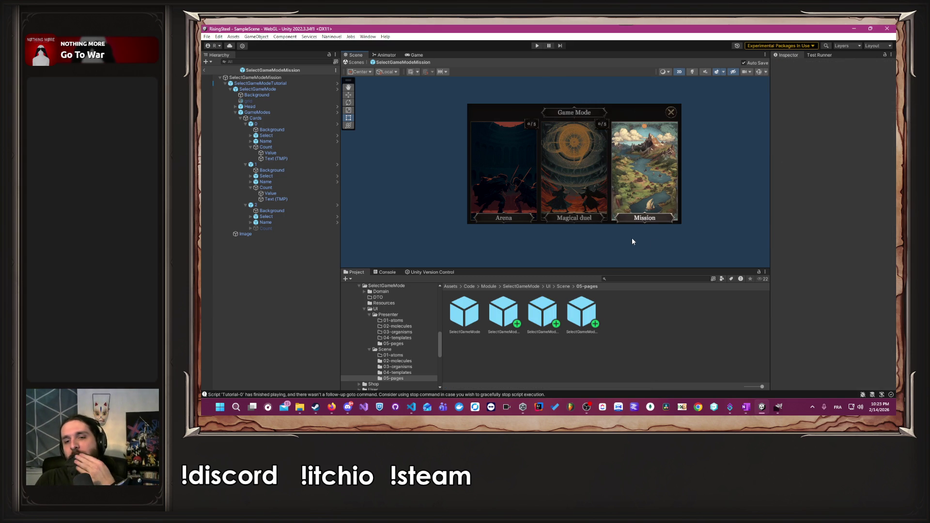
left_click(411, 407)
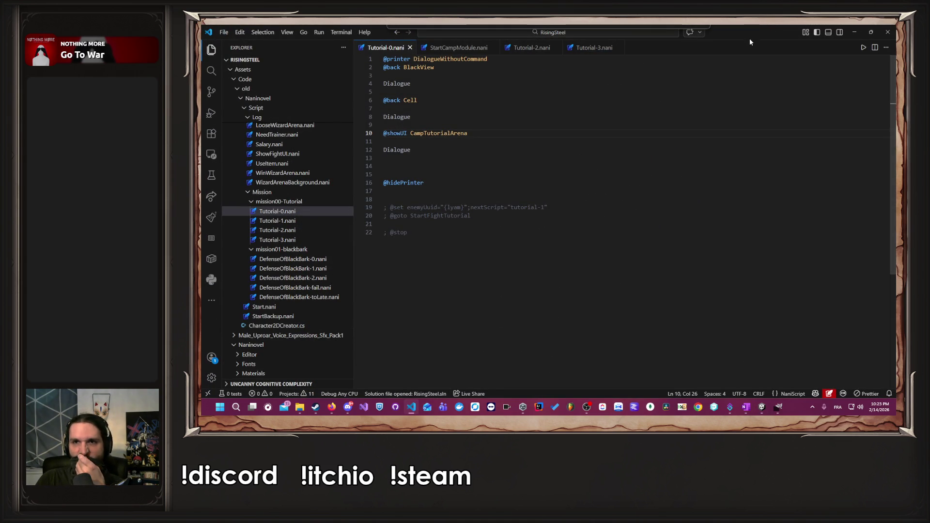
triple_click(504, 135)
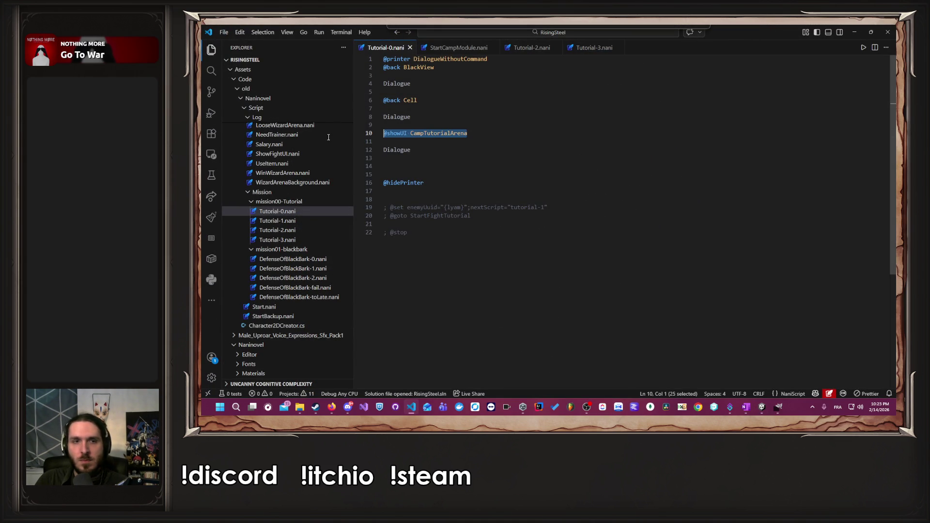
left_click(445, 164)
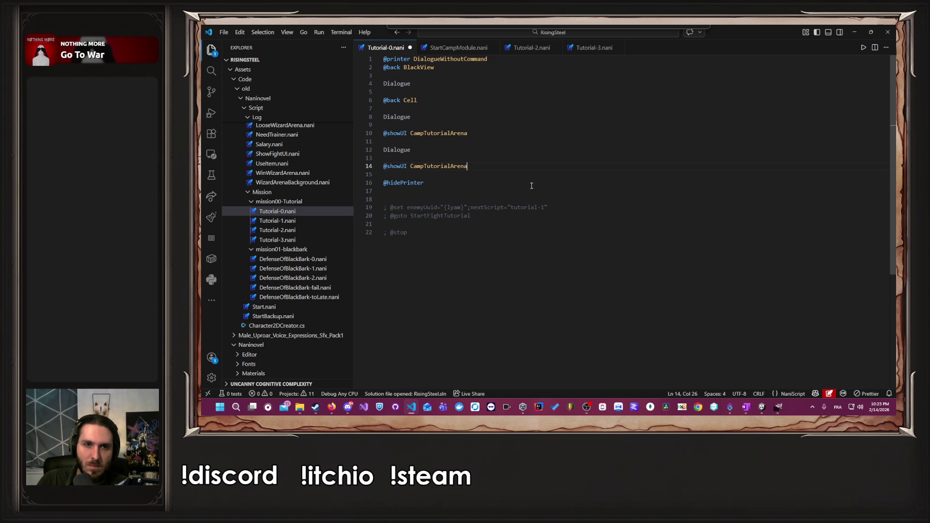
Minimize VS Code and return to Unity's Naninovel menu.
left_click(855, 32)
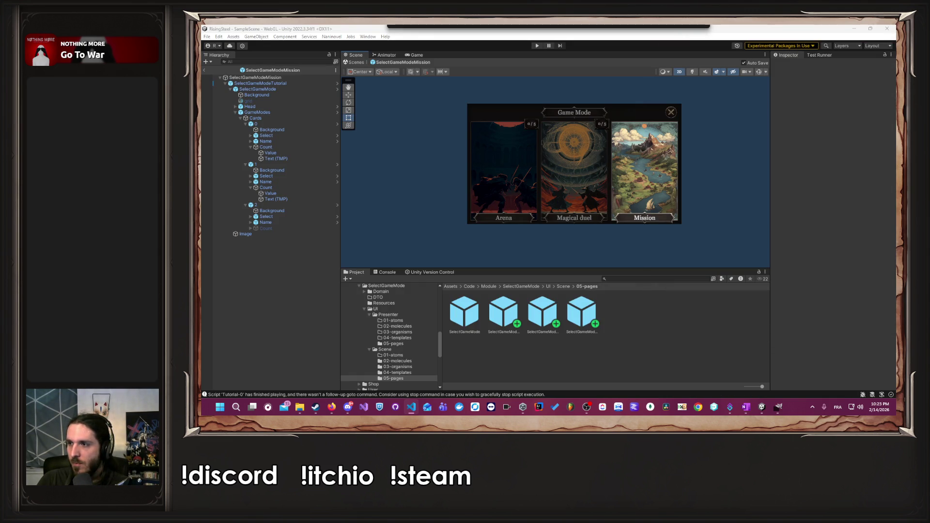
left_click(332, 37)
mouse_move(368, 80)
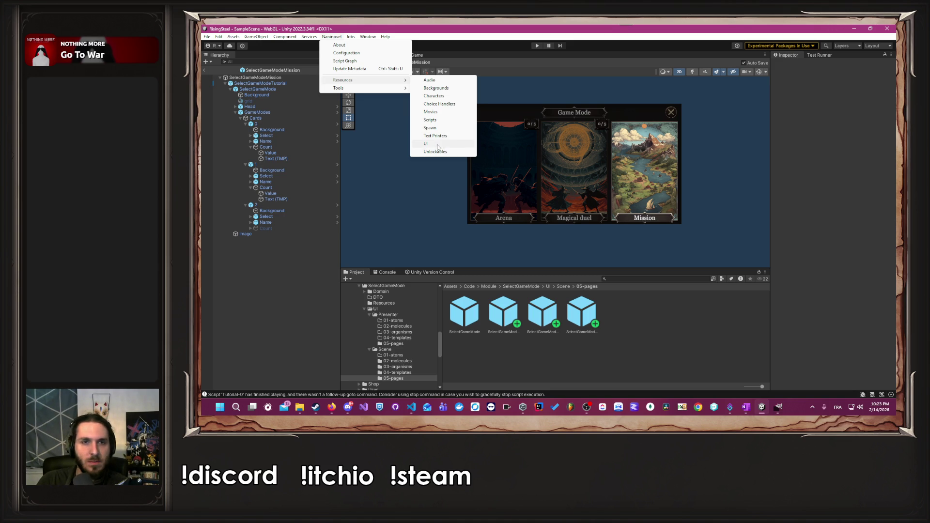
left_click(438, 144)
scroll(668, 170, "down", 5)
left_click(681, 201)
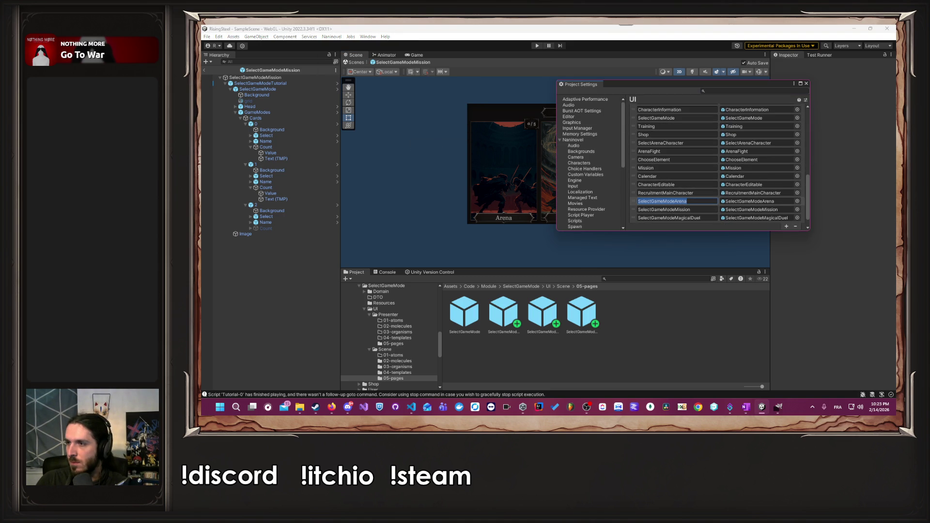
key("alt+Tab")
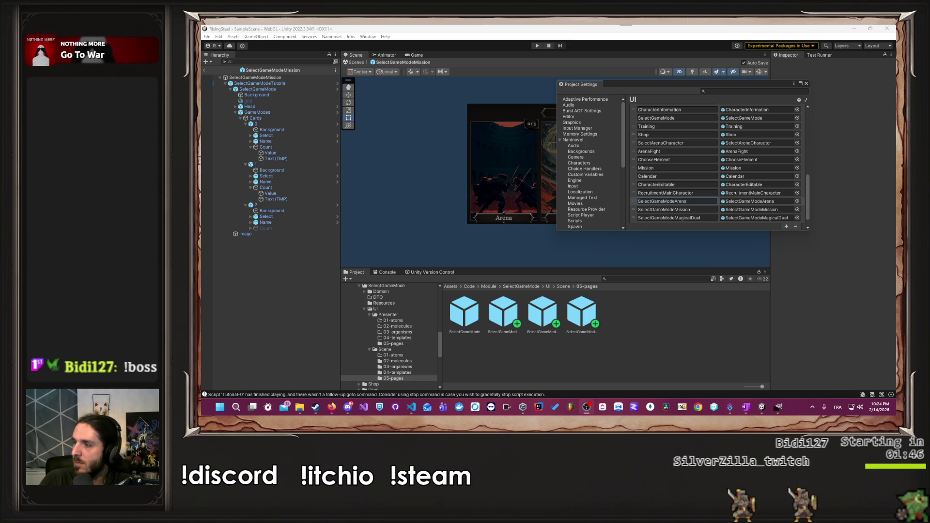
key("alt+Tab")
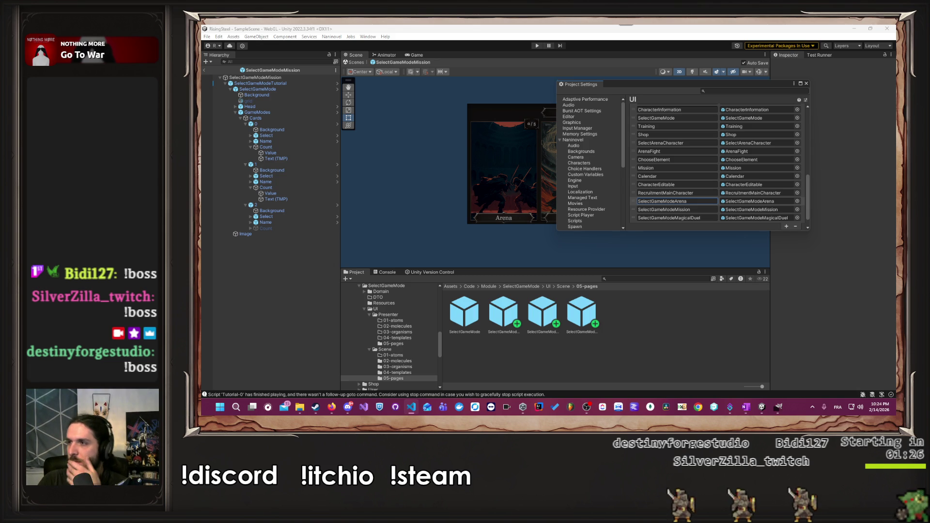
left_click(807, 84)
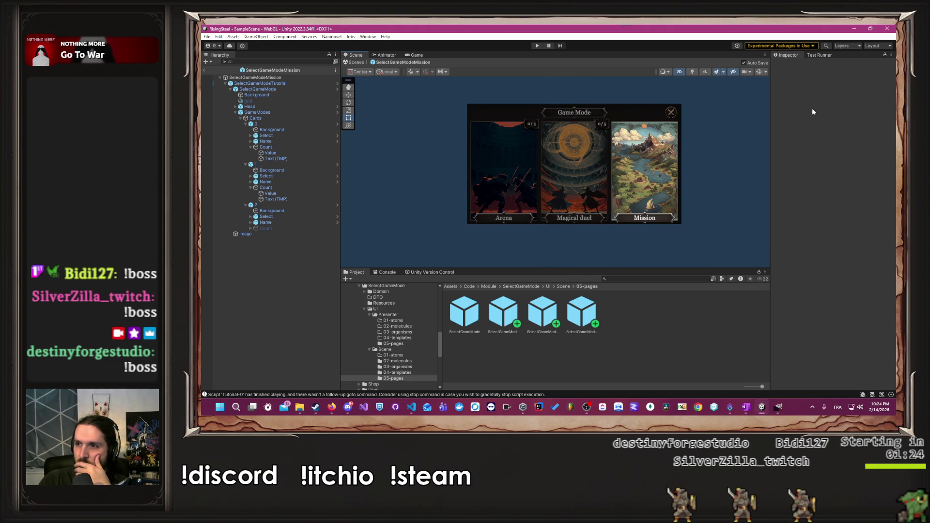
left_click(535, 46)
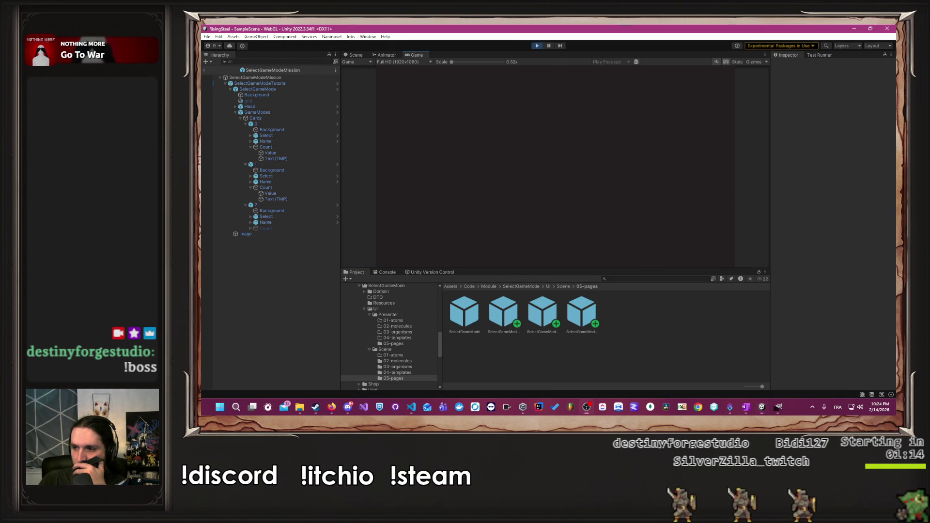
left_click(543, 118)
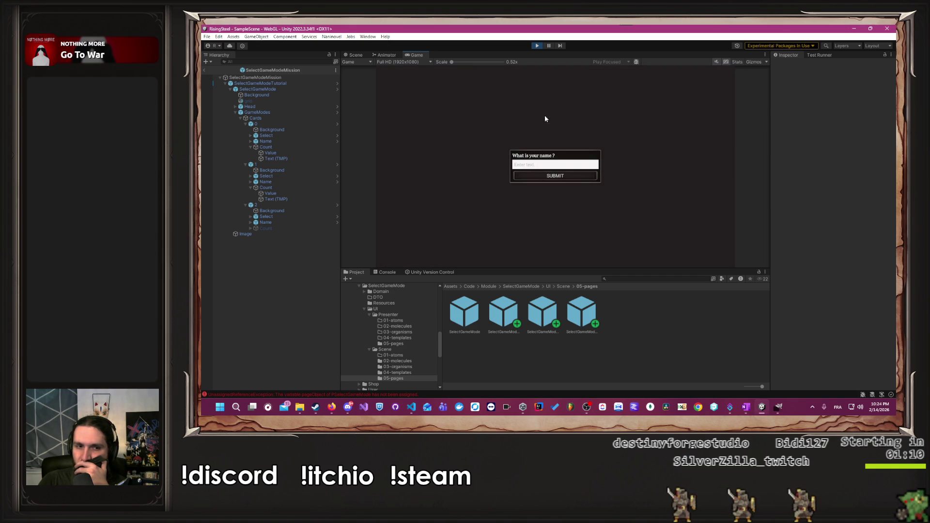
left_click(536, 46)
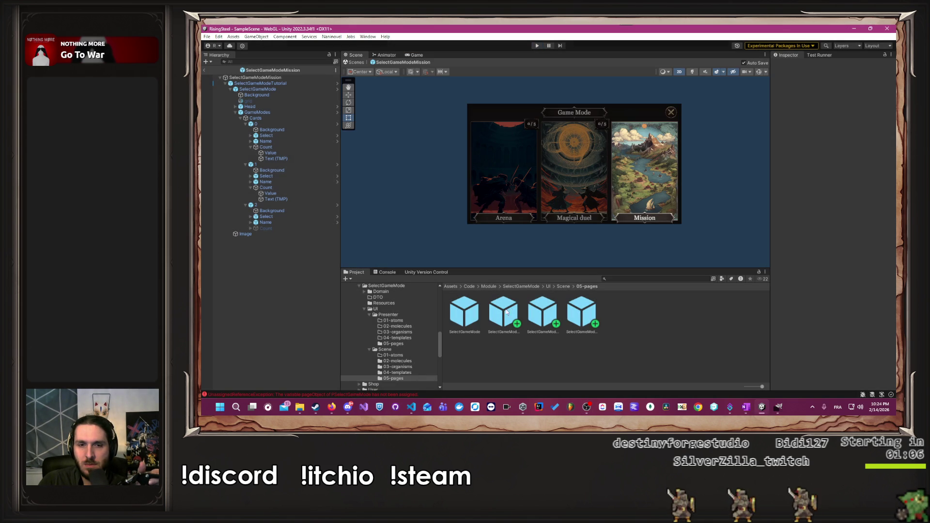
Remove the P Select Game Mode component from the Arena, MagicalDuel and Mission prefabs.
double_click(506, 312)
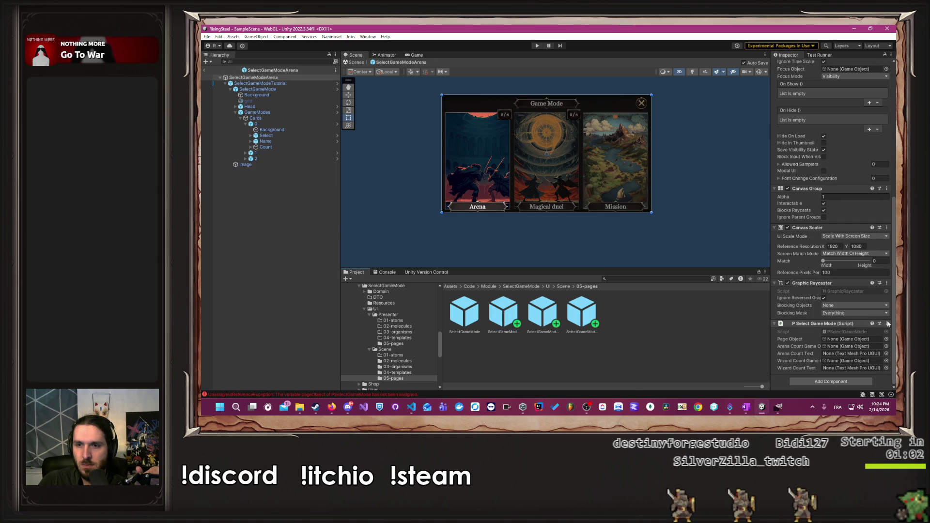
left_click(887, 323)
double_click(542, 312)
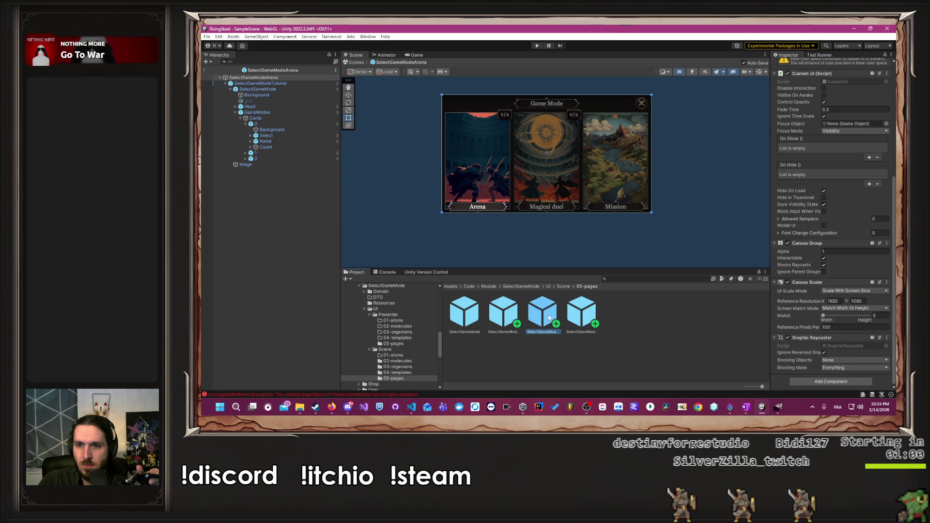
left_click(887, 324)
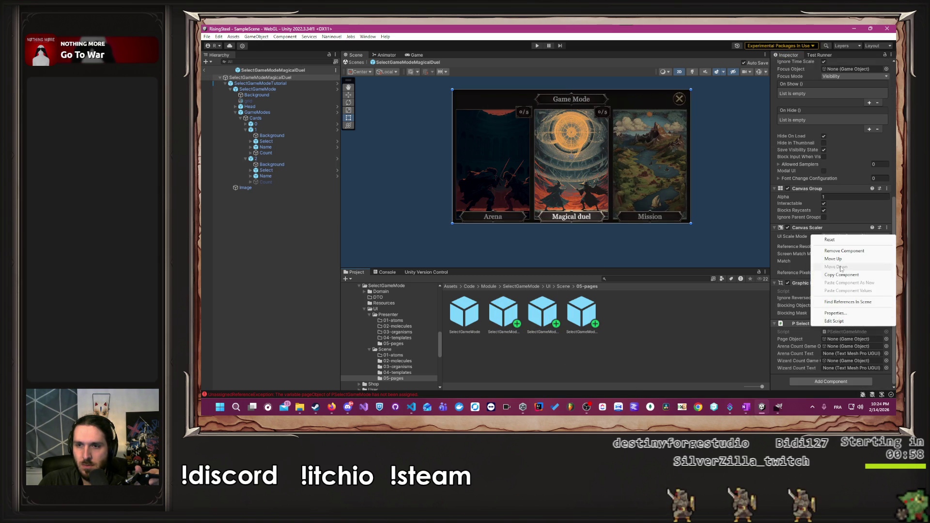
left_click(843, 250)
double_click(581, 313)
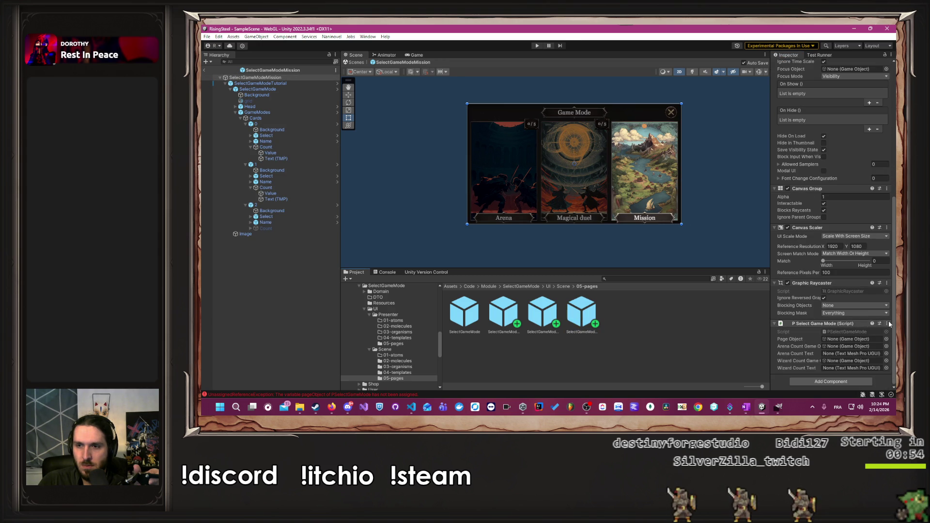
left_click(887, 323)
left_click(853, 250)
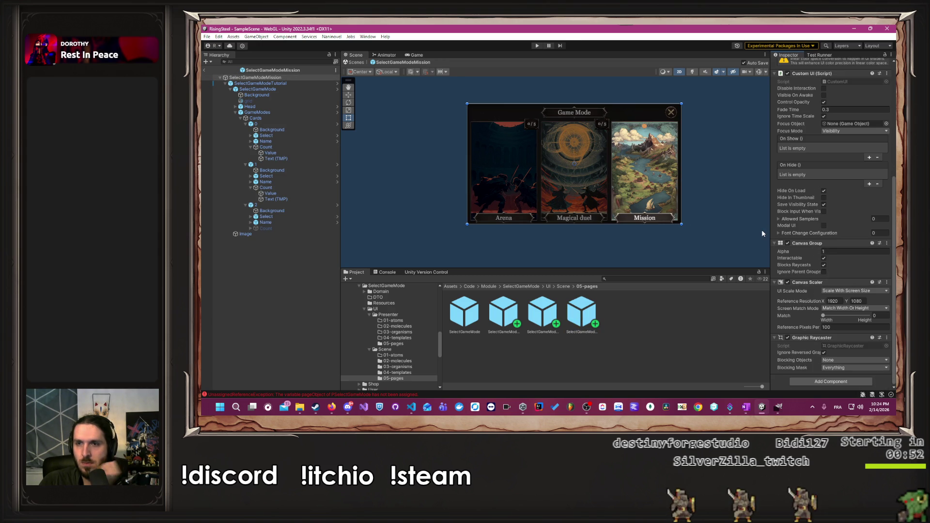
Play-test the game up to the Rise of the Insurged title menu, then stop.
left_click(762, 233)
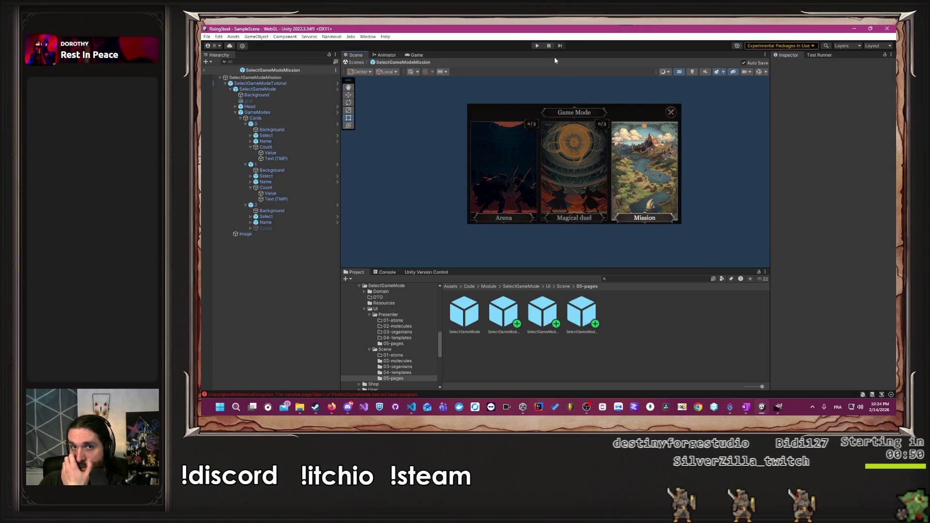
left_click(537, 46)
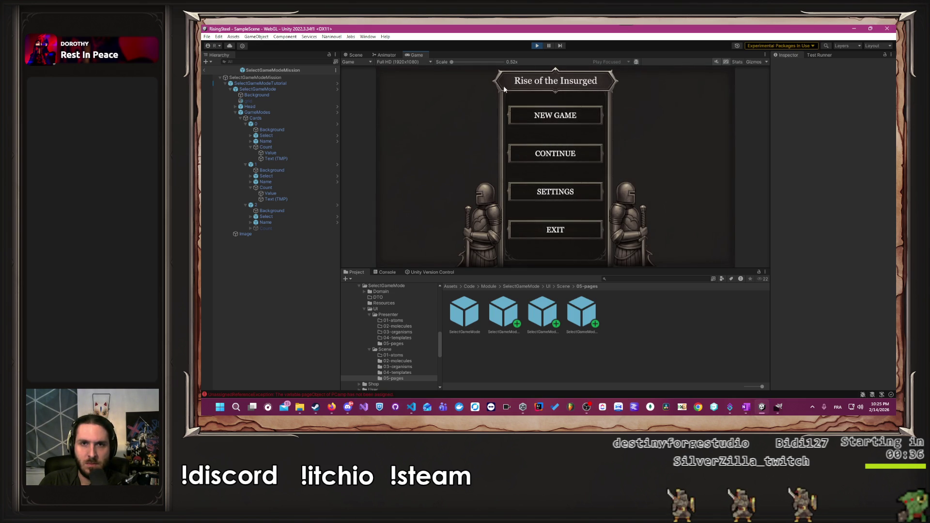
left_click(536, 46)
Stop Play mode and open CampTutorialArena from Camp/UI/Scene/05-pages in Prefab Mode.
left_click(561, 287)
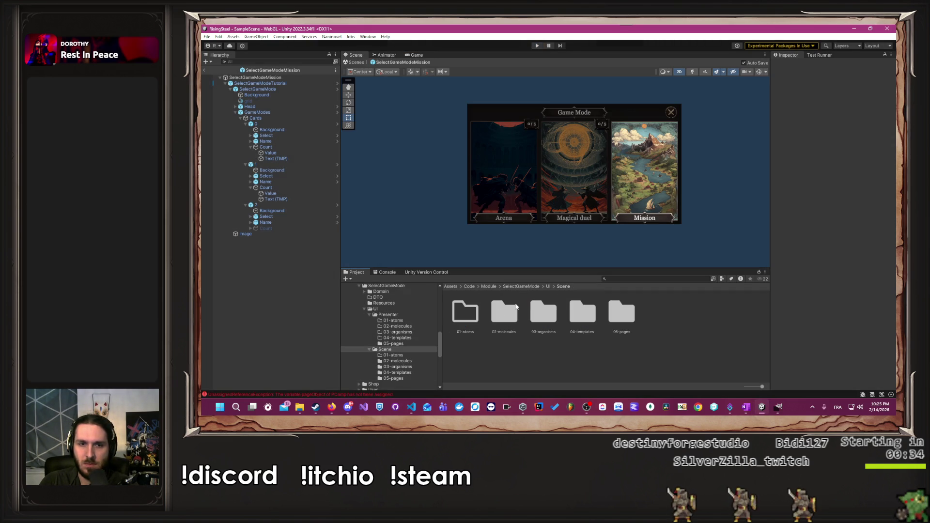
scroll(419, 348, "down", 2)
scroll(407, 342, "down", 3)
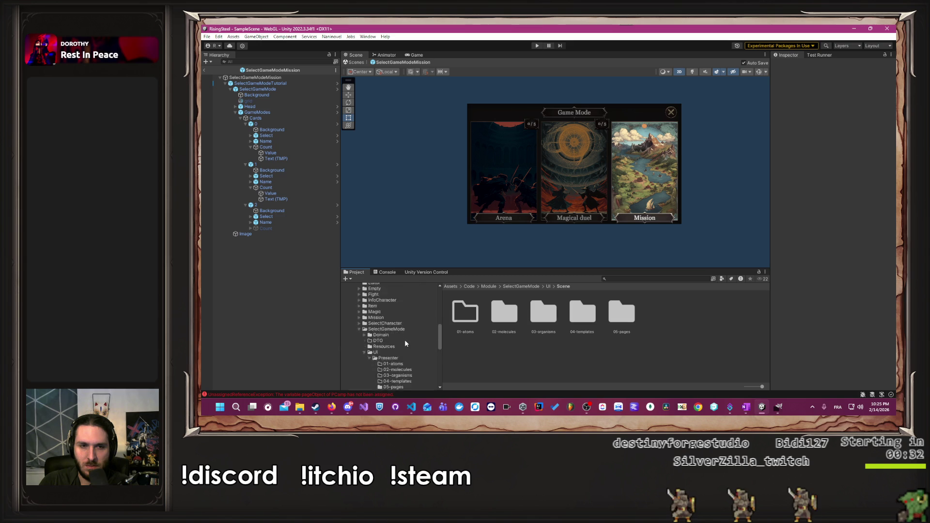
scroll(390, 336, "up", 5)
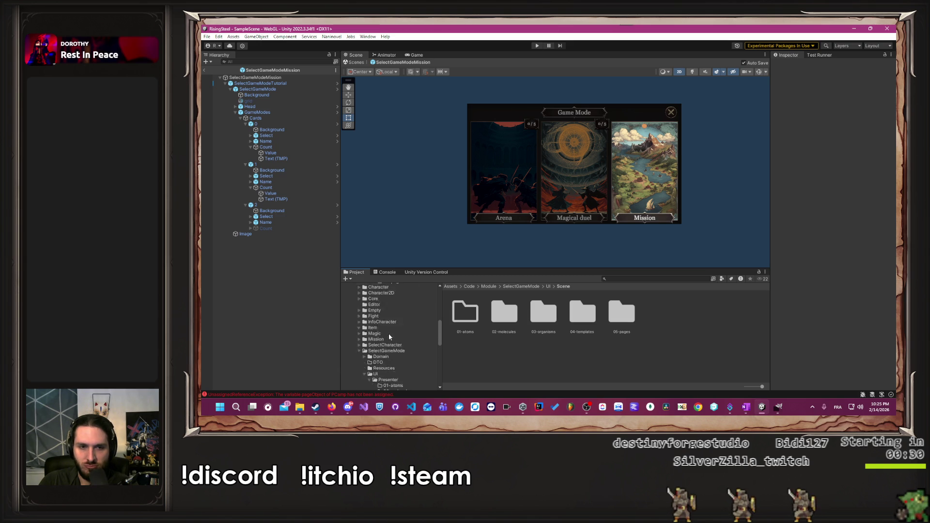
scroll(389, 334, "up", 5)
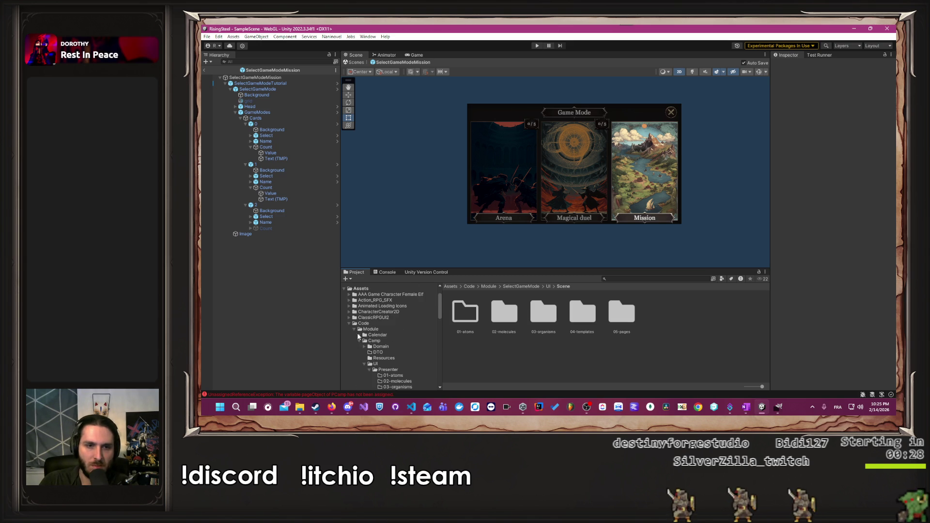
left_click(374, 340)
scroll(383, 339, "down", 3)
left_click(375, 320)
double_click(504, 312)
double_click(630, 313)
double_click(497, 316)
scroll(844, 286, "down", 5)
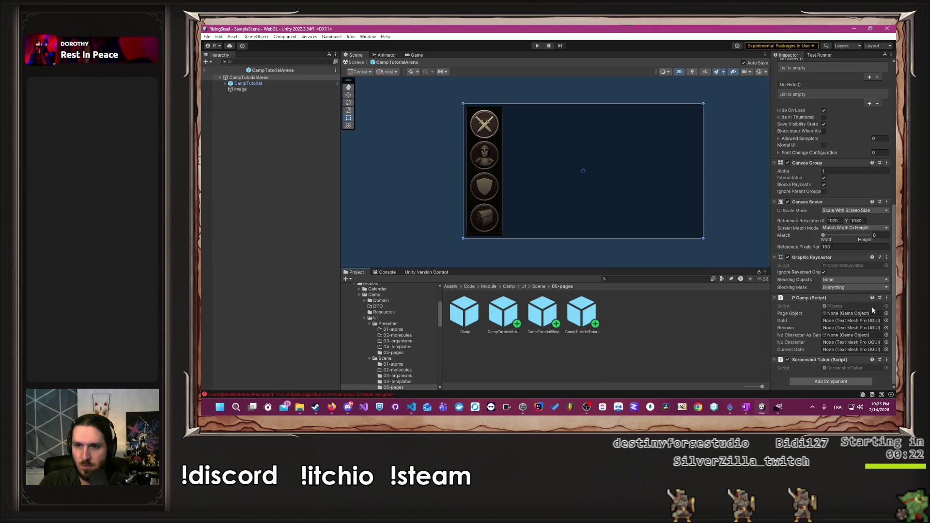
Remove the P Camp script from the CampTutorialArena and CampTutorialShop prefabs.
right_click(812, 298)
left_click(839, 315)
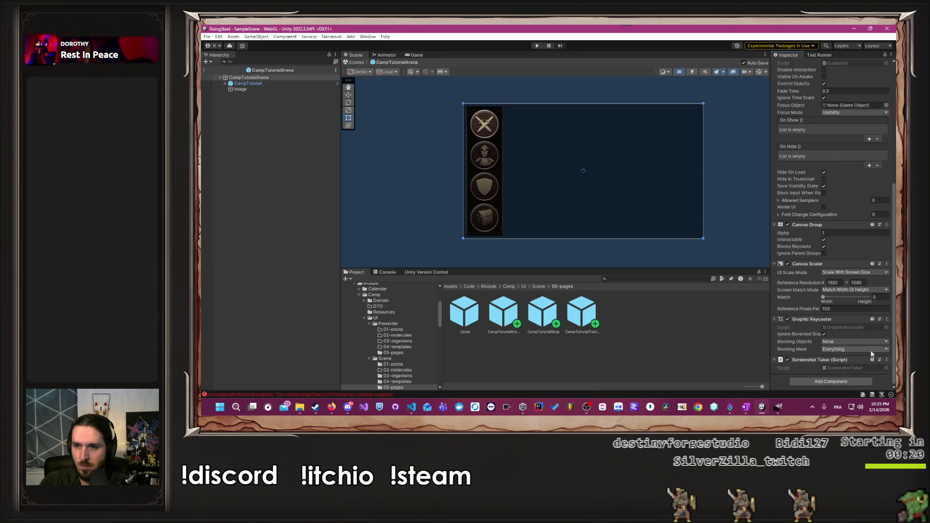
double_click(552, 320)
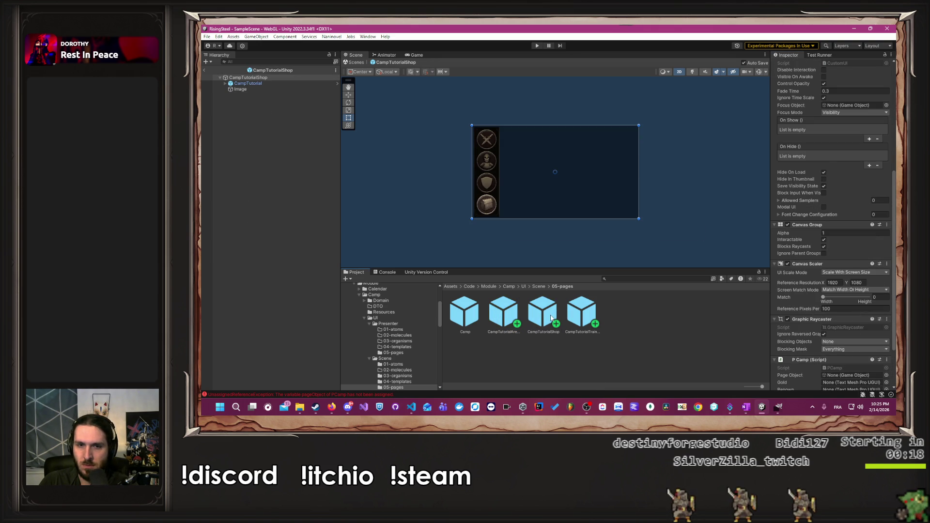
scroll(827, 289, "down", 3)
left_click(887, 297)
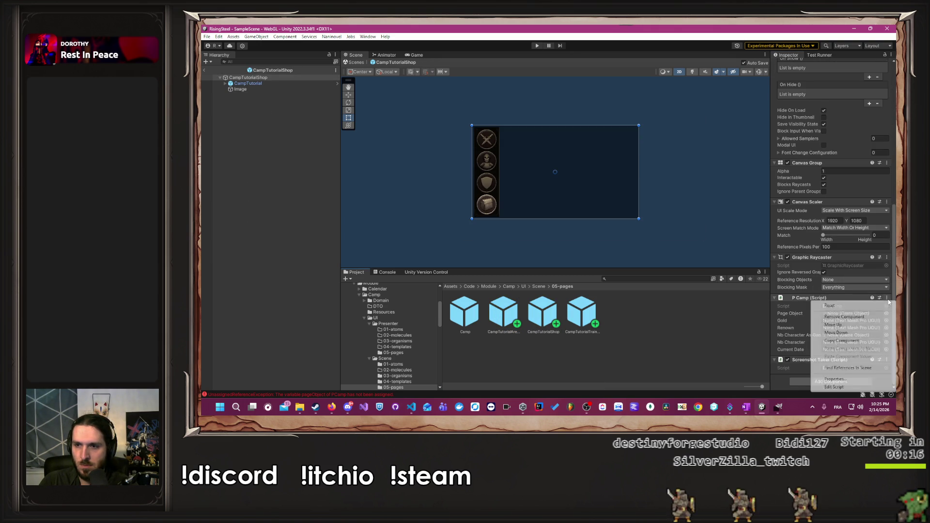
left_click(846, 311)
Remove the P Camp script from CampTutorialTraining, then enter Play mode.
left_click(584, 313)
double_click(583, 314)
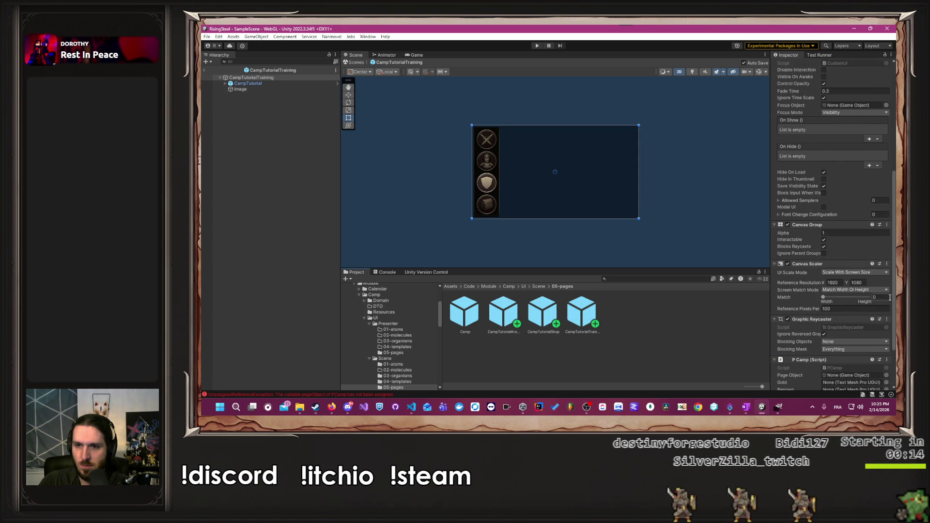
scroll(872, 291, "down", 3)
left_click(887, 297)
left_click(851, 316)
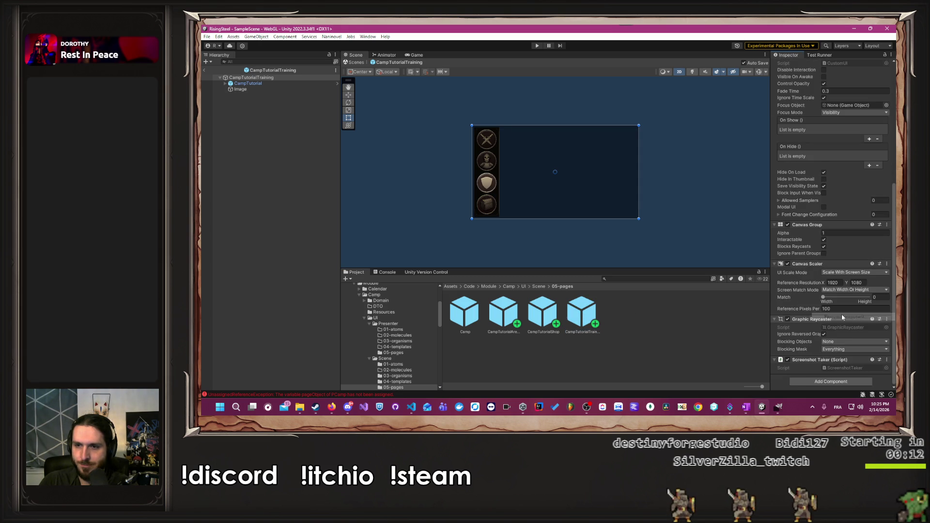
left_click(707, 223)
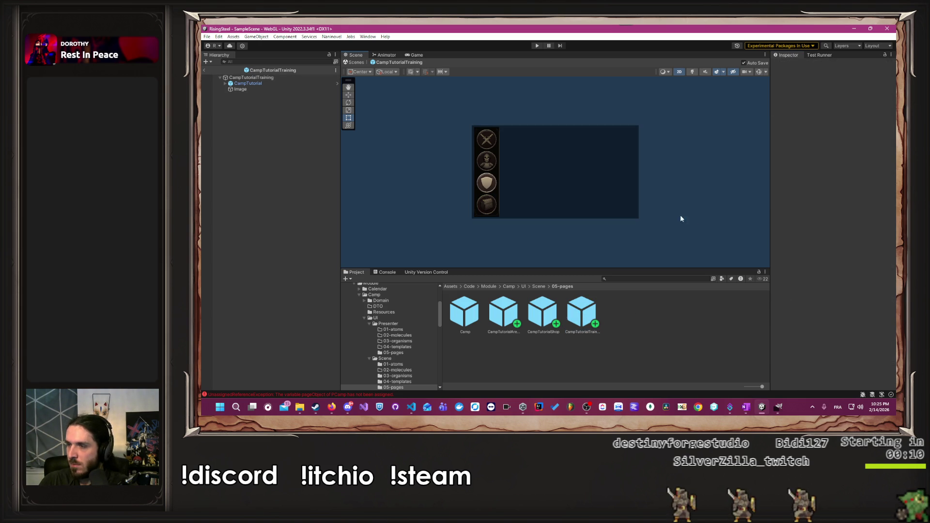
left_click(536, 46)
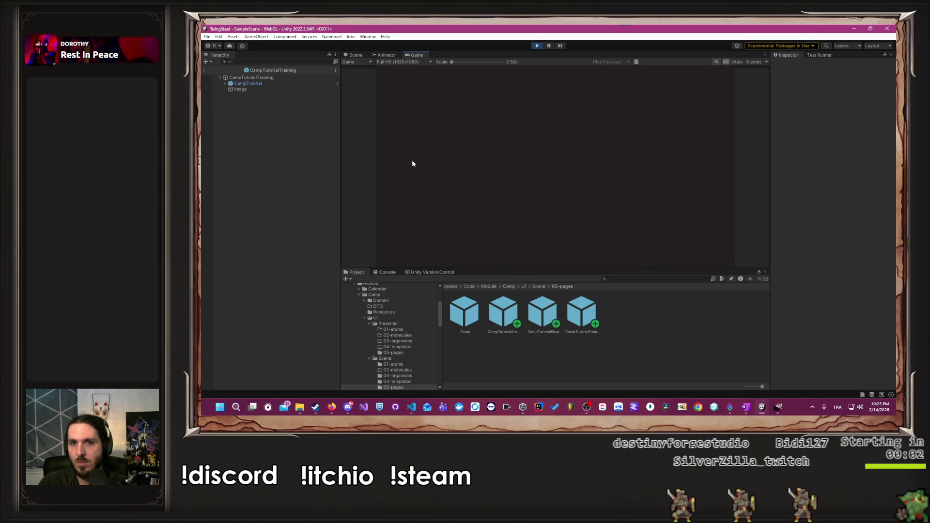
Load the saved game from slot 1, then stop the game.
left_click(561, 154)
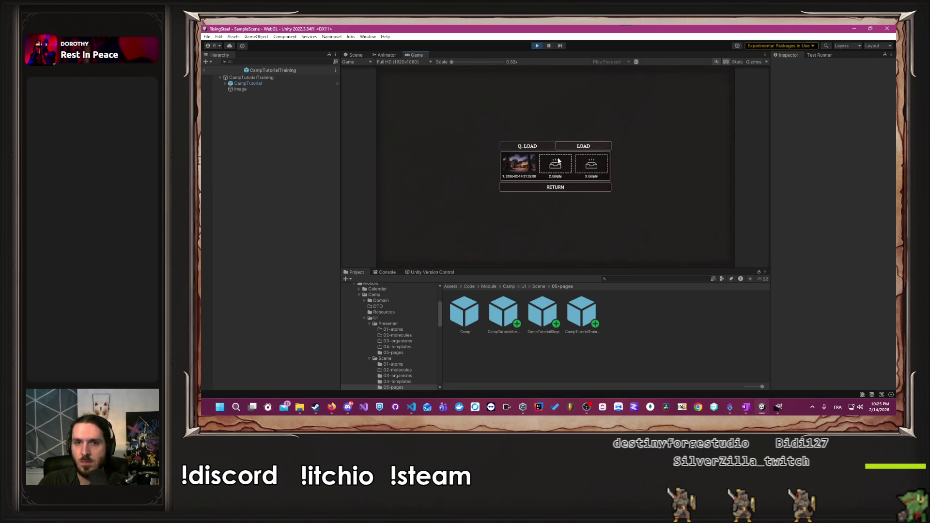
left_click(519, 172)
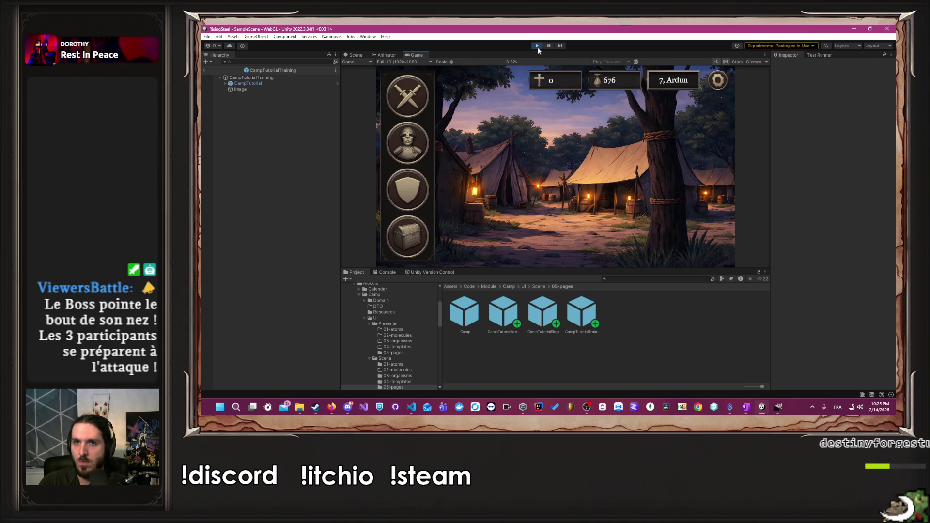
left_click(538, 47)
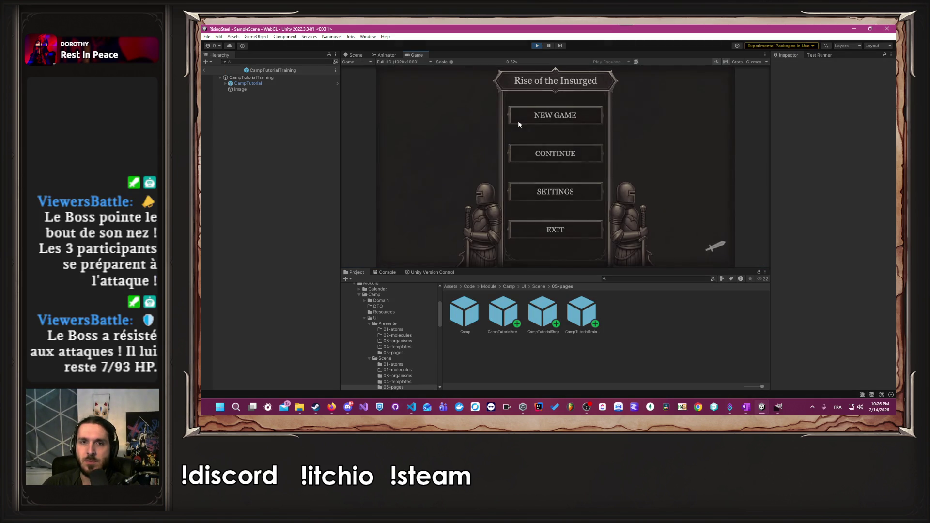
Start a New Game, enter a player name, choose a character, check the camp dialogue, then stop.
left_click(519, 123)
type("Albert")
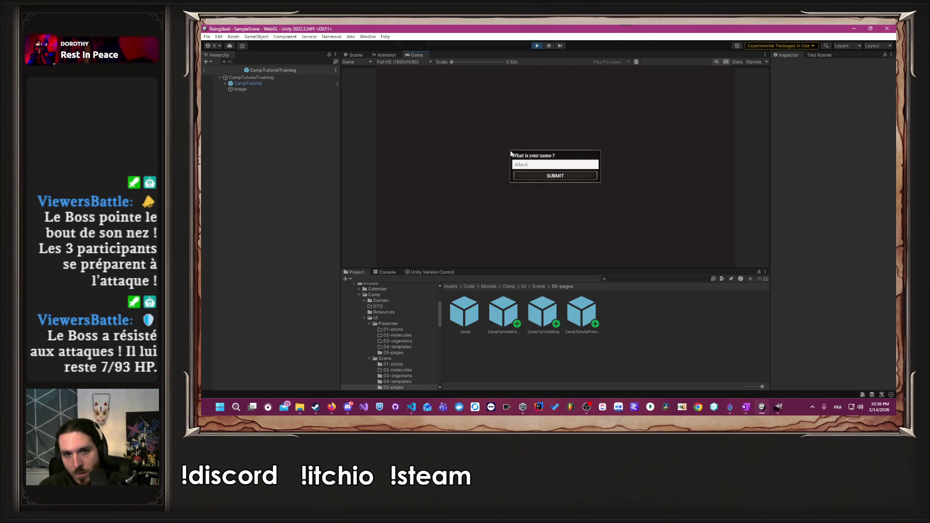
key("Return")
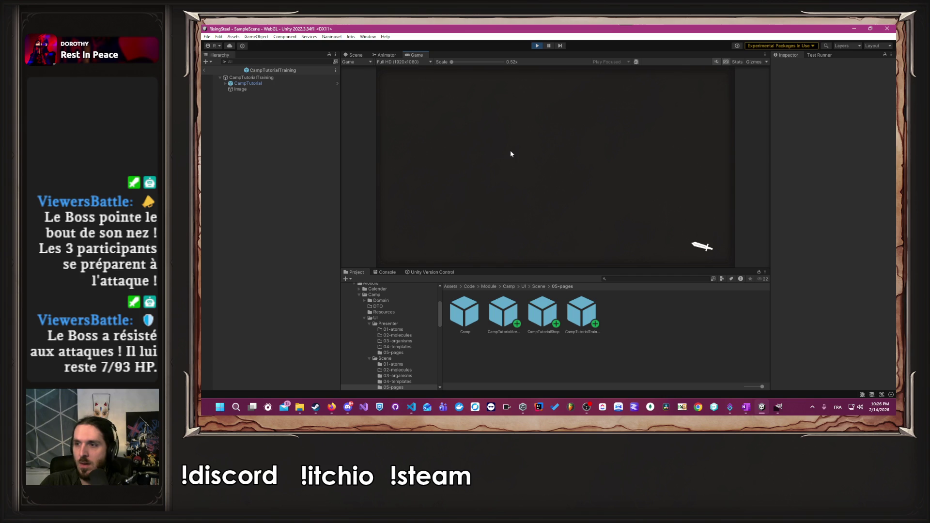
left_click(620, 185)
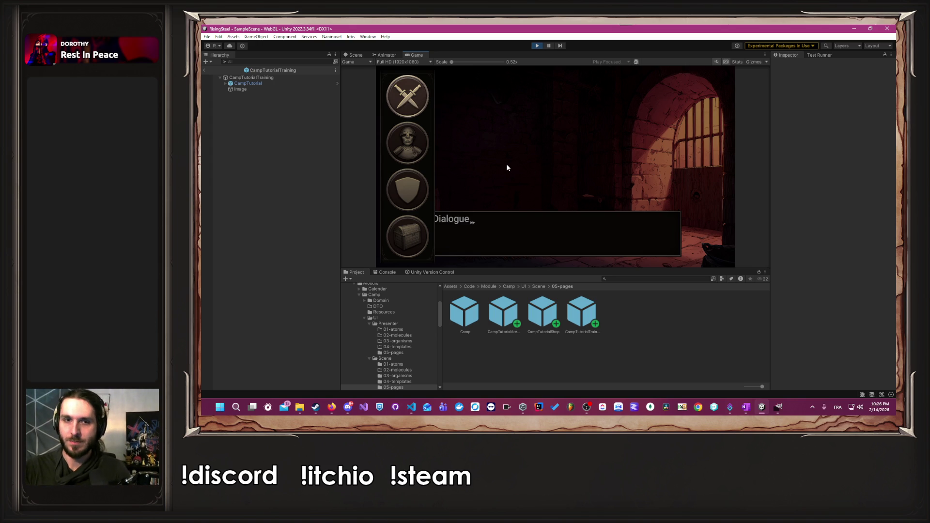
left_click(537, 45)
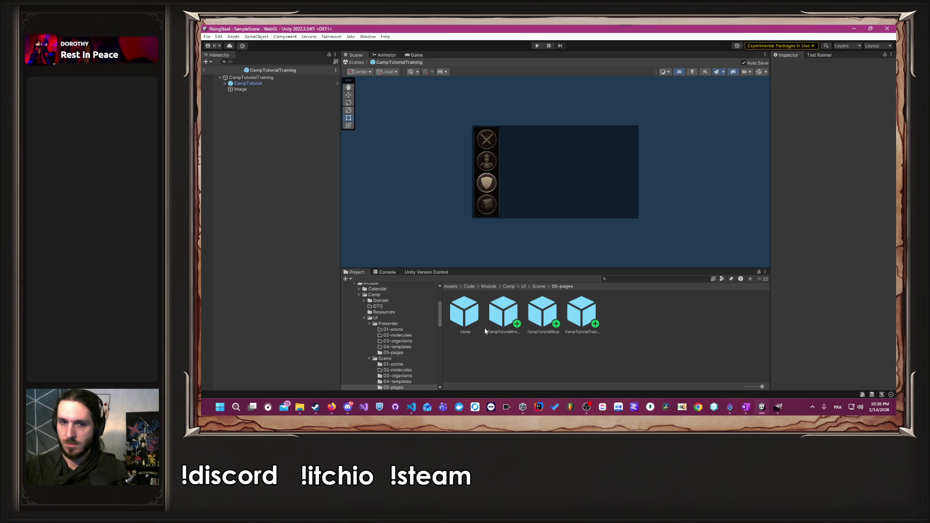
Open Naninovel's Text Printers settings and enlarge the settings window.
scroll(420, 345, "down", 2)
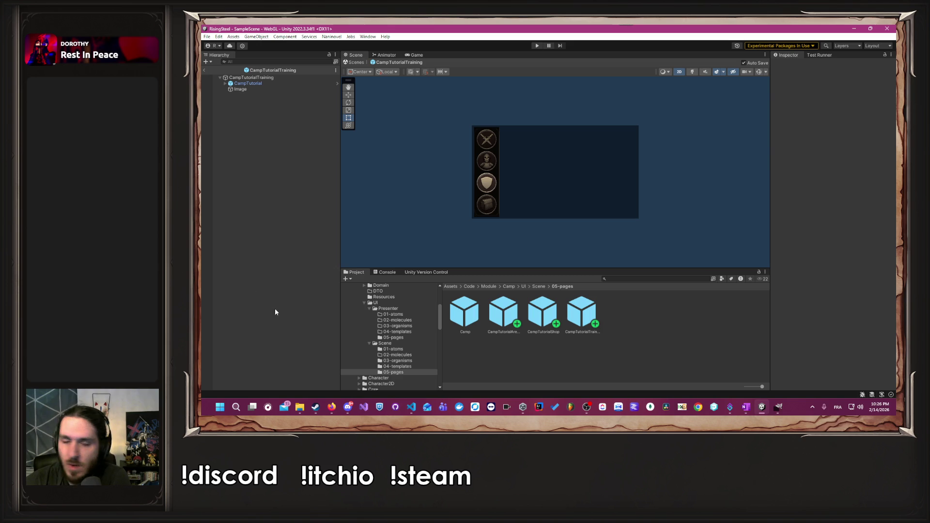
scroll(361, 334, "up", 5)
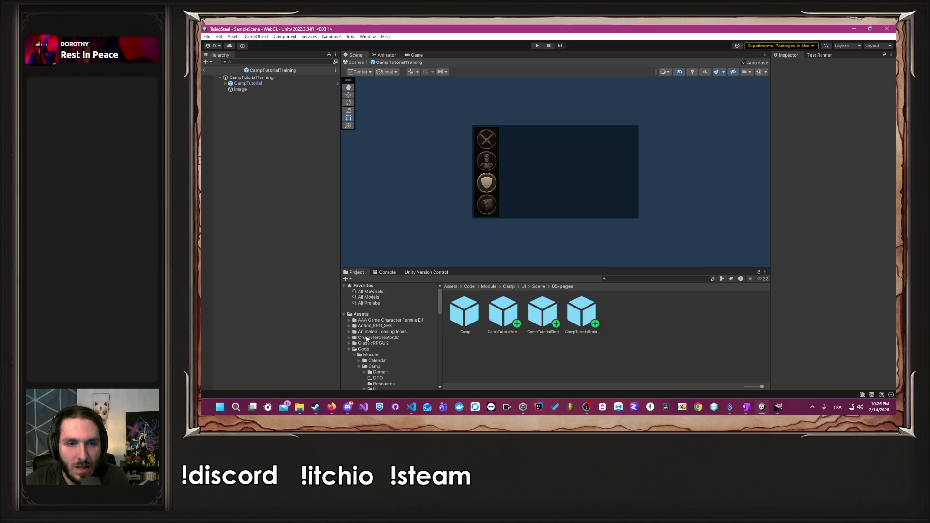
left_click(332, 37)
mouse_move(388, 81)
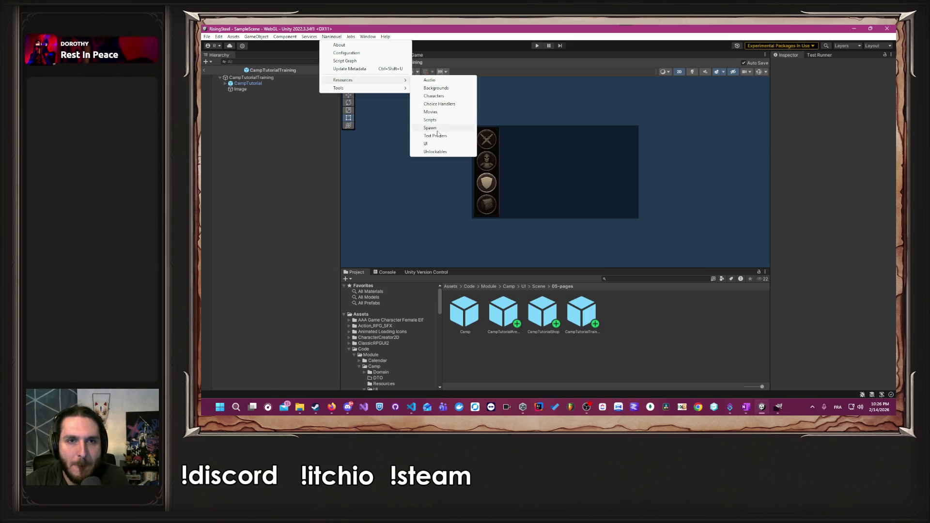
left_click(435, 136)
scroll(691, 159, "down", 1)
left_click_drag(717, 86, 572, 75)
left_click_drag(584, 220, 630, 330)
left_click_drag(665, 213, 765, 213)
Locate the DialogueWithoutCommand printer asset, close settings, and open its prefab for editing.
left_click(657, 215)
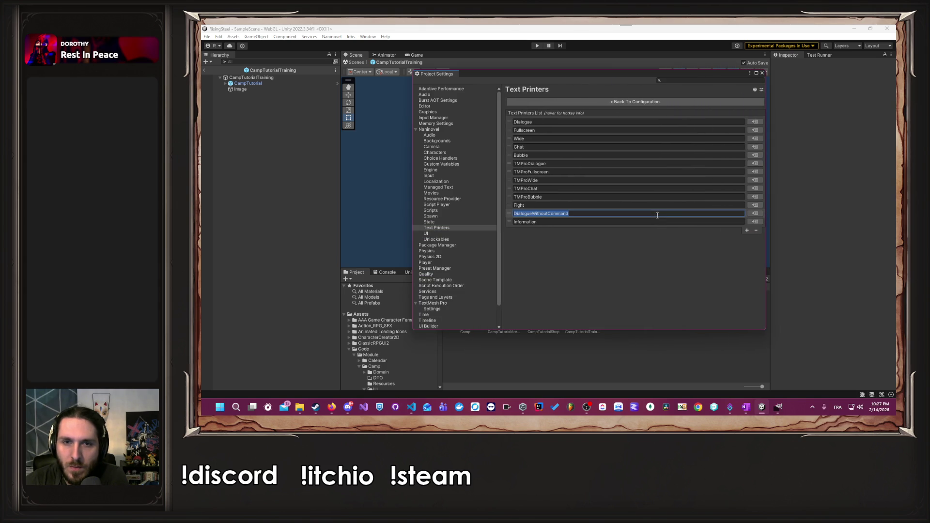
left_click(755, 214)
left_click(644, 256)
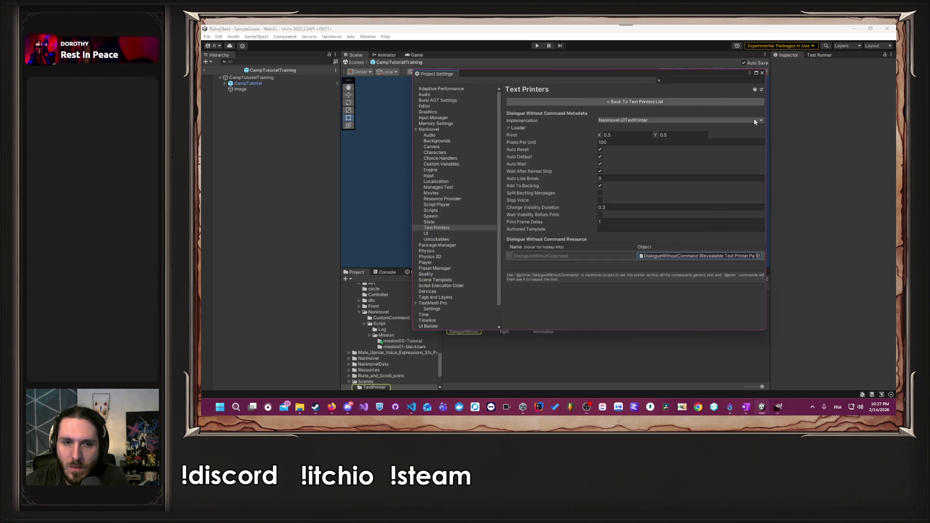
left_click(763, 73)
double_click(458, 315)
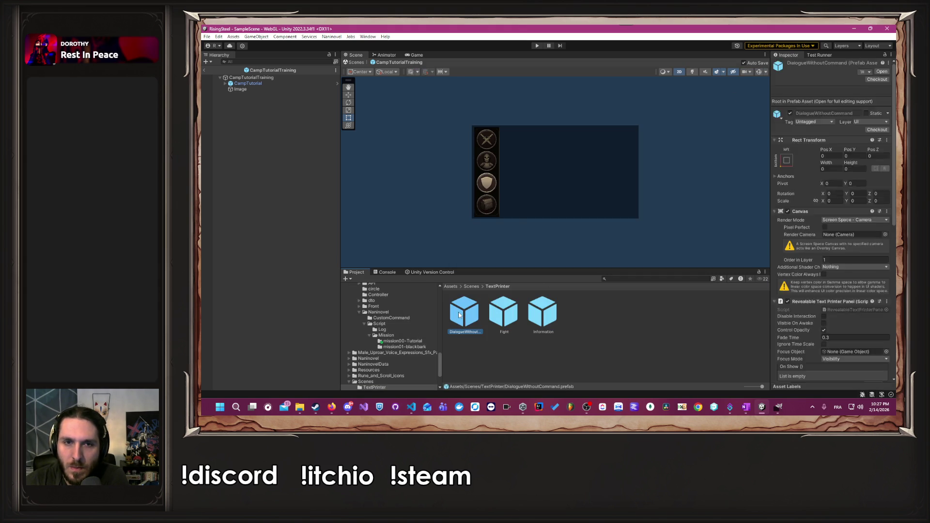
Set the DialogueWithoutCommand Canvas Order in Layer to 5, save the prefab, and enter Play mode.
scroll(817, 213, "down", 10)
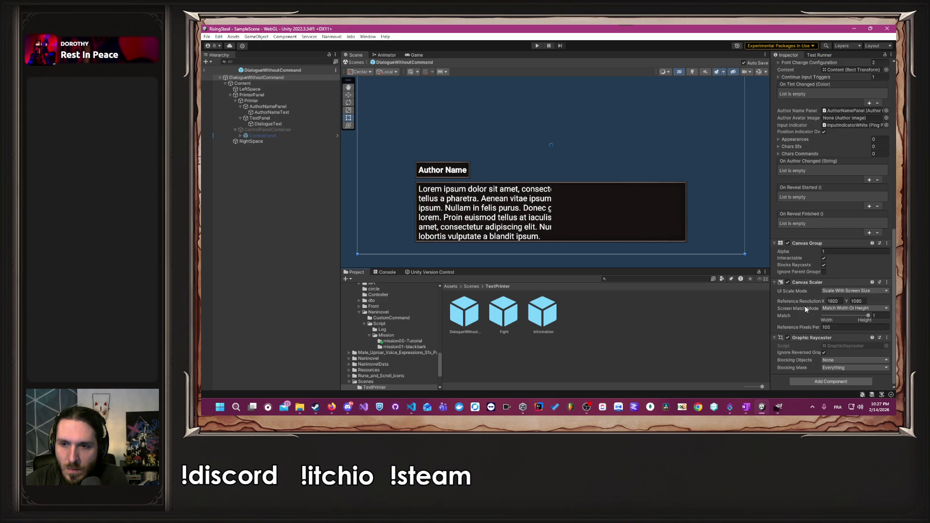
mouse_move(800, 327)
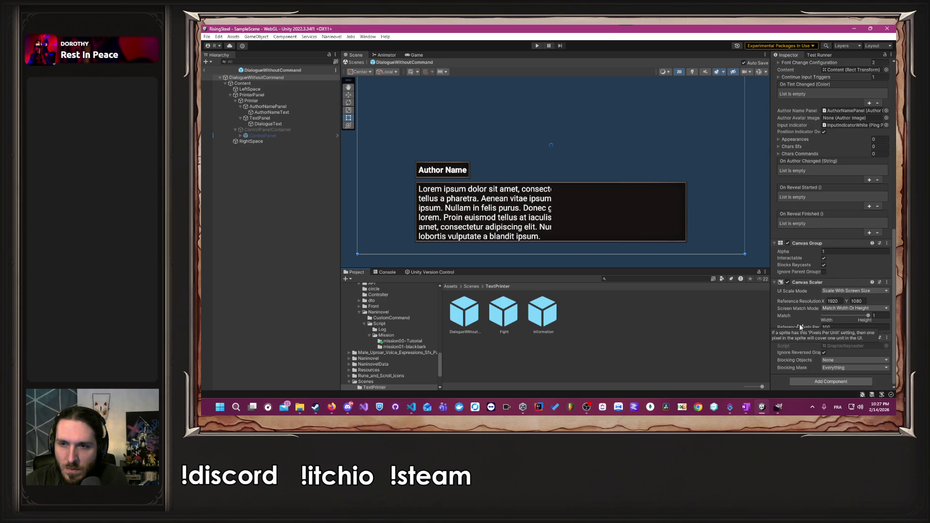
scroll(800, 328, "up", 15)
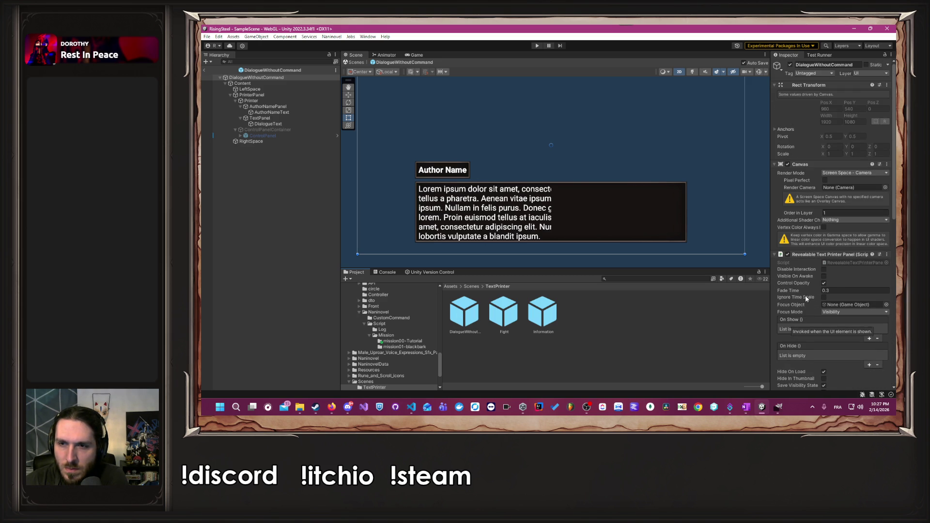
left_click(843, 213)
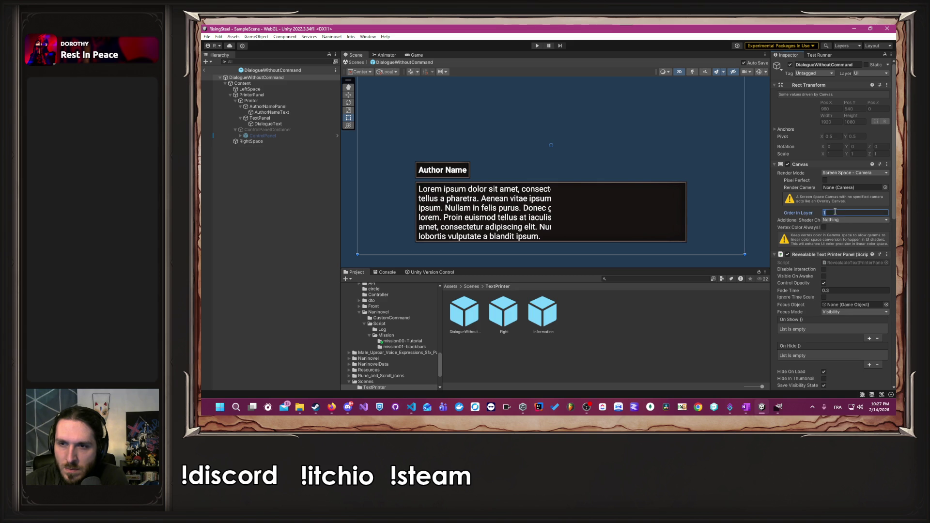
type("5")
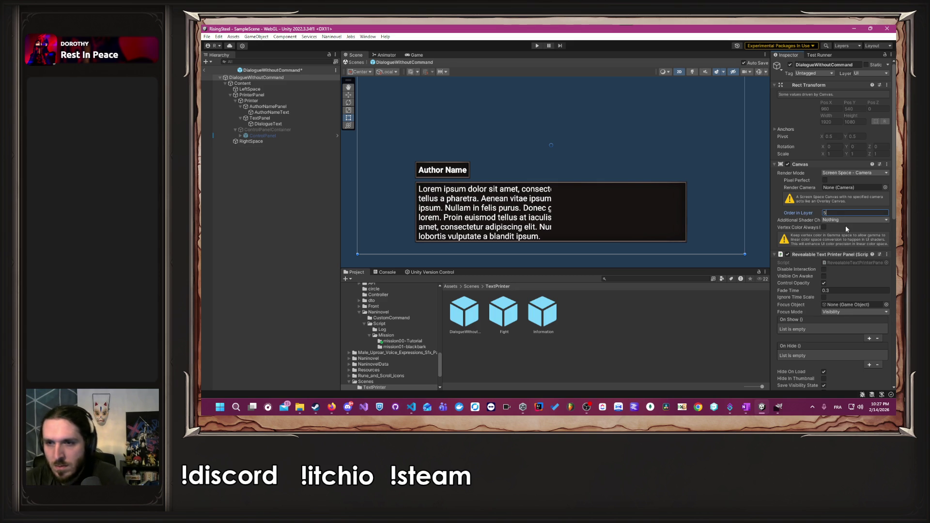
key("ctrl+s")
left_click(760, 199)
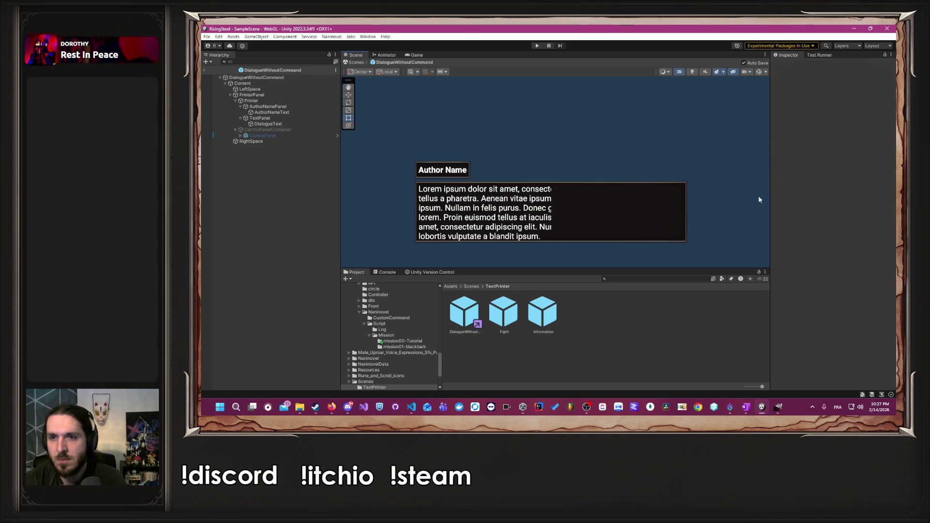
left_click(537, 45)
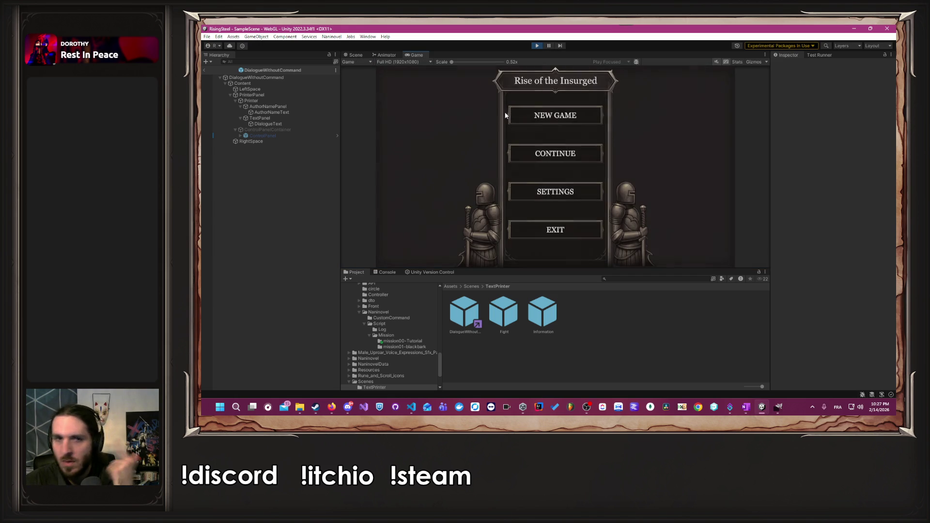
Play a new game through name entry and character choice to the dungeon camp screen, then stop.
left_click(557, 120)
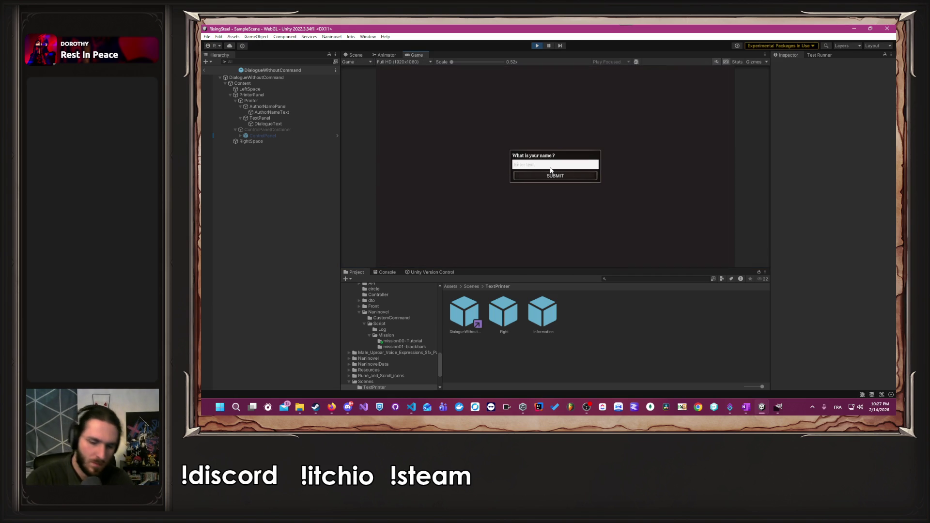
type("Alberto")
key("Return")
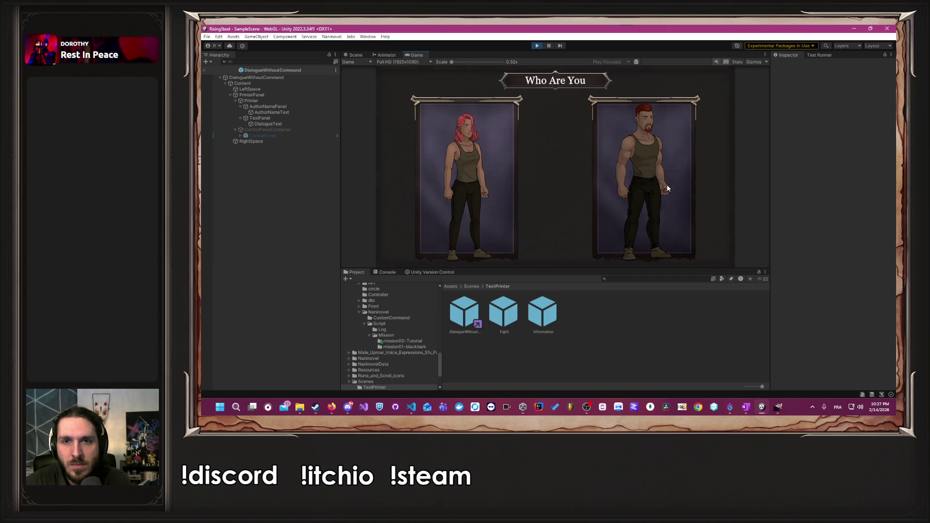
left_click(666, 184)
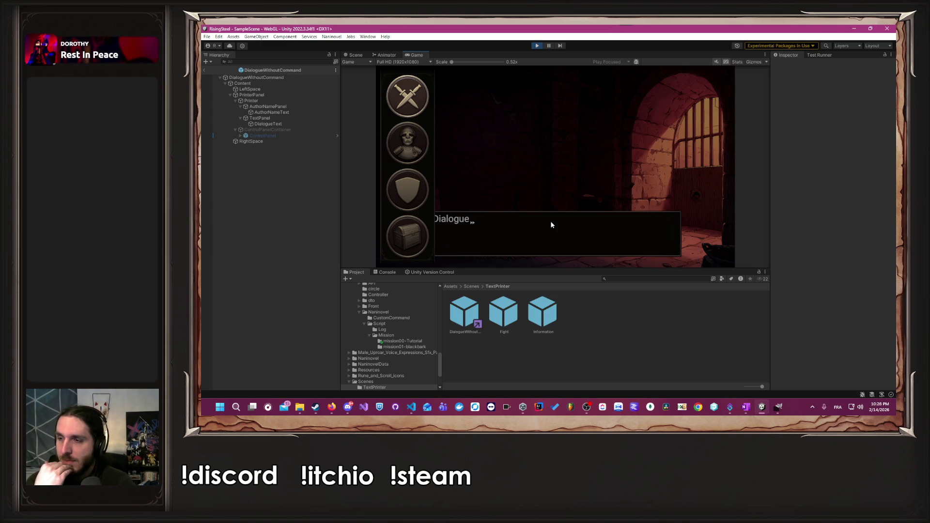
left_click(537, 46)
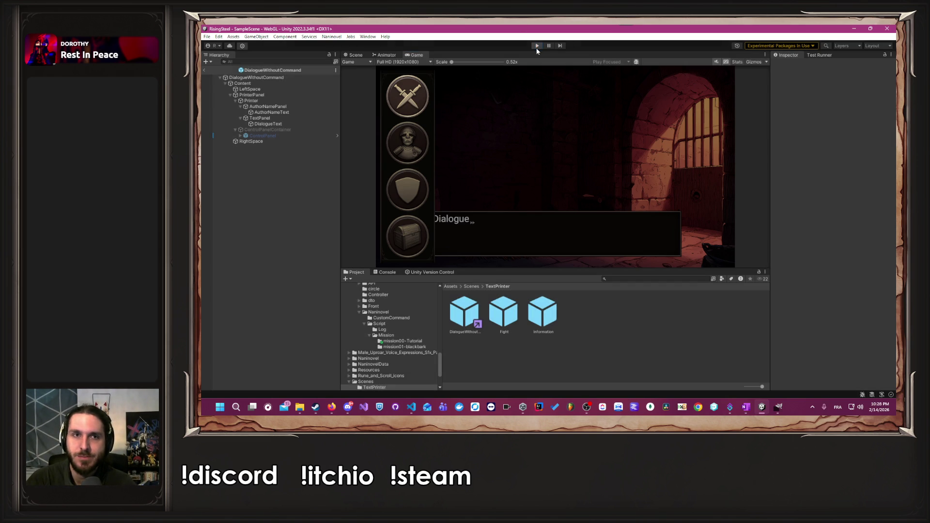
Browse to the Camp module's 05-pages folder and open the CampTutorialArena prefab.
scroll(419, 346, "down", 1)
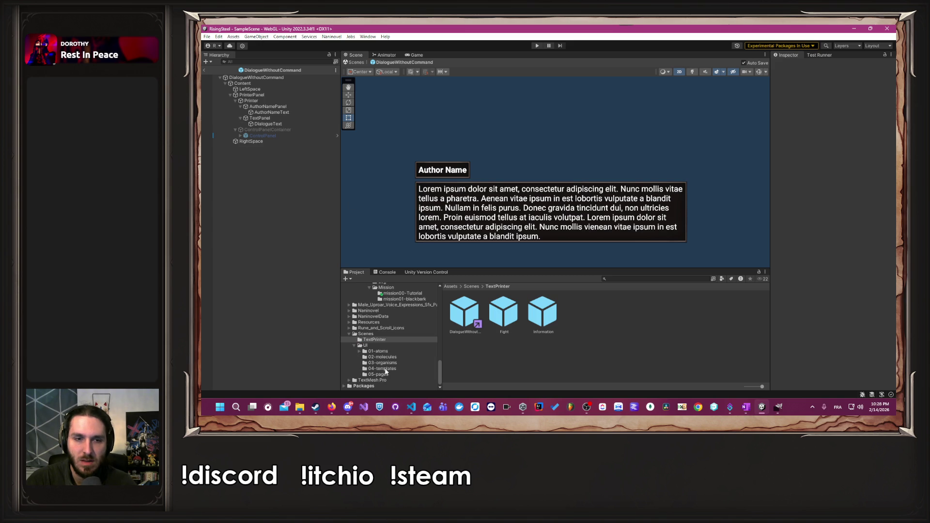
left_click(377, 381)
left_click(393, 373)
scroll(393, 349, "up", 5)
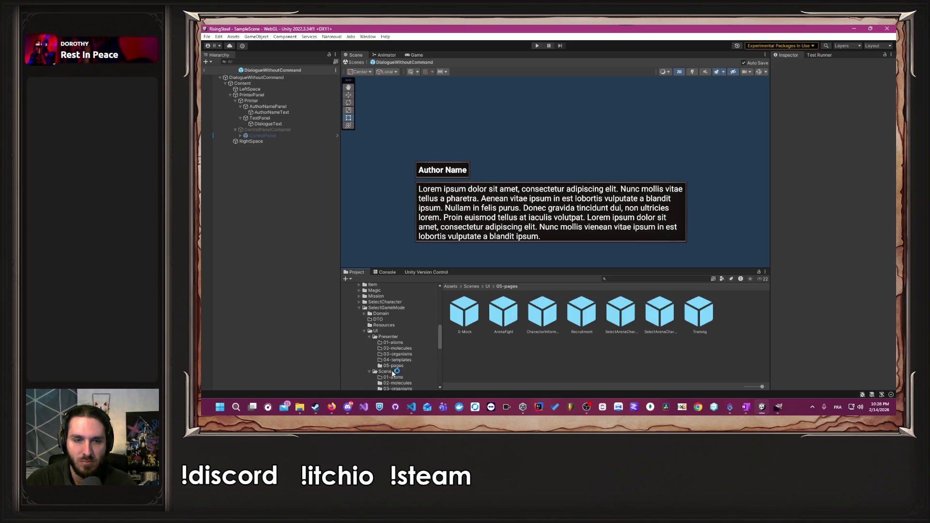
left_click(393, 335)
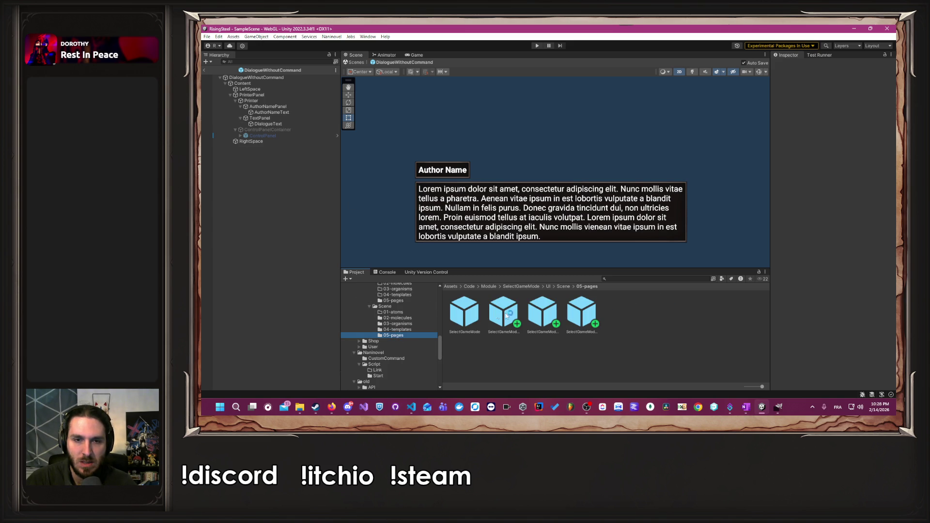
scroll(388, 345, "up", 6)
scroll(388, 345, "up", 3)
left_click(394, 325)
left_click(503, 317)
double_click(503, 319)
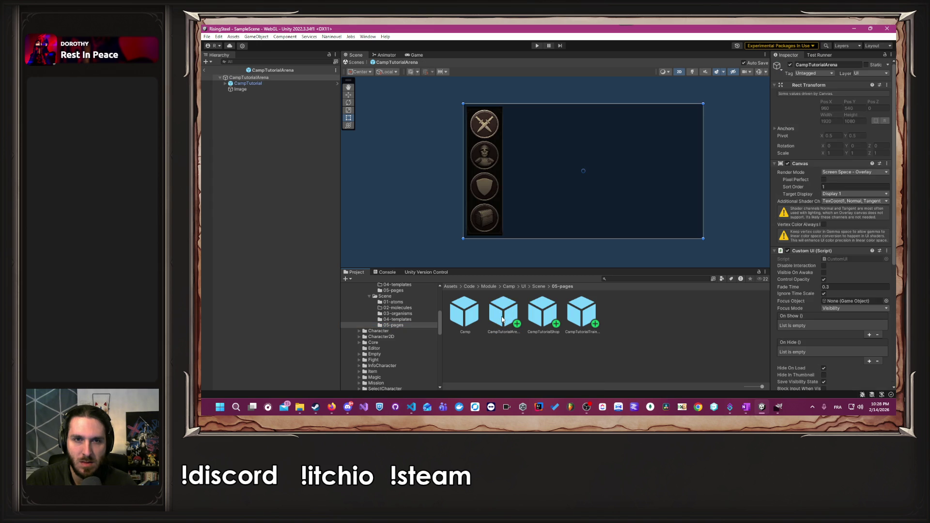
Inspect the prefab's Image object, then start another play test.
left_click(255, 90)
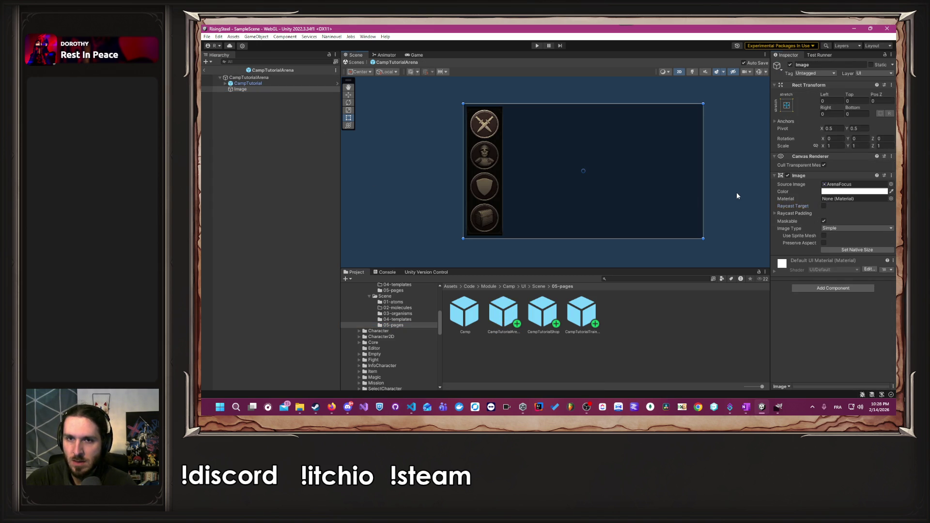
left_click(704, 178)
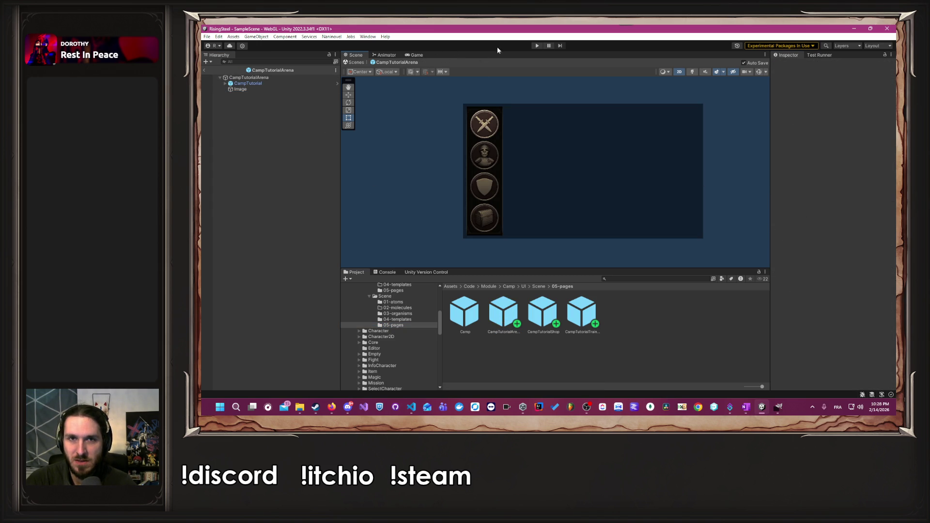
left_click(536, 45)
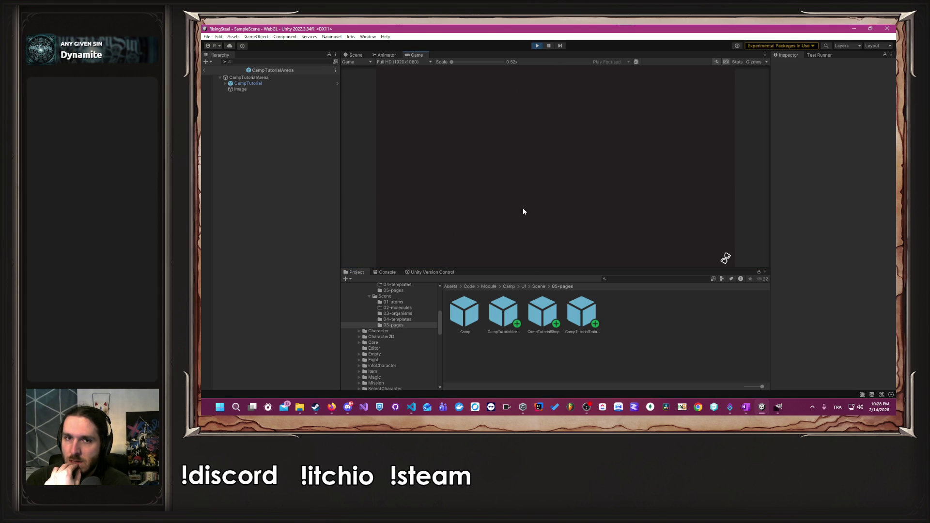
Start a new game named 'A', pick the right-hand character, and advance the opening dialogue.
left_click(542, 115)
type("Albert")
key("Return")
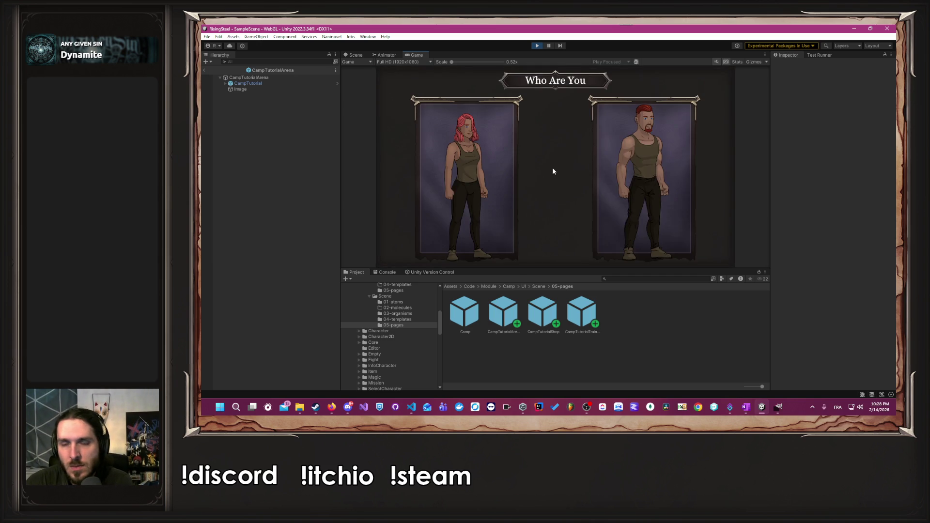
left_click(600, 181)
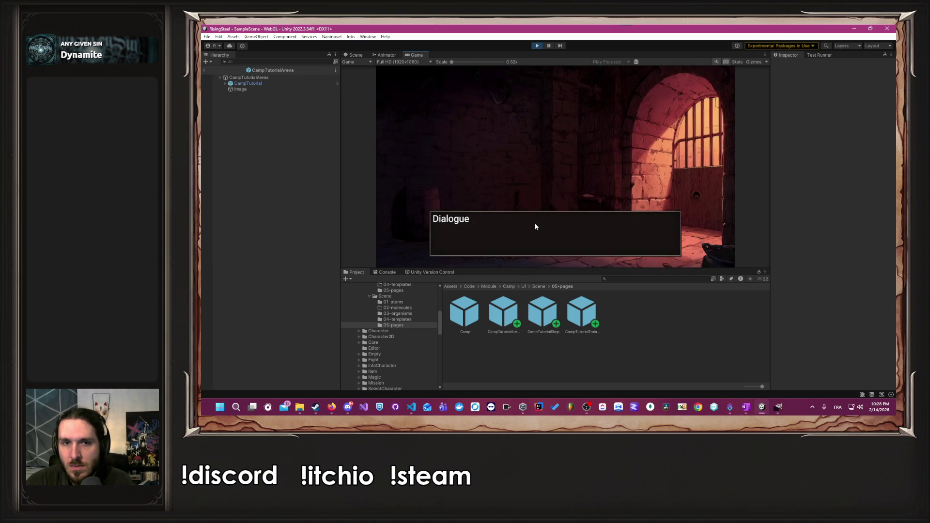
left_click(535, 227)
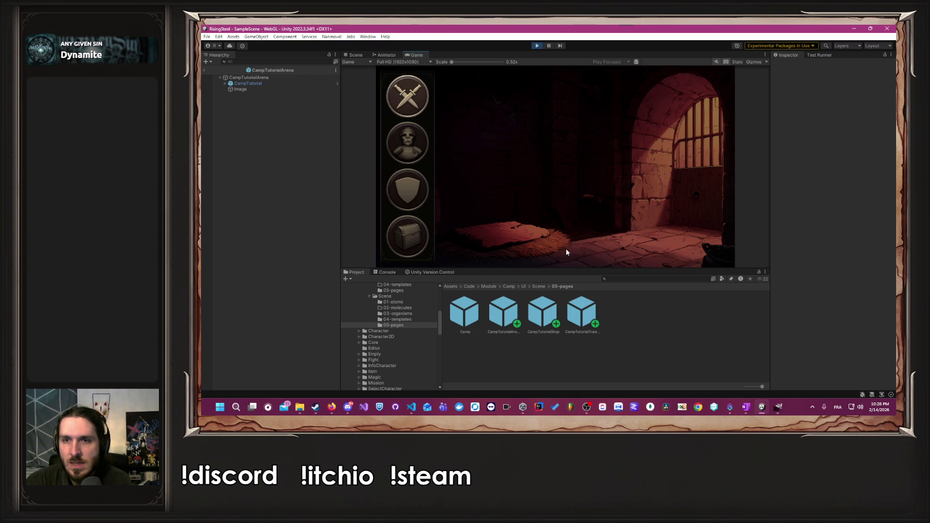
Bring up the Tutorial-0.nani script window, then return focus to the Unity Editor.
key("alt+Tab")
key("alt+Tab")
key("alt+Tab")
key("alt+Tab")
key("alt+Tab")
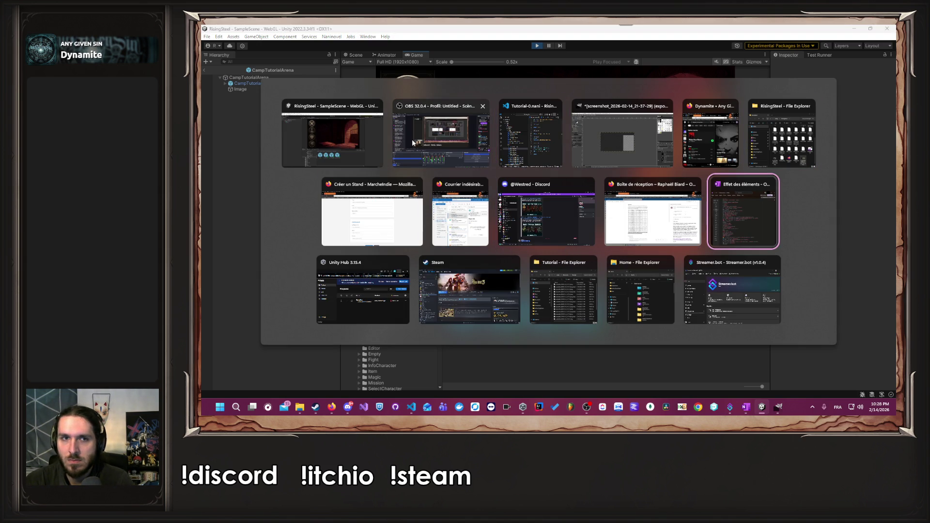
left_click(530, 141)
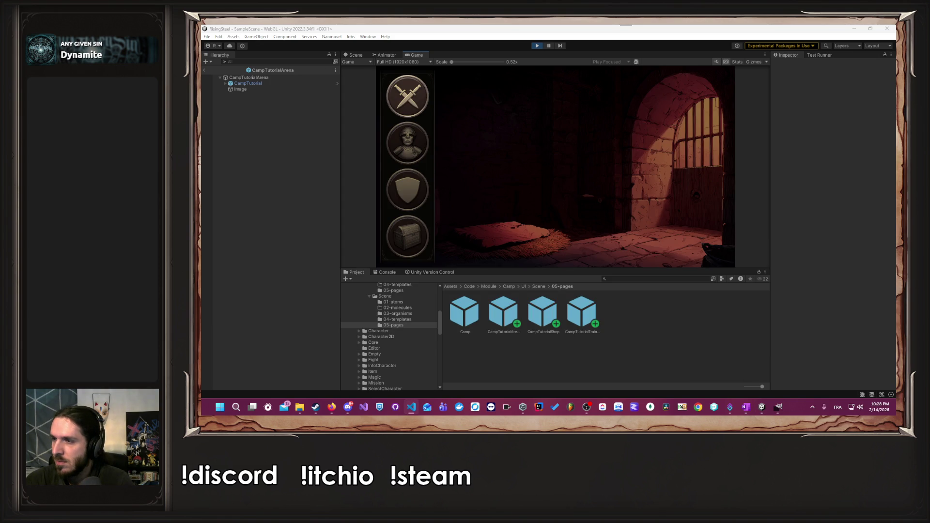
left_click(632, 182)
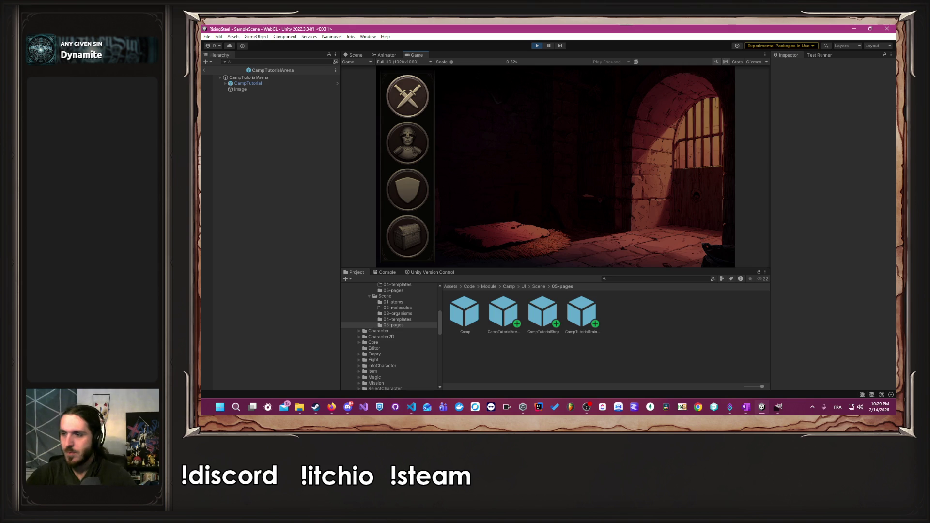
key("alt+Tab")
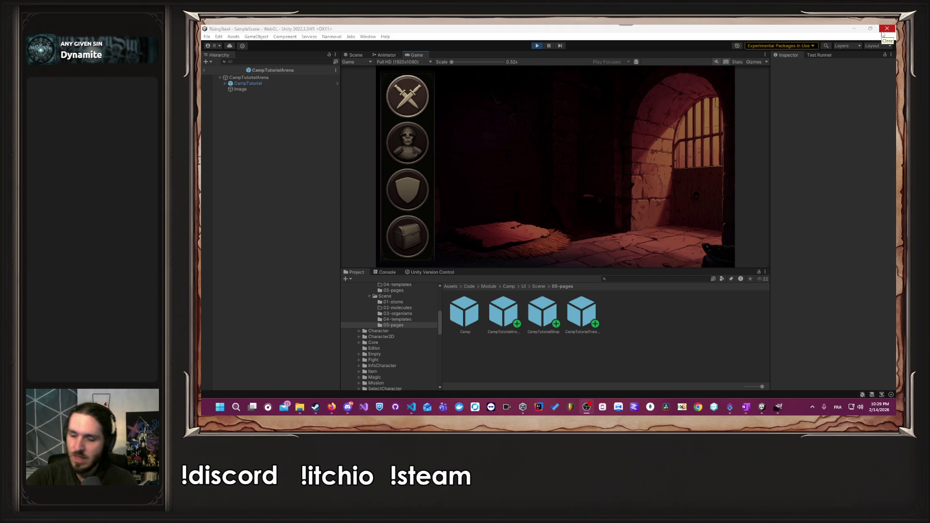
left_click_drag(882, 32, 876, 59)
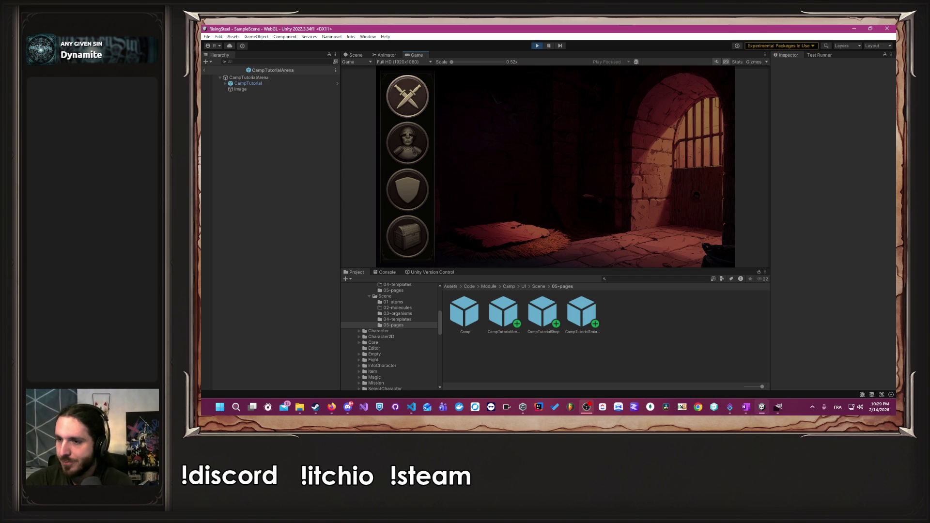